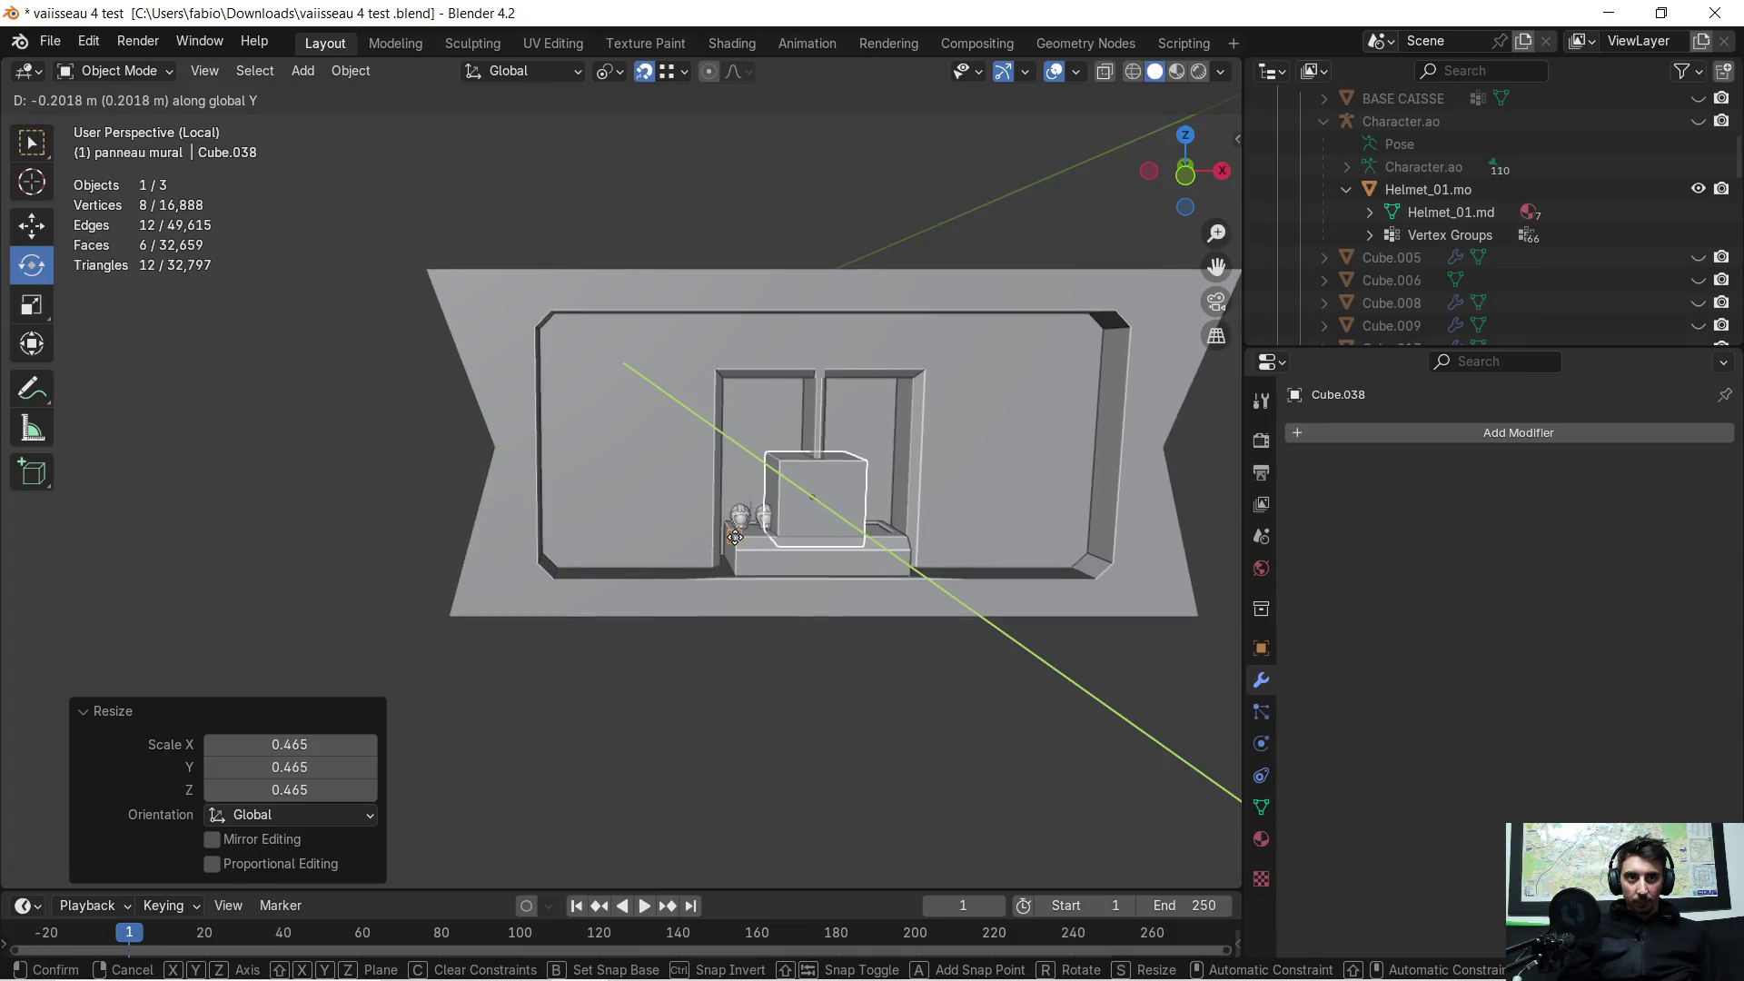
Step: Move Cube.038 left along X, next to the helmet niche
click(725, 621)
key(g)
key(x)
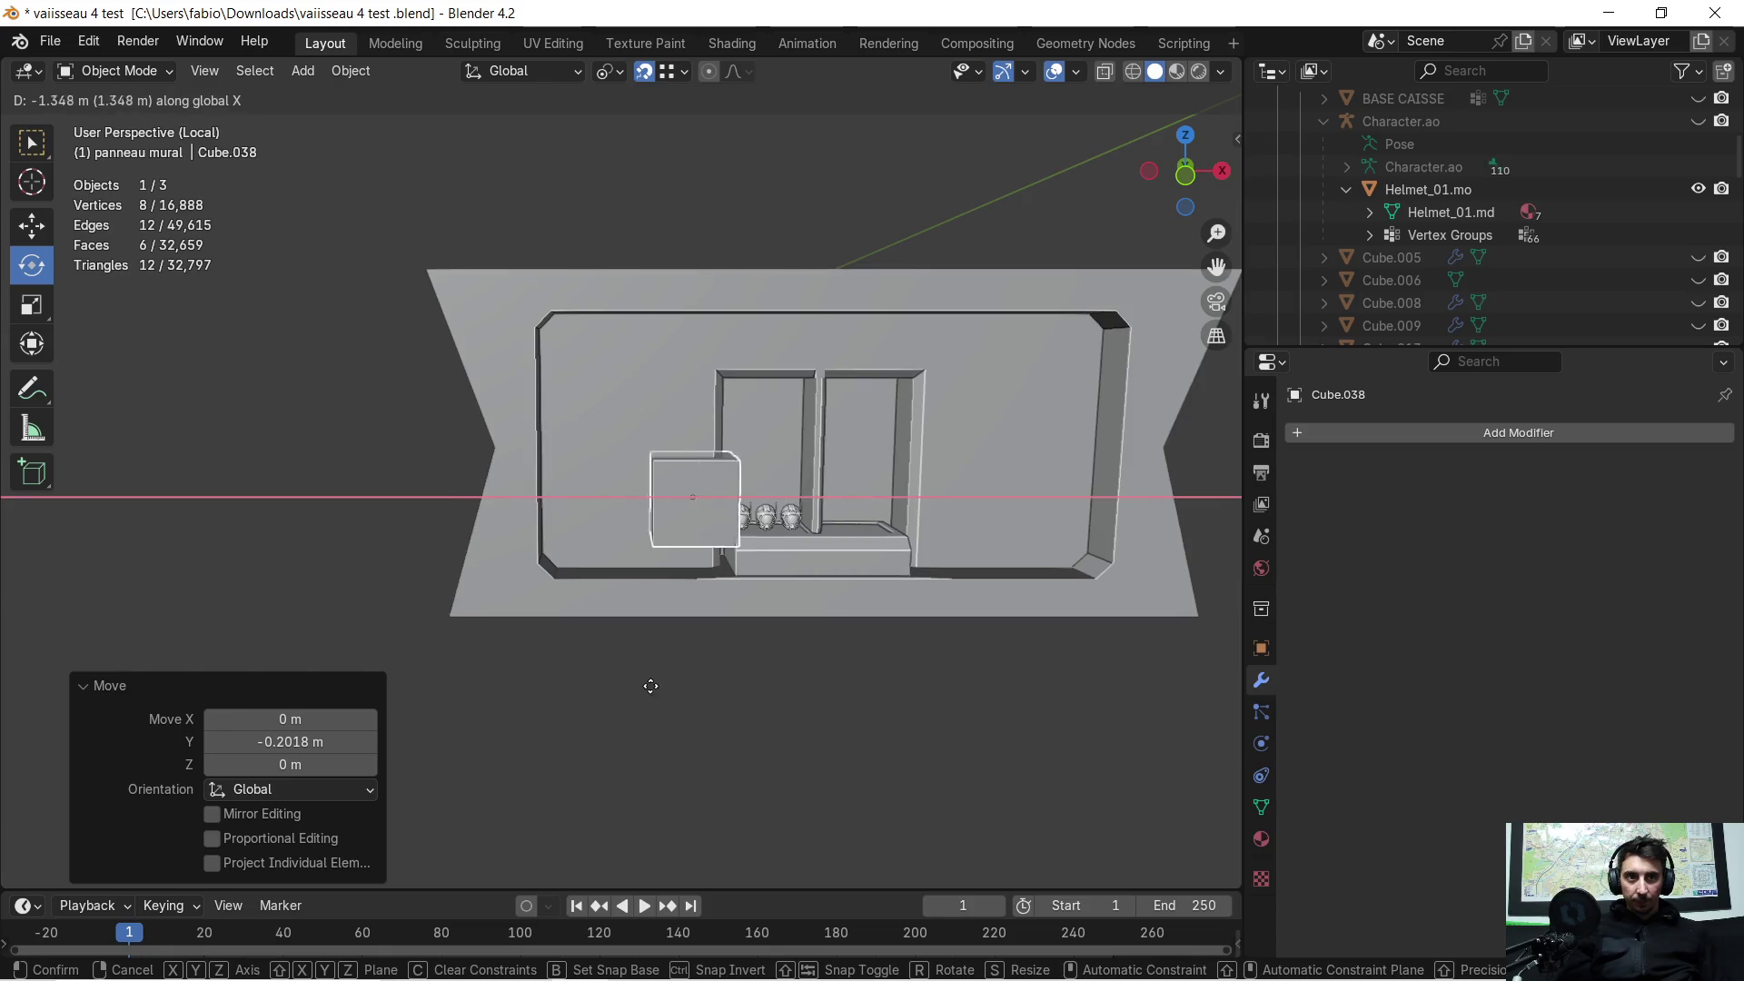
click(640, 667)
scroll(640, 673, up, 2)
Step: Flatten Cube.038 vertically, scaling it to 0.422 on Z
key(s)
key(z)
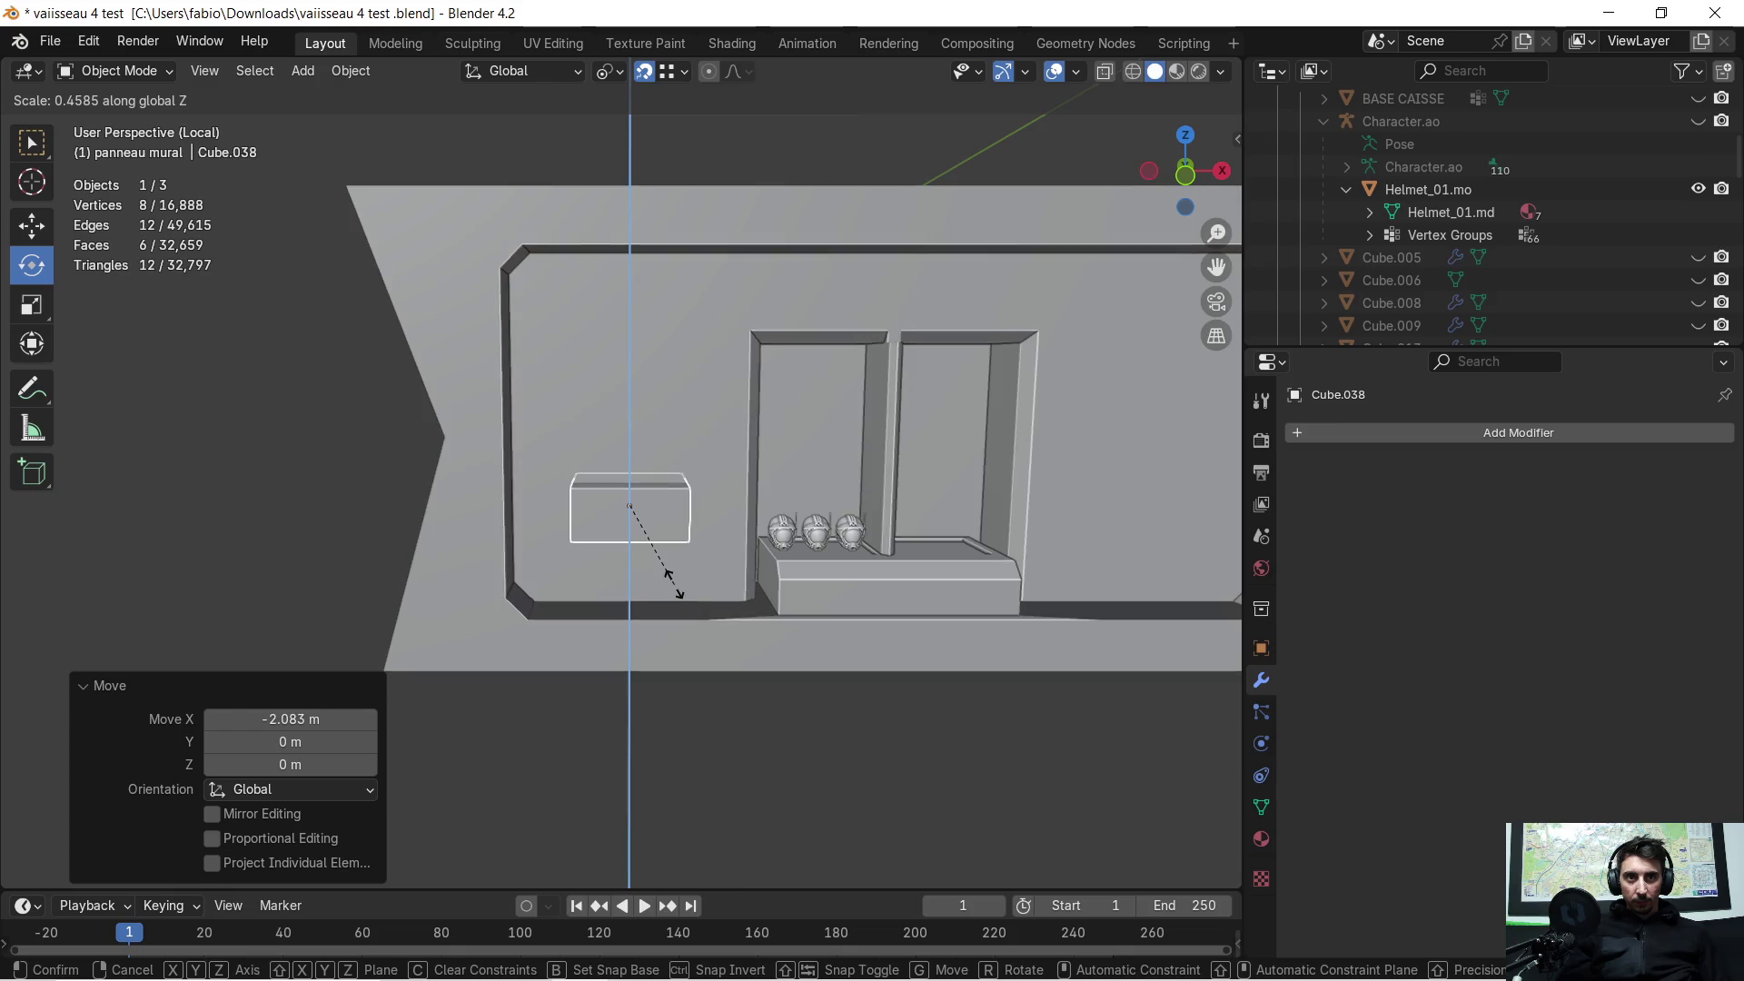
click(681, 572)
scroll(640, 591, up, 1)
mouse_move(640, 589)
middle_down()
mouse_move(629, 602)
mouse_move(694, 559)
mouse_move(634, 639)
mouse_move(763, 641)
mouse_move(670, 615)
mouse_move(646, 646)
middle_up()
Step: Shift the box -1.4525 m along Y and enter Edit Mode on its mesh
key(g)
key(y)
click(946, 651)
mouse_move(778, 615)
middle_down()
mouse_move(519, 569)
mouse_move(570, 575)
middle_up()
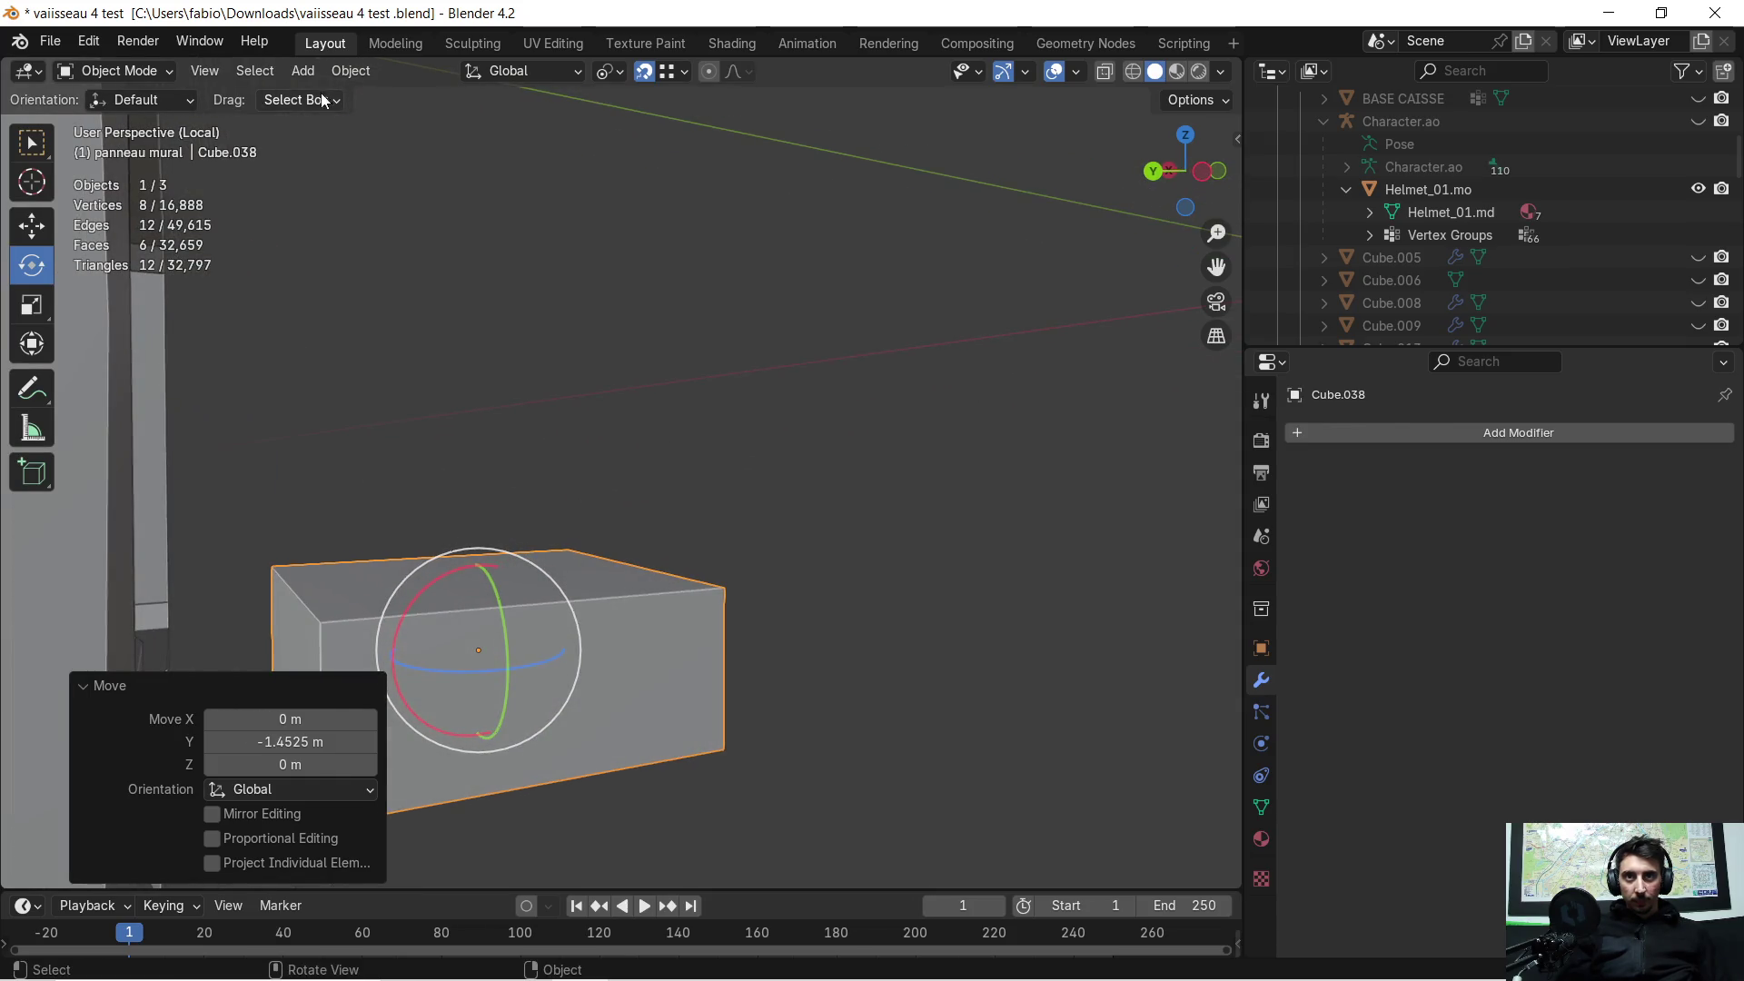
key(Tab)
click(303, 592)
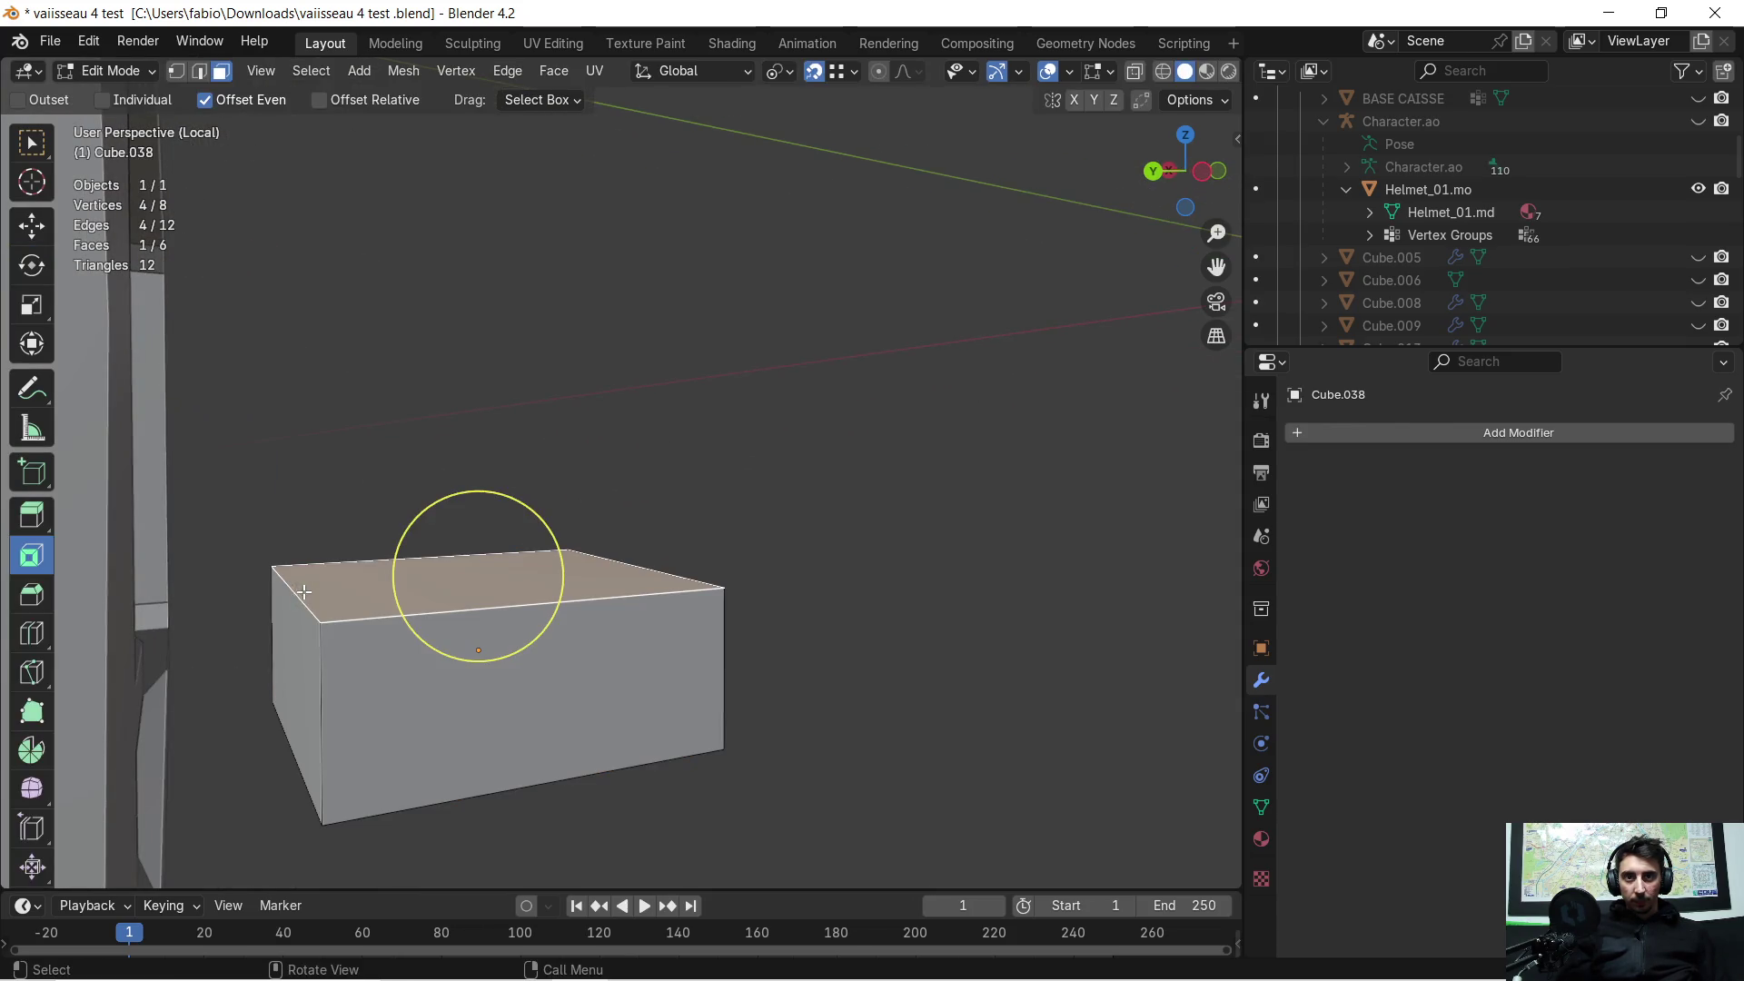
Step: In edge select mode, bevel the box's lower front edge
middle_drag(381, 541, 359, 486)
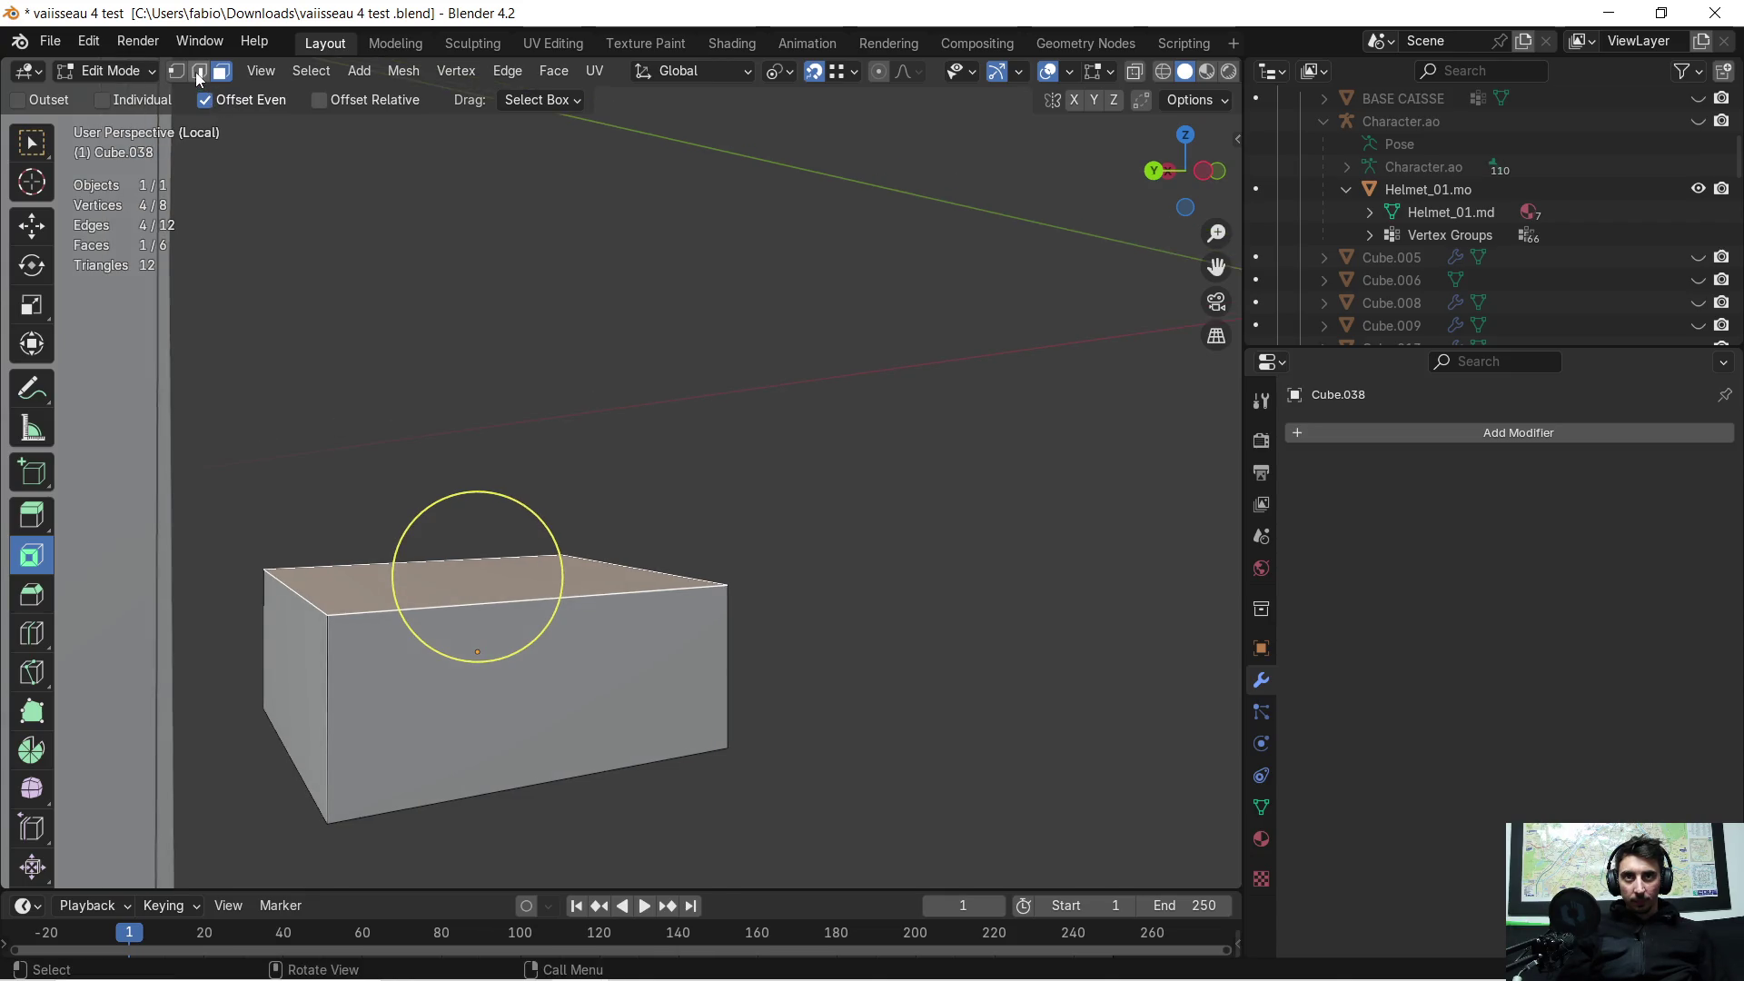
click(199, 79)
click(303, 591)
mouse_move(303, 592)
middle_down()
mouse_move(343, 581)
mouse_move(354, 486)
middle_up()
click(229, 663)
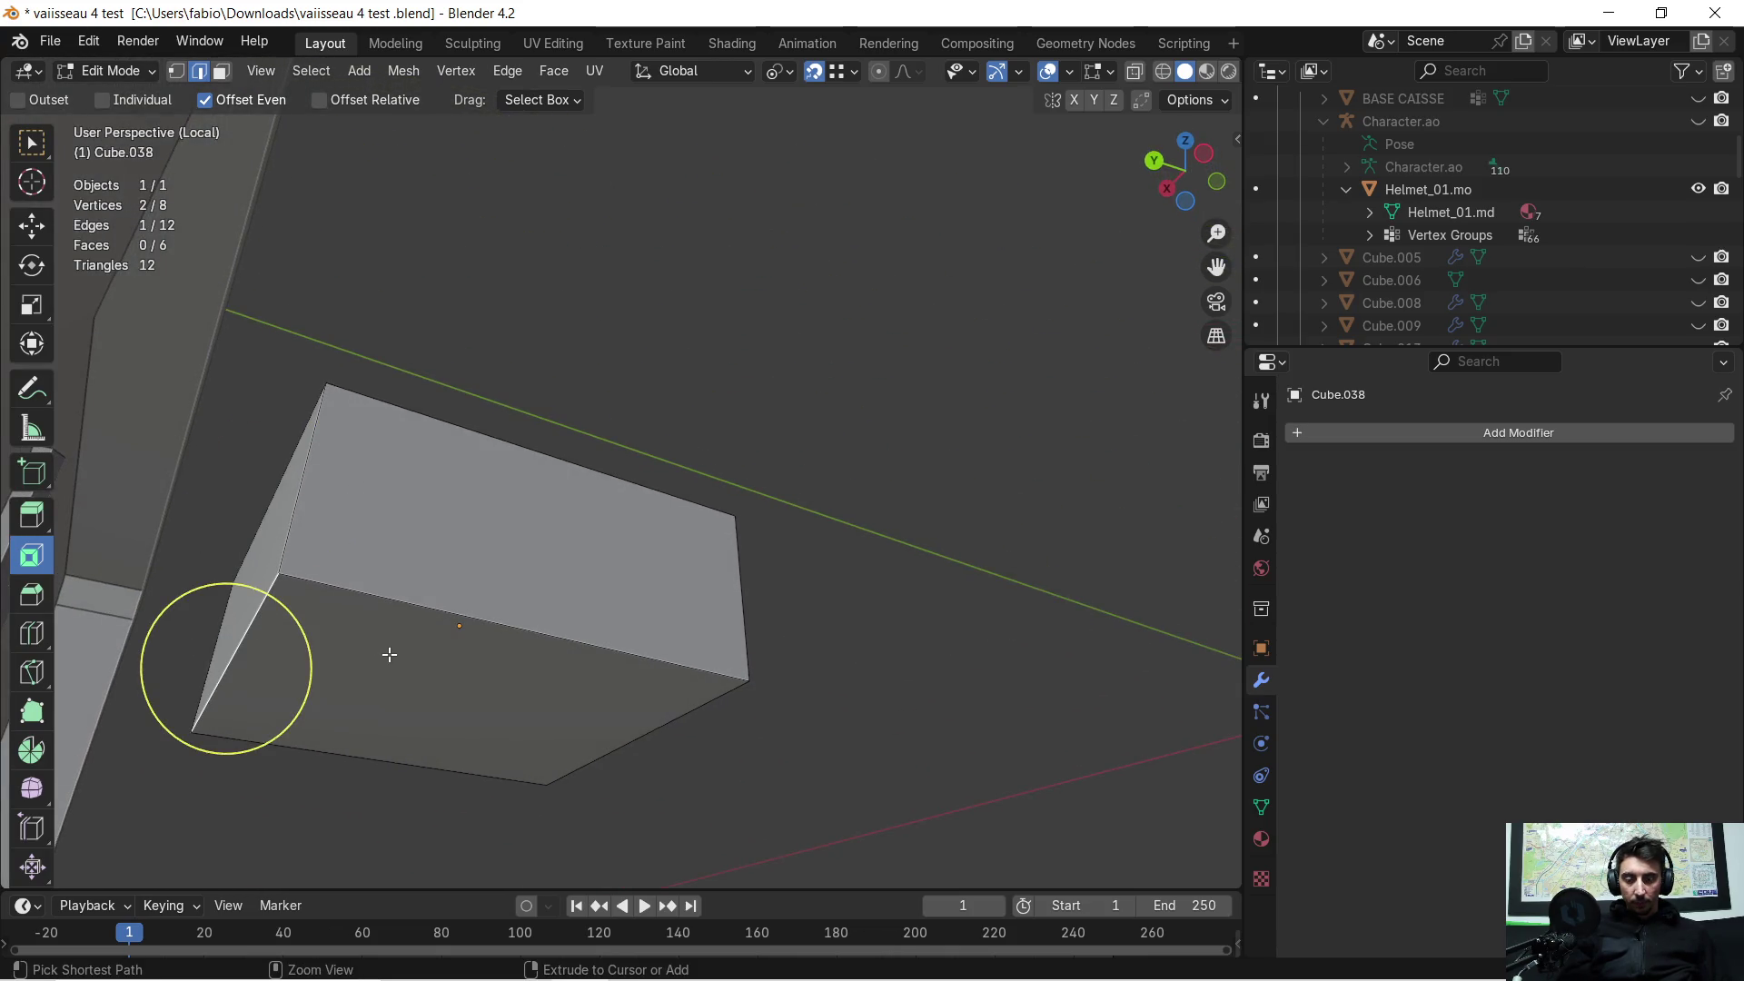
key(ctrl+b)
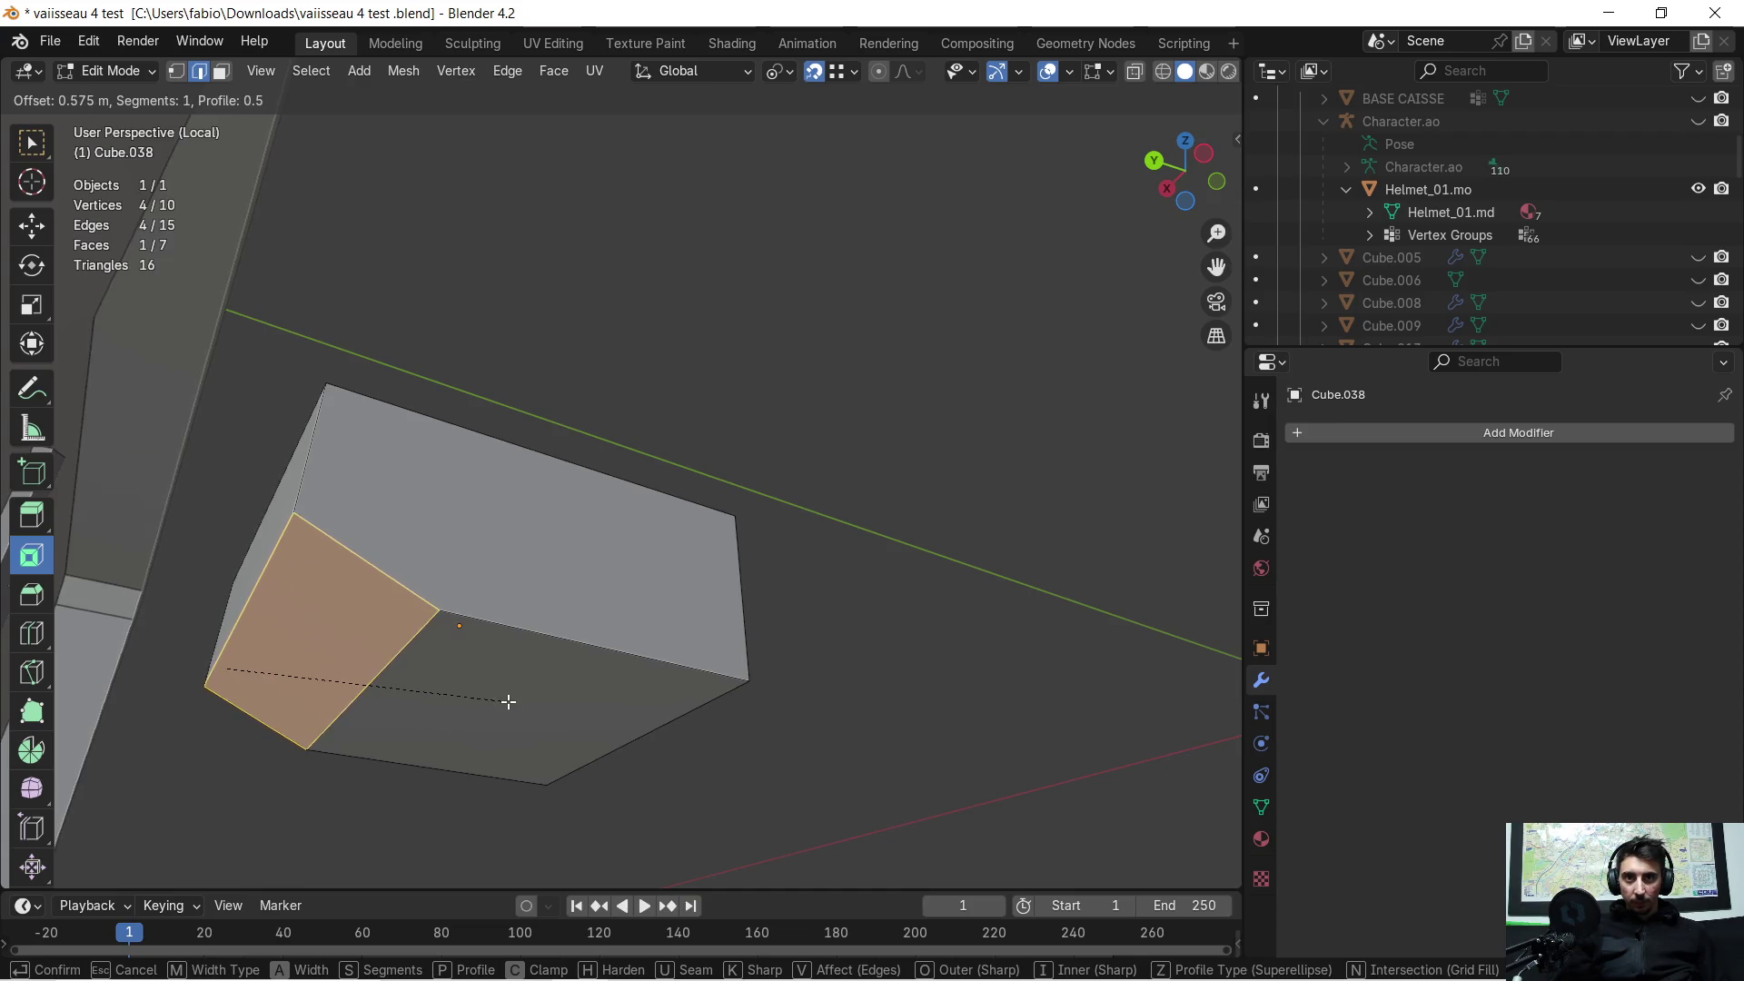
click(526, 701)
Step: Raise the edge at the bevelled corner vertically to slope the box's lower edge
mouse_move(526, 701)
middle_down()
mouse_move(525, 681)
mouse_move(602, 662)
mouse_move(611, 623)
mouse_move(506, 623)
mouse_move(409, 700)
mouse_move(665, 635)
mouse_move(685, 670)
mouse_move(700, 656)
mouse_move(380, 309)
middle_up()
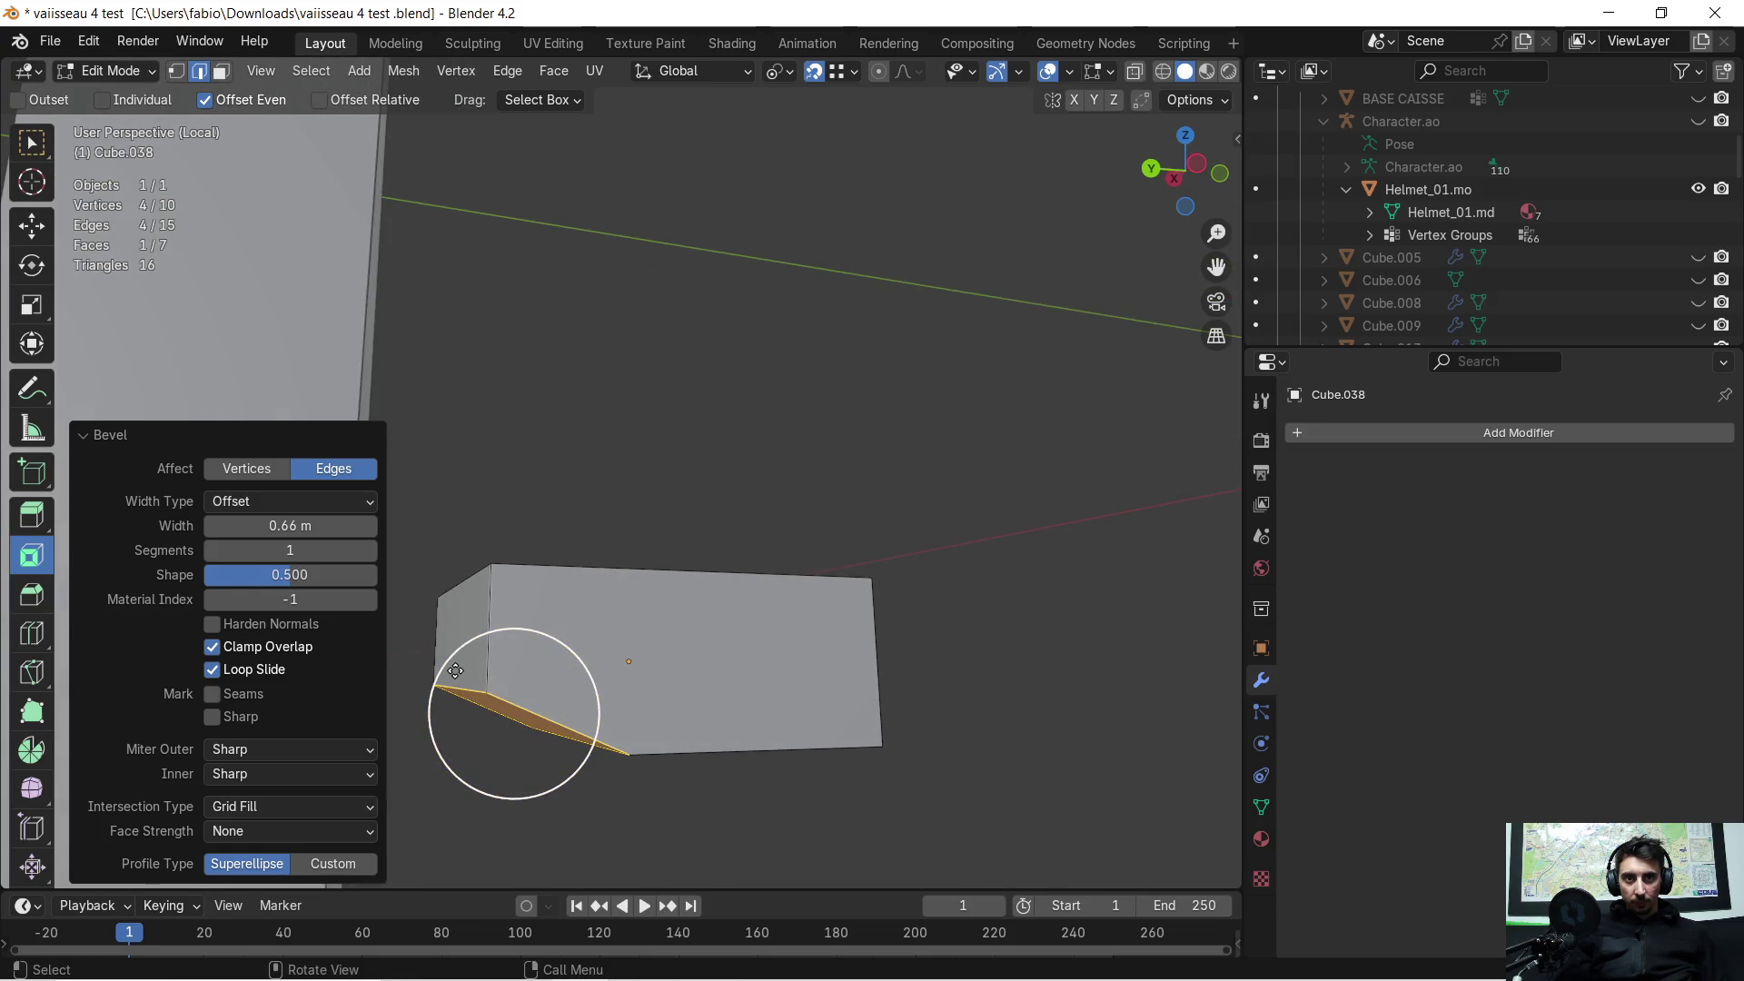
click(478, 702)
key(g)
key(z)
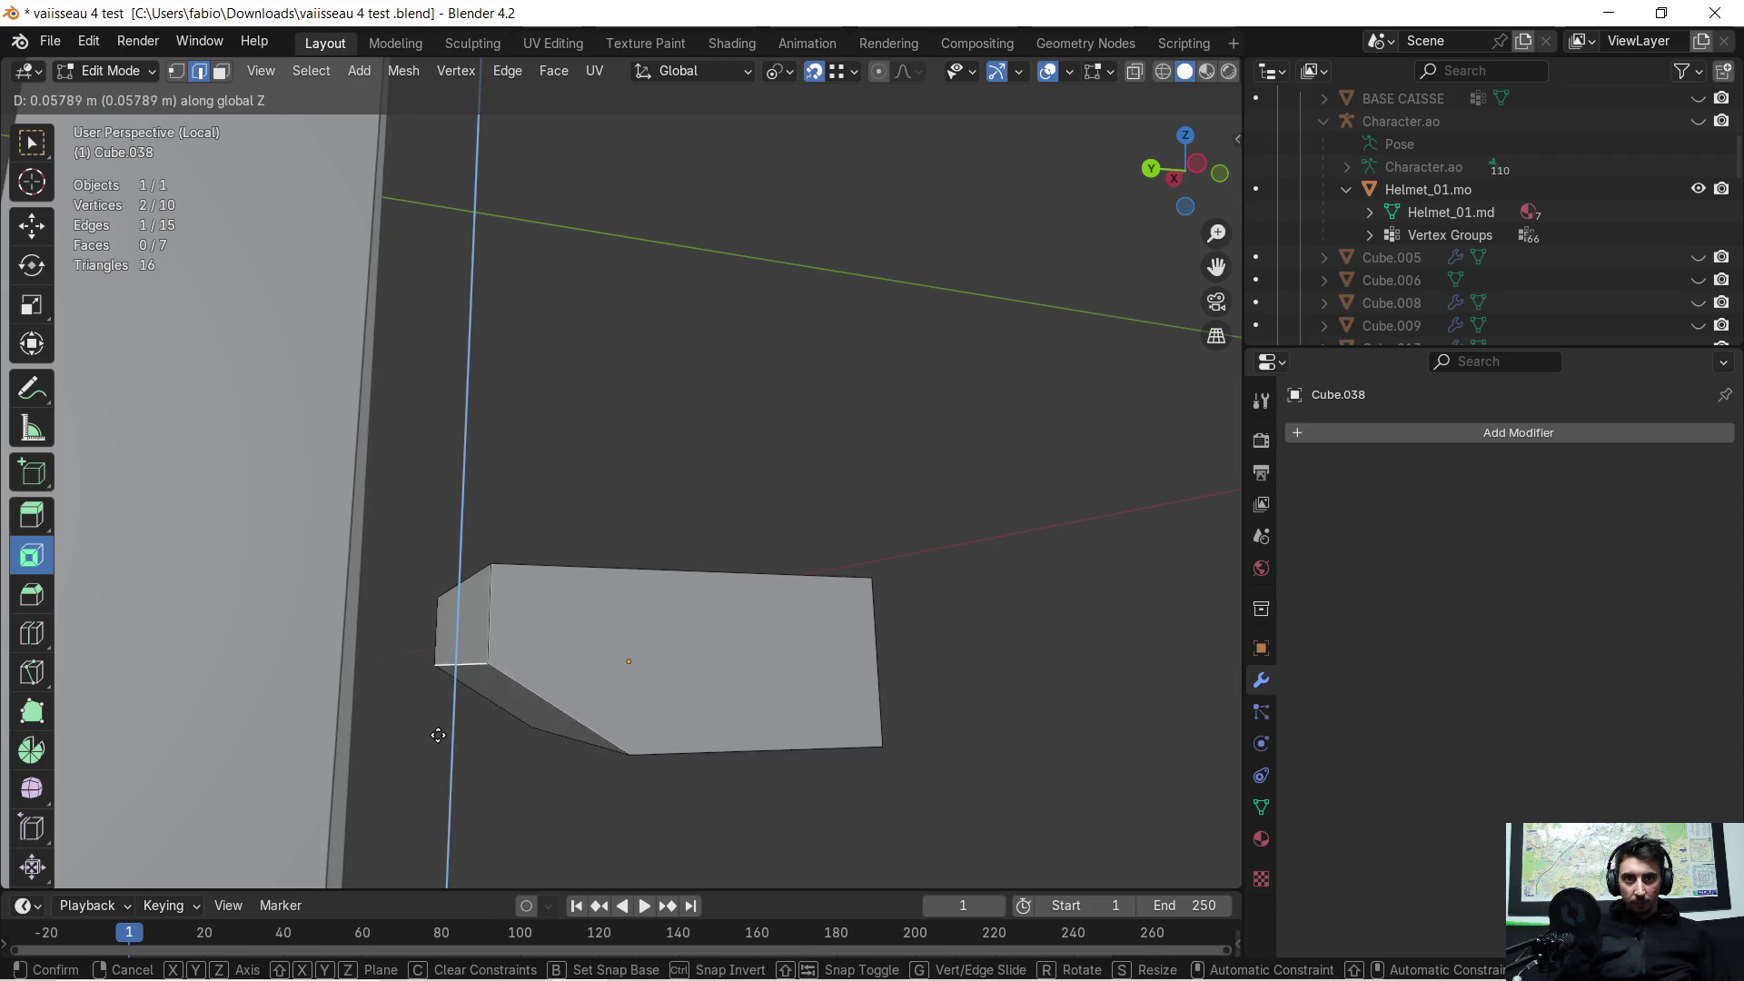
click(435, 717)
Step: Select the whole box mesh and push it along Y into the wall panel
middle_drag(532, 714, 495, 720)
scroll(542, 690, down, 2)
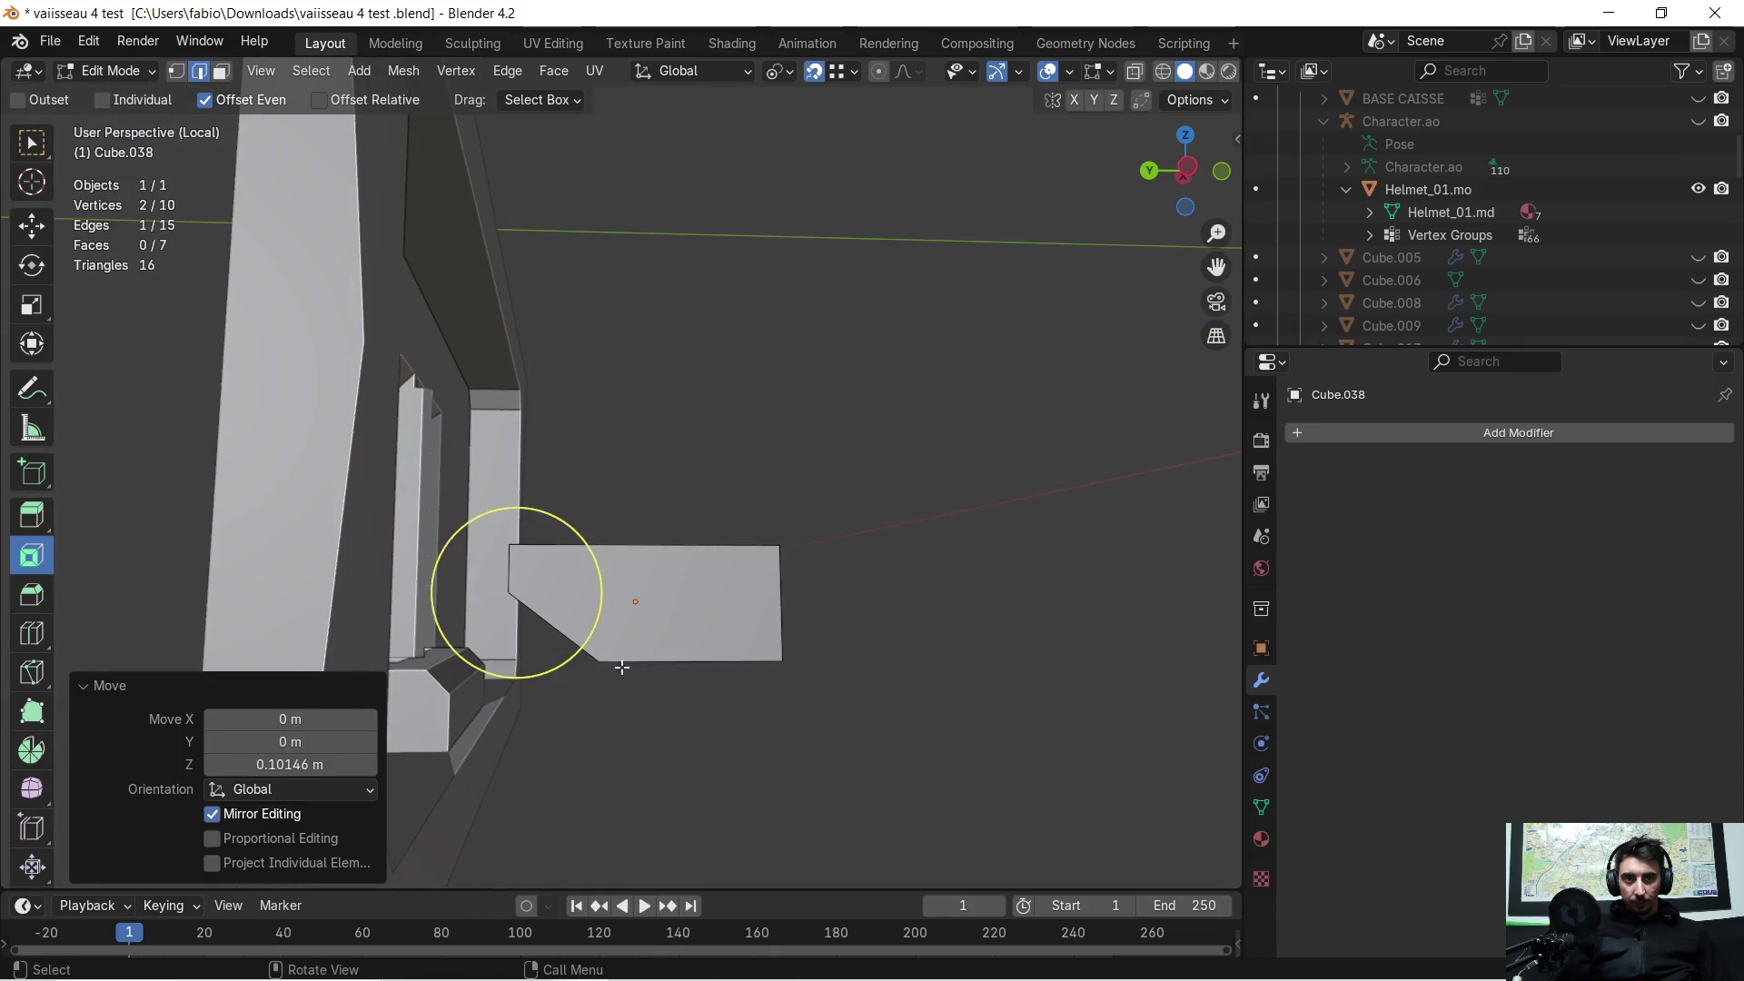
middle_drag(774, 634, 763, 658)
key(a)
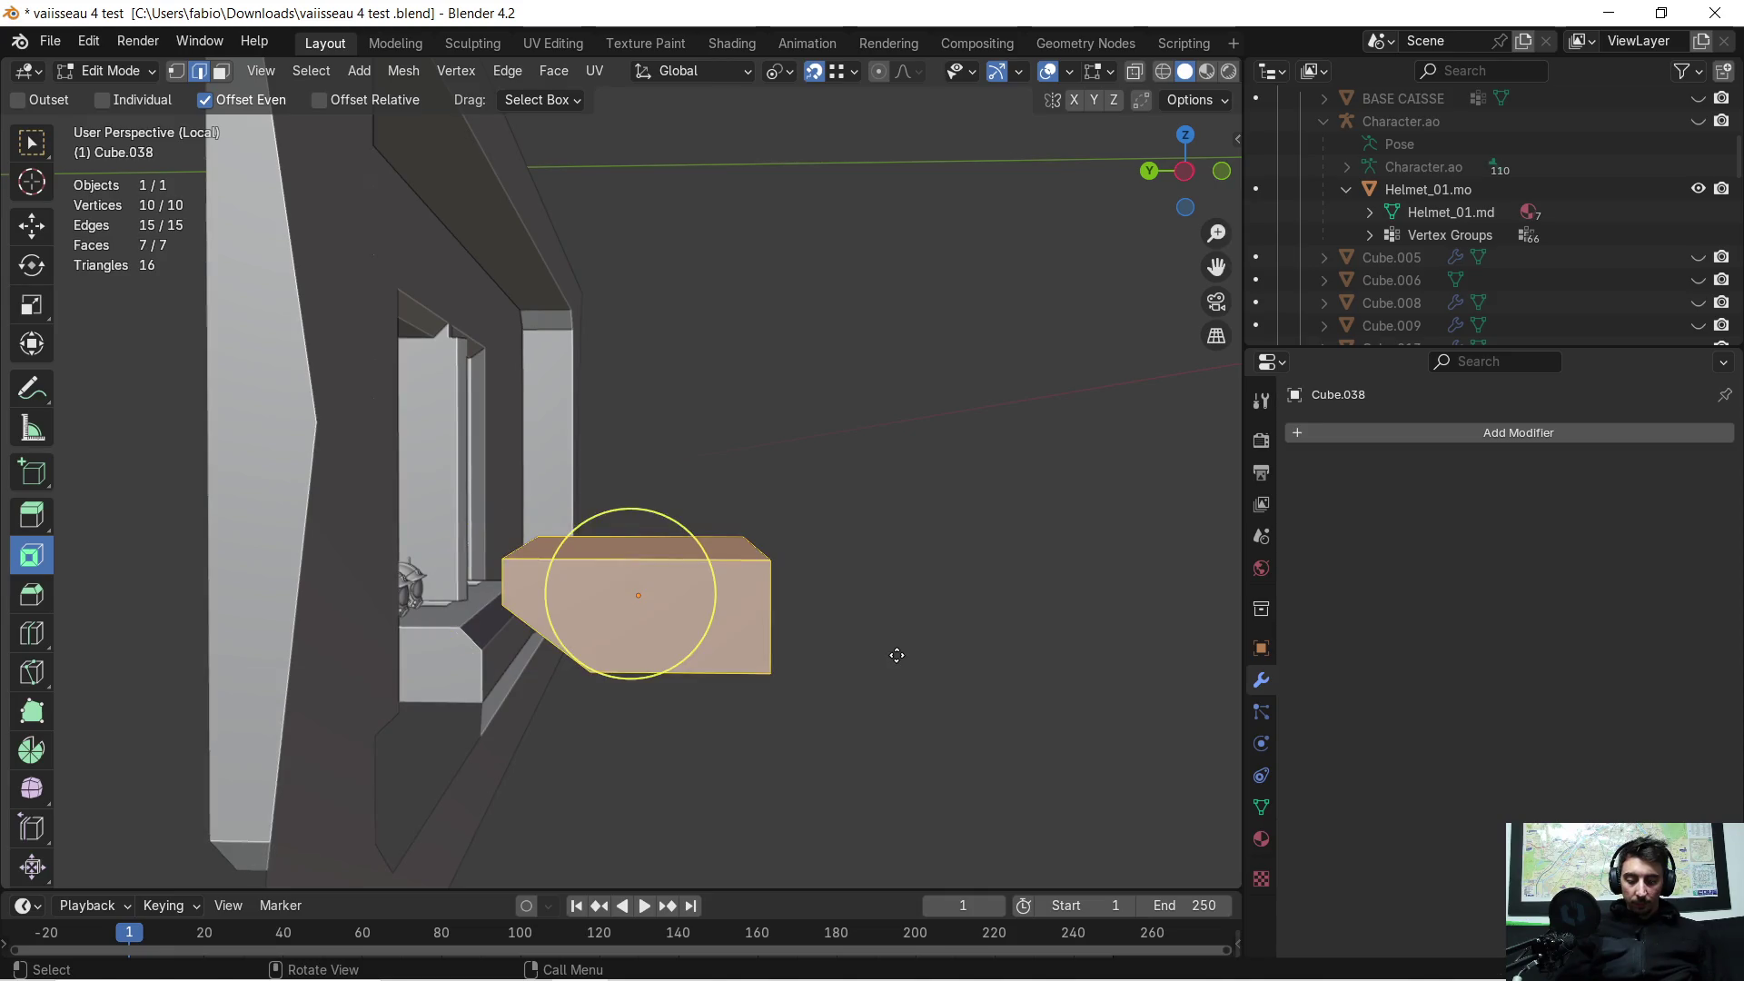
key(g)
key(x)
key(y)
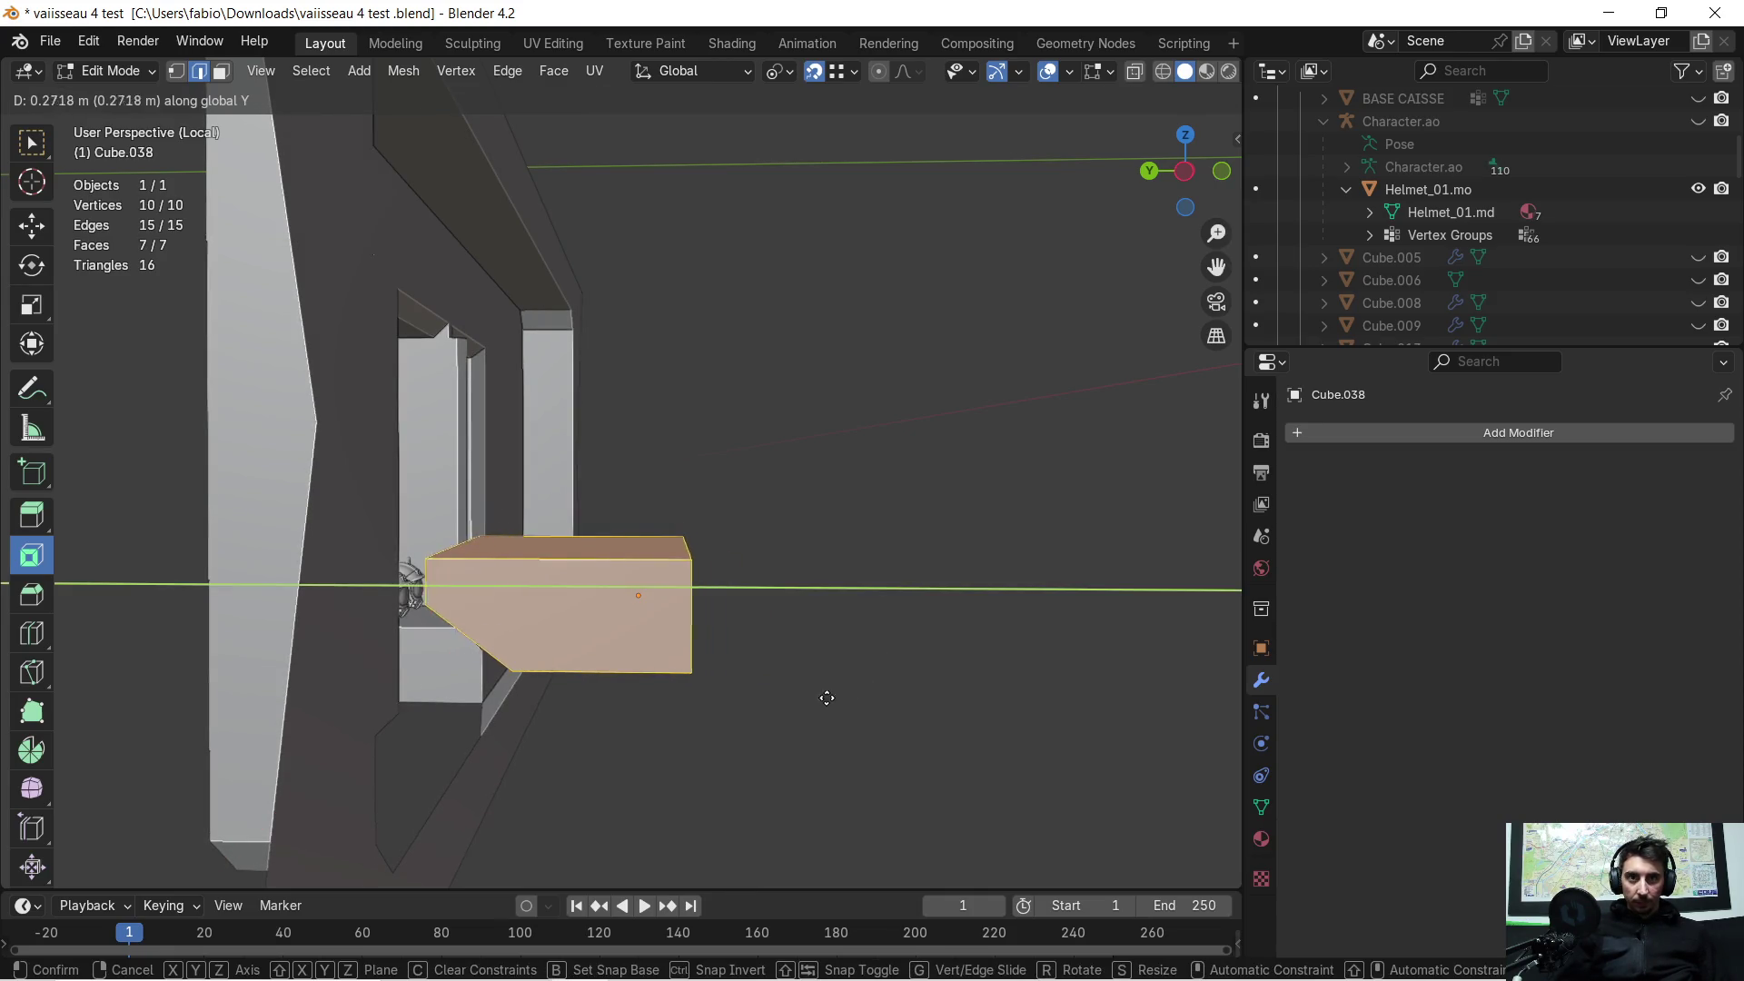
click(636, 723)
Step: Undo a trial X move, set the box's final 0.13792 m Y offset, and exit Edit Mode
mouse_move(591, 720)
middle_down()
mouse_move(654, 697)
mouse_move(611, 599)
mouse_move(693, 694)
mouse_move(793, 701)
middle_up()
key(g)
key(x)
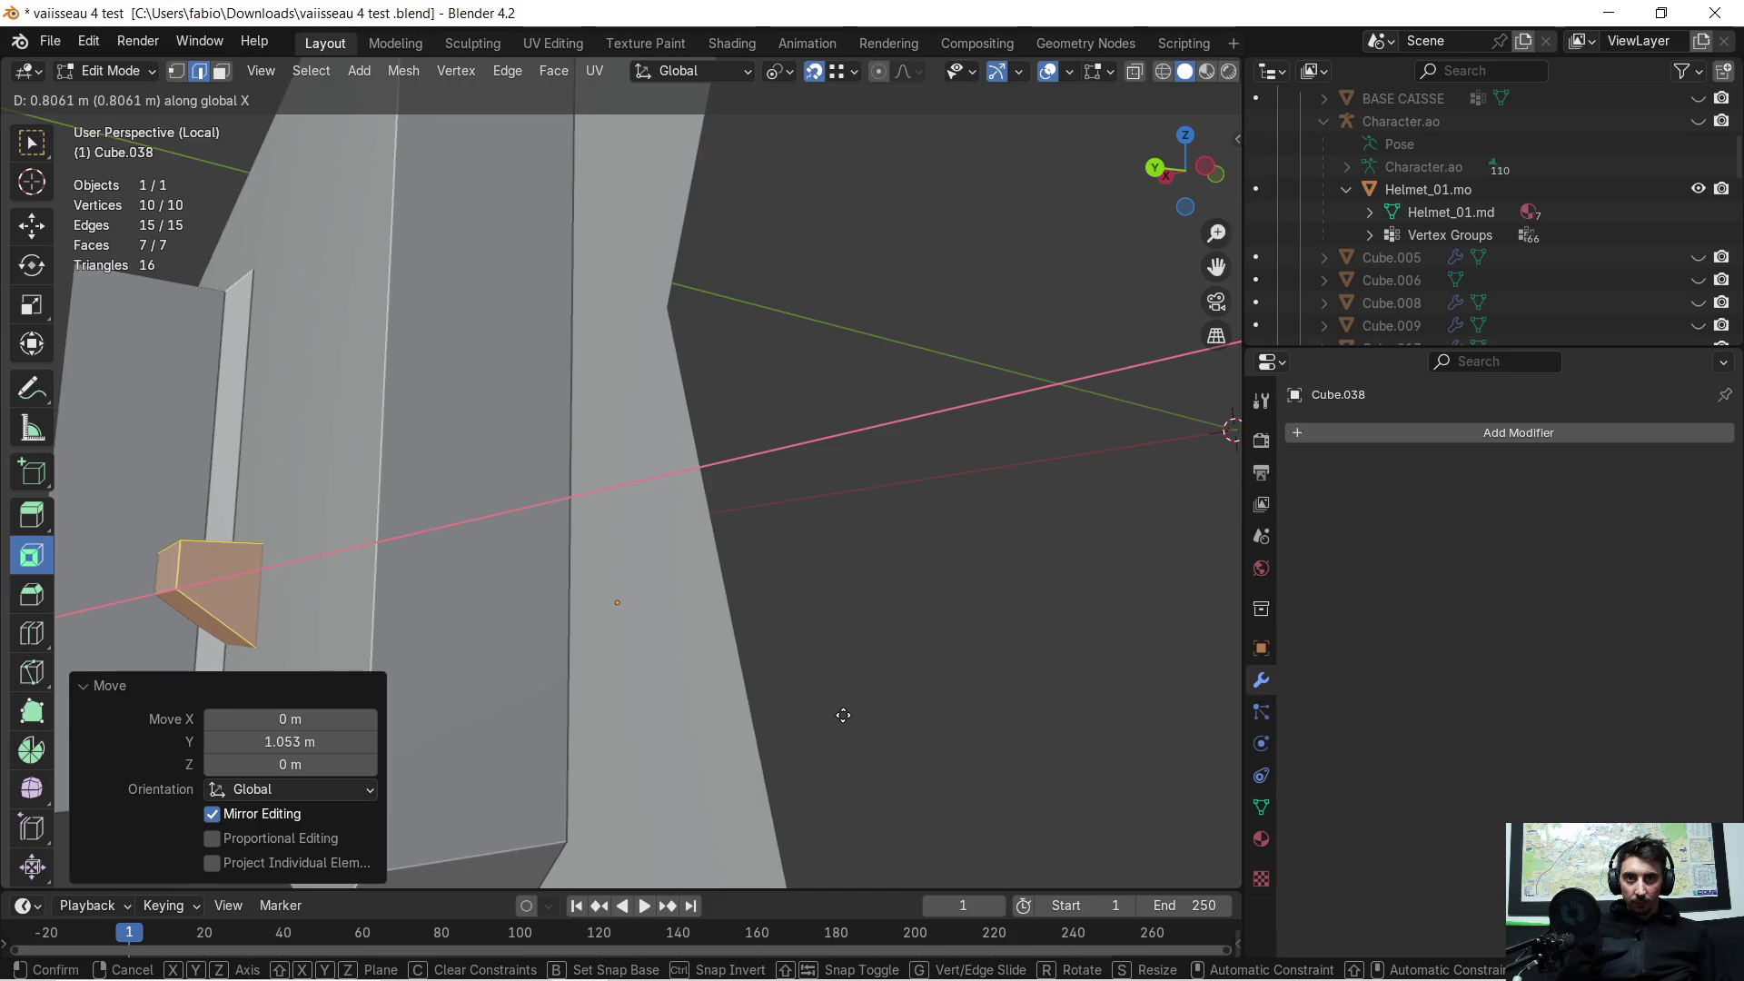
click(842, 714)
key(ctrl+z)
key(g)
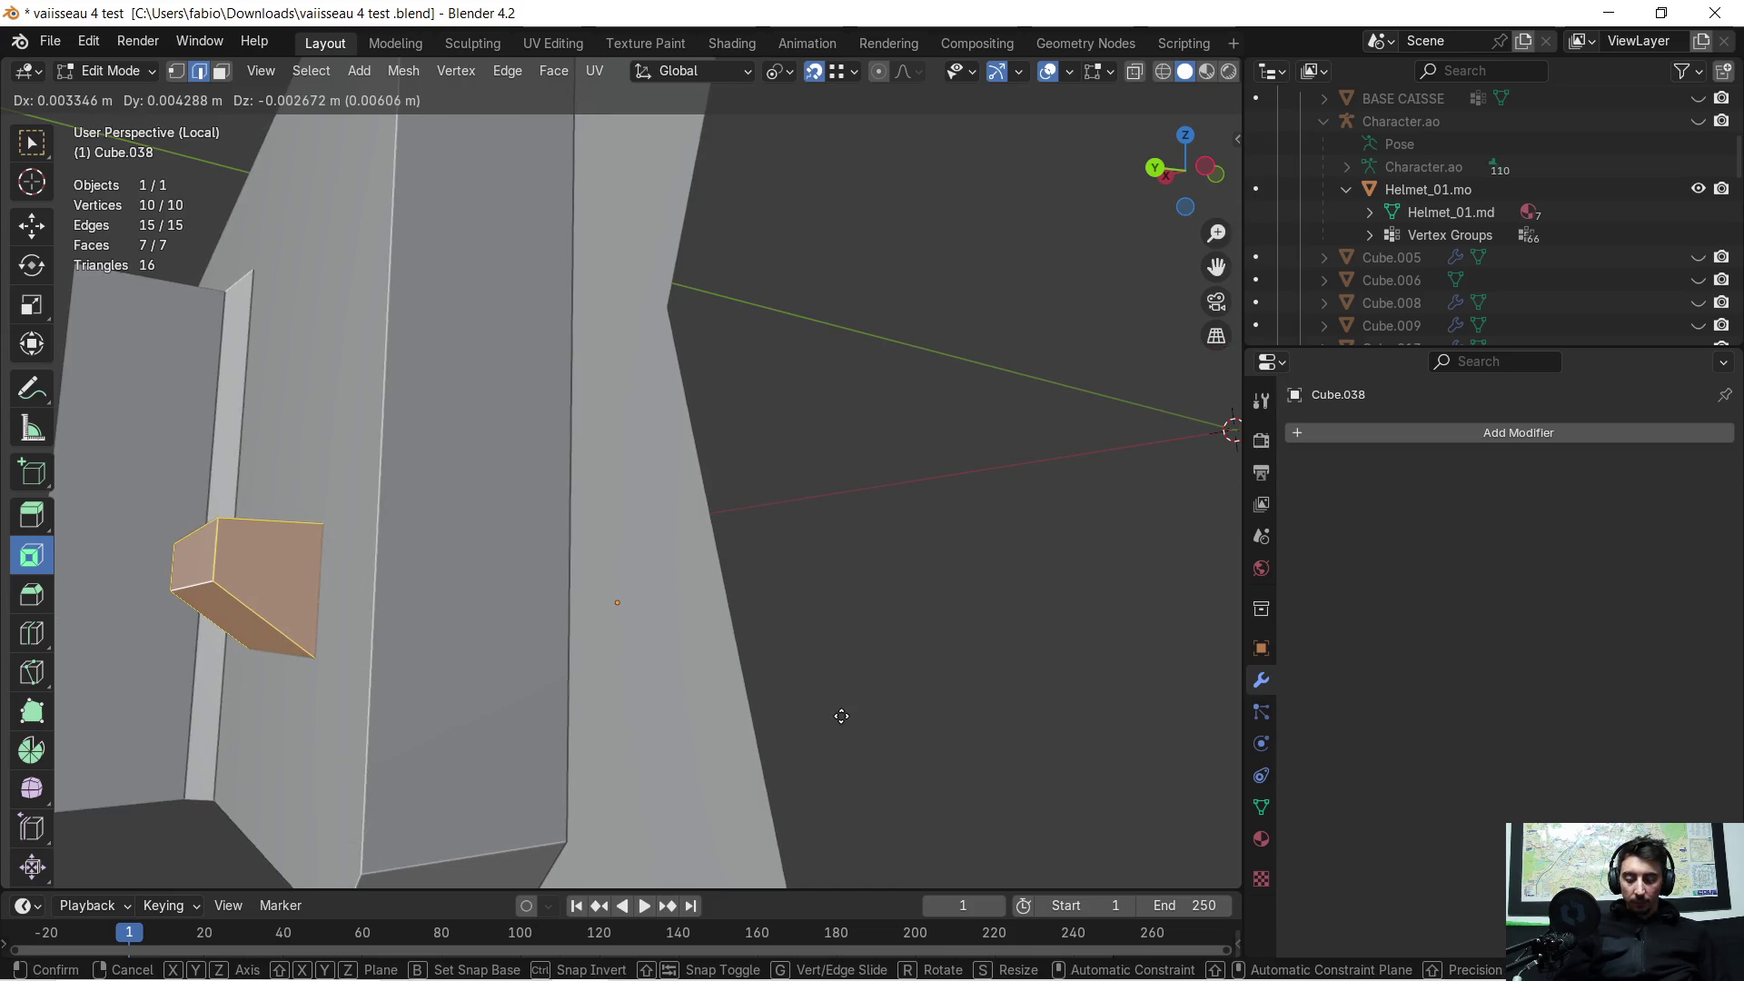
key(y)
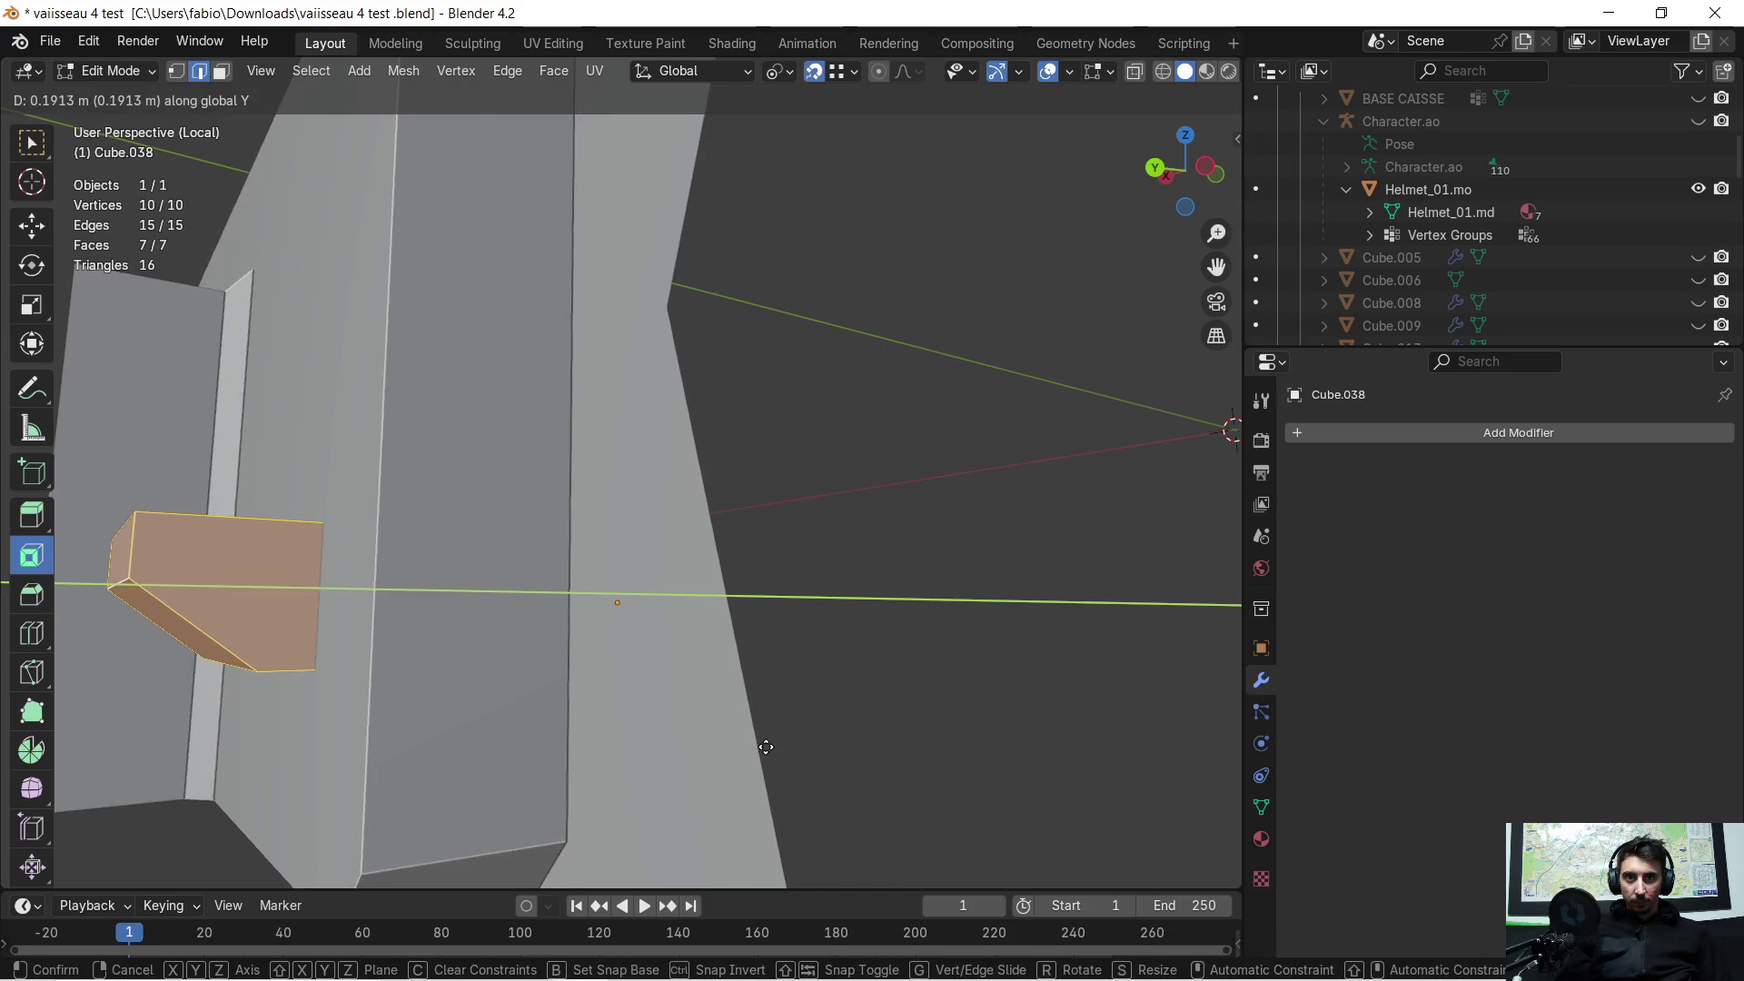
click(788, 733)
mouse_move(829, 663)
middle_down()
mouse_move(518, 682)
mouse_move(533, 656)
middle_up()
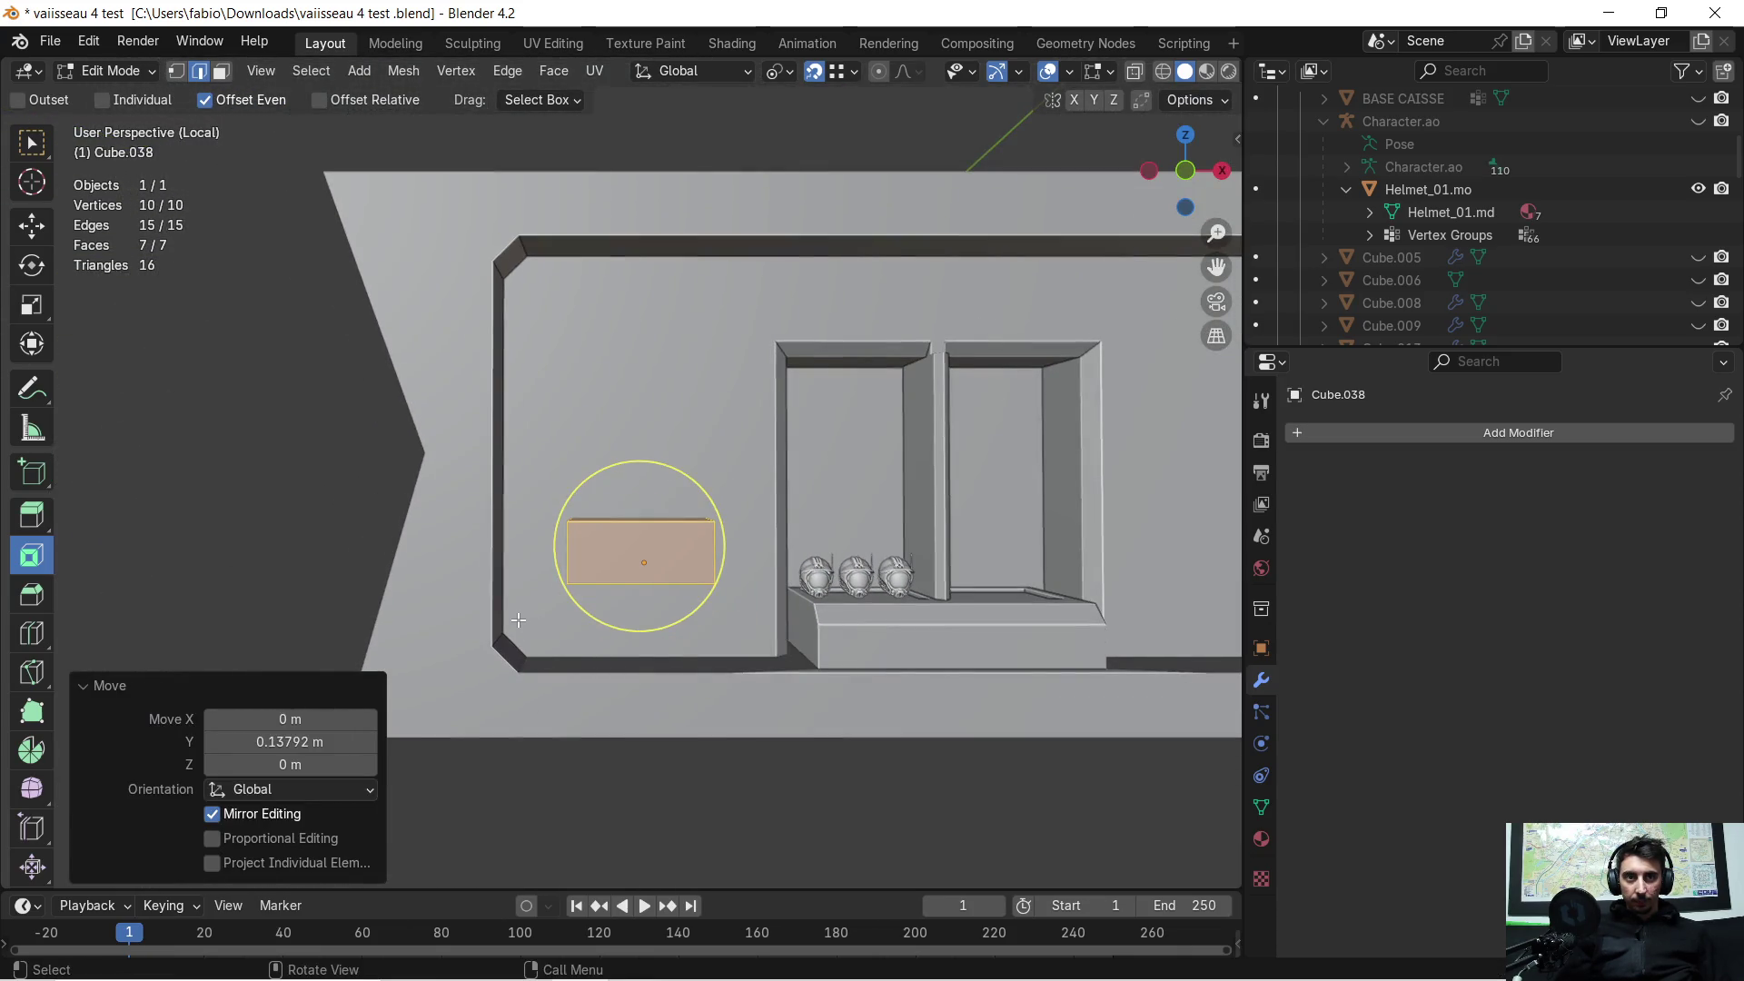
key(Tab)
click(520, 619)
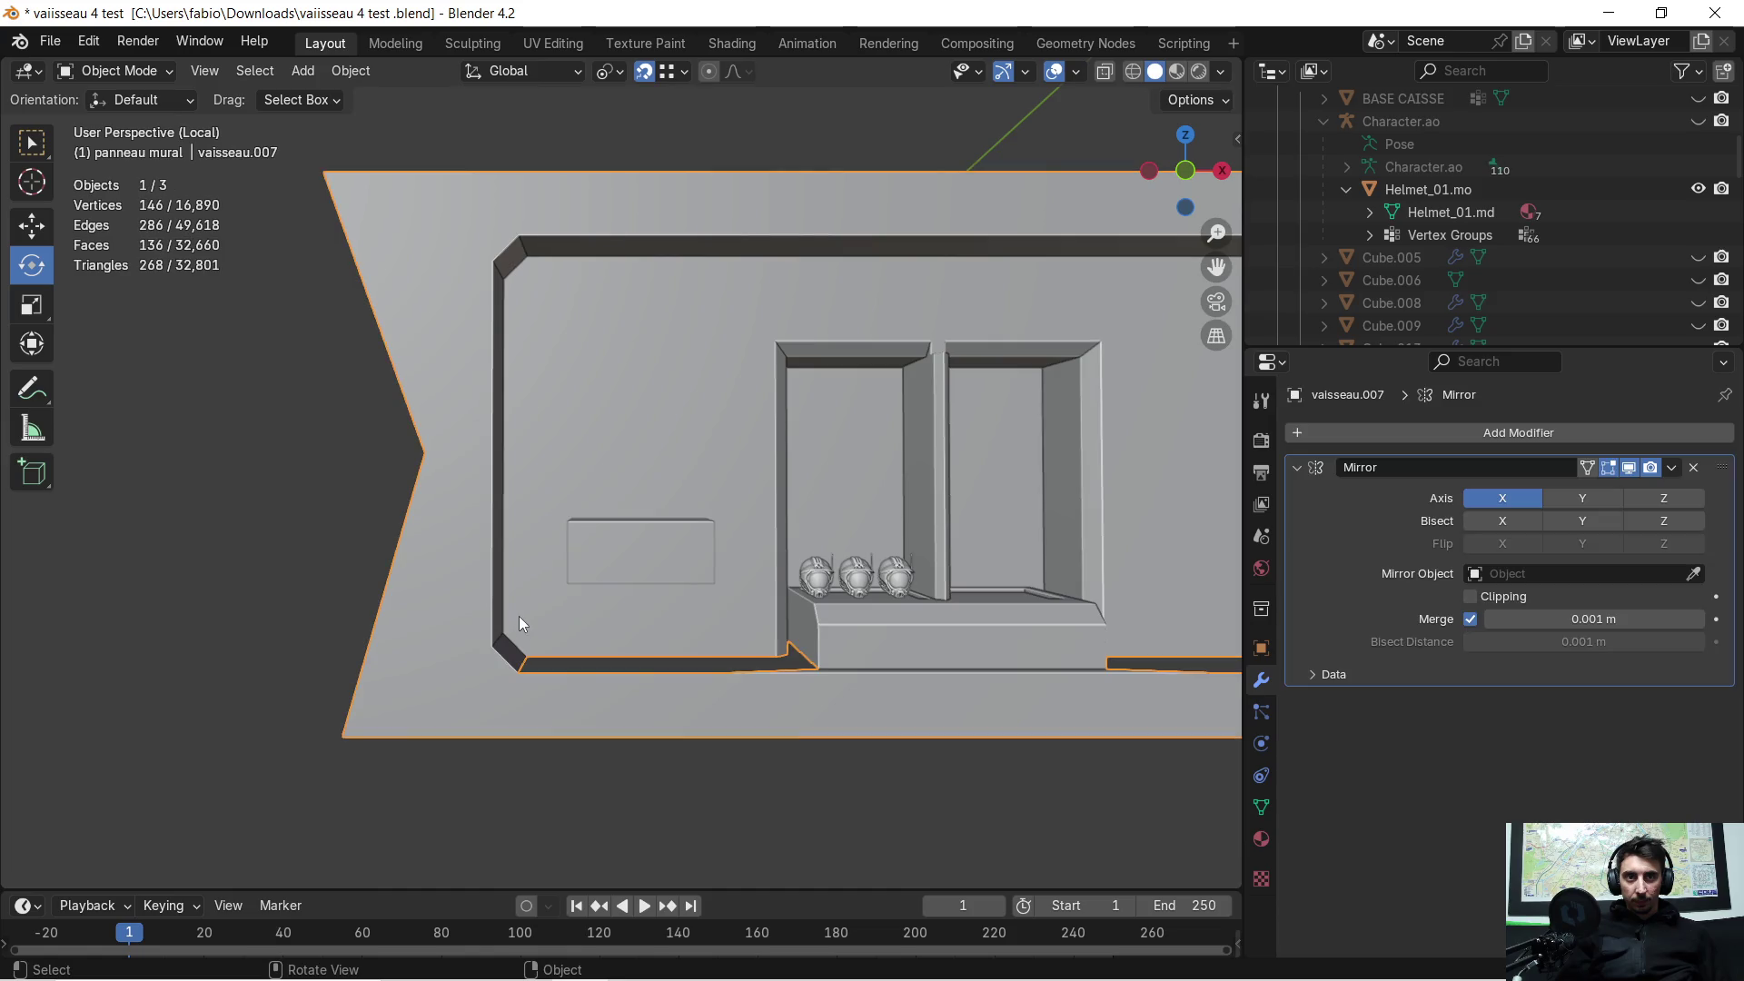
Step: Give vaisseau.007 a Boolean Difference modifier using Cube.038 as the cutter
click(1297, 467)
click(1308, 434)
click(1292, 439)
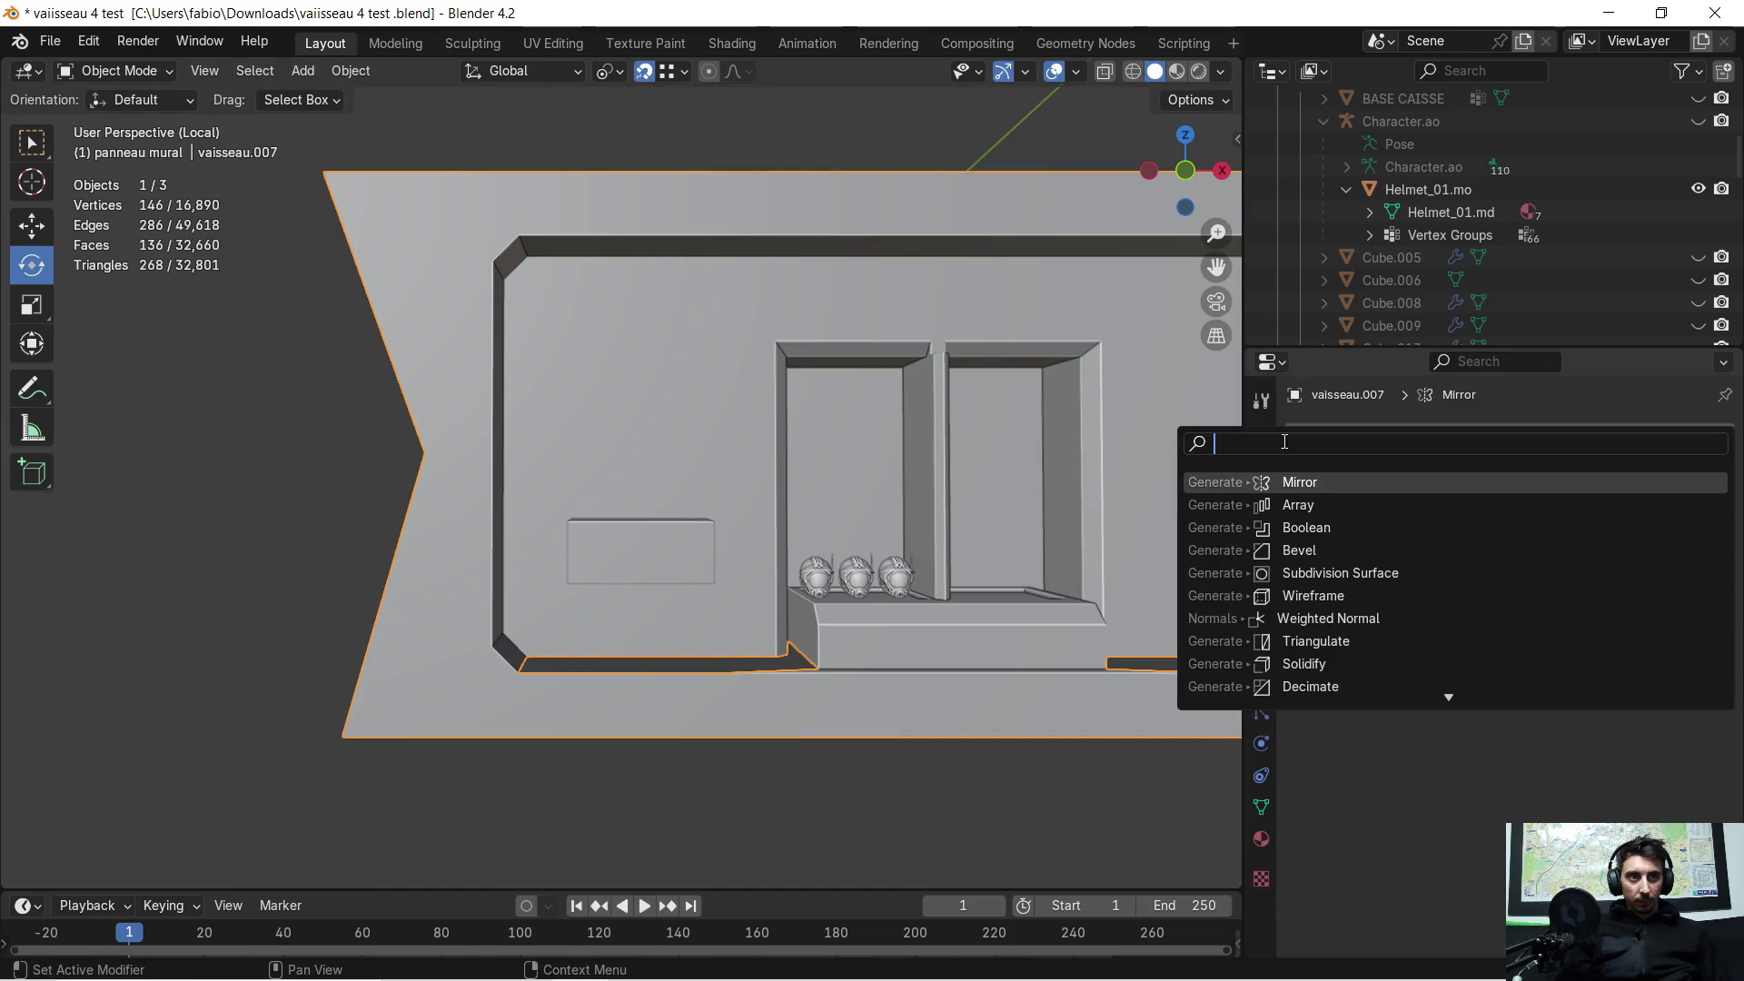
click(1329, 529)
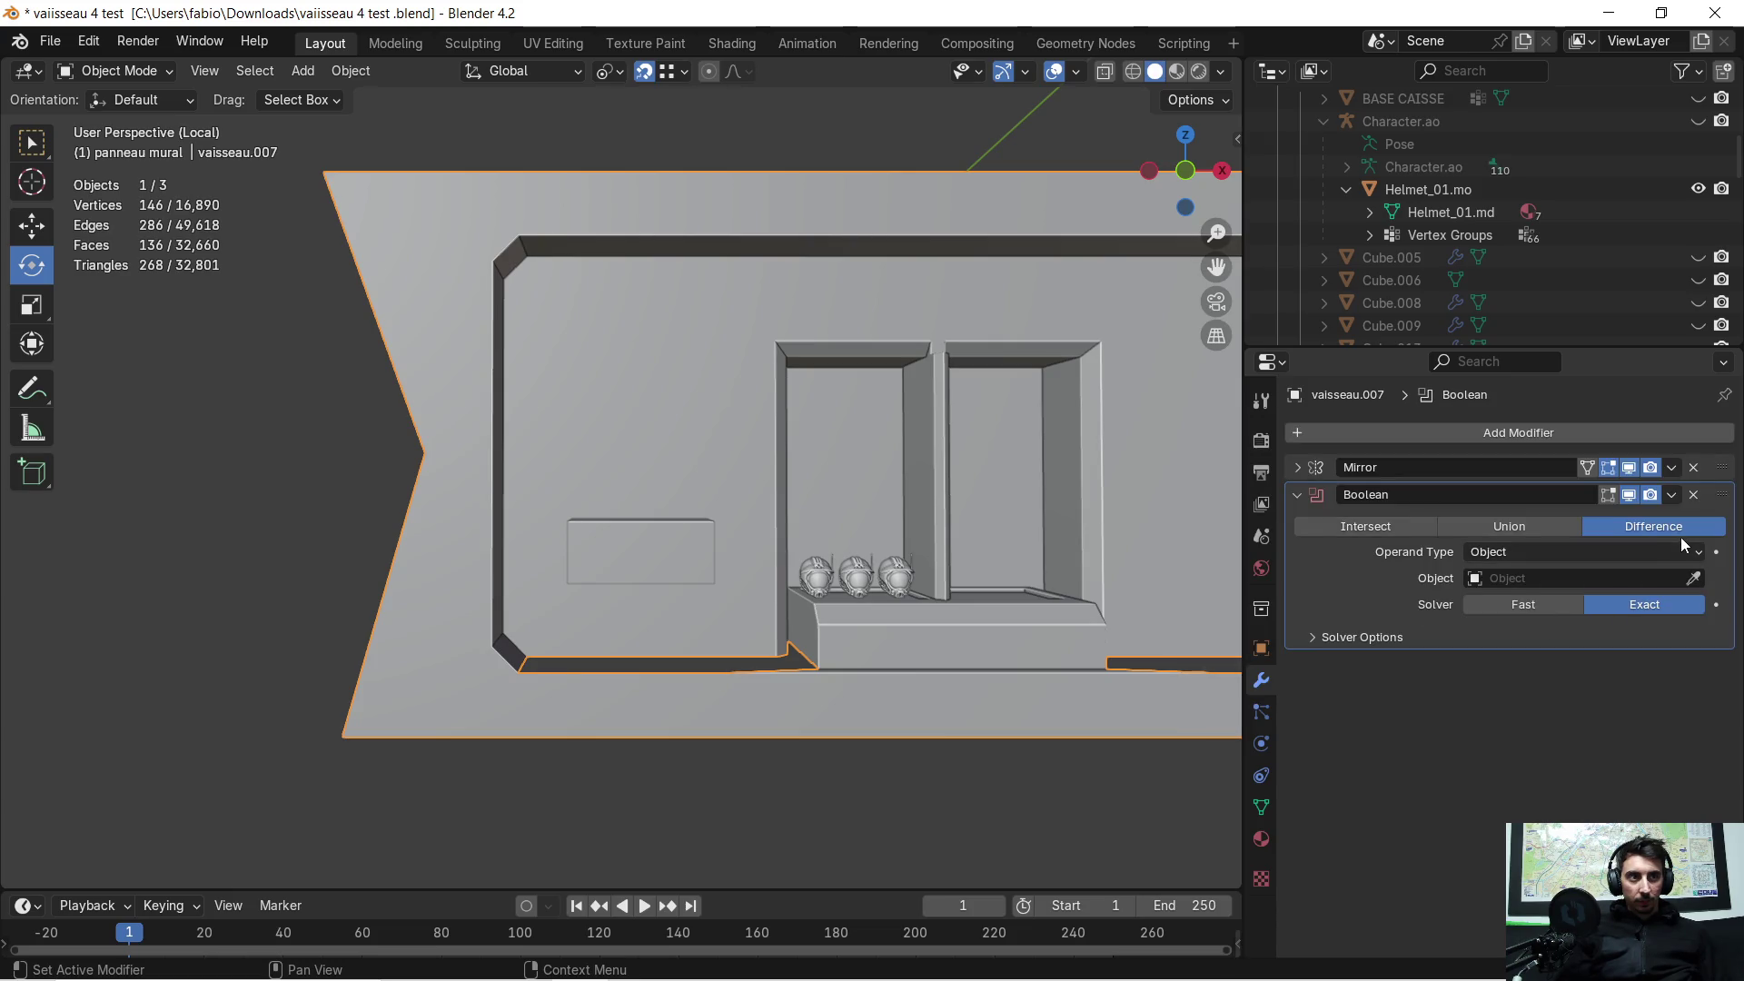
click(657, 549)
mouse_move(657, 549)
middle_down()
mouse_move(598, 573)
mouse_move(705, 574)
middle_up()
scroll(743, 564, up, 5)
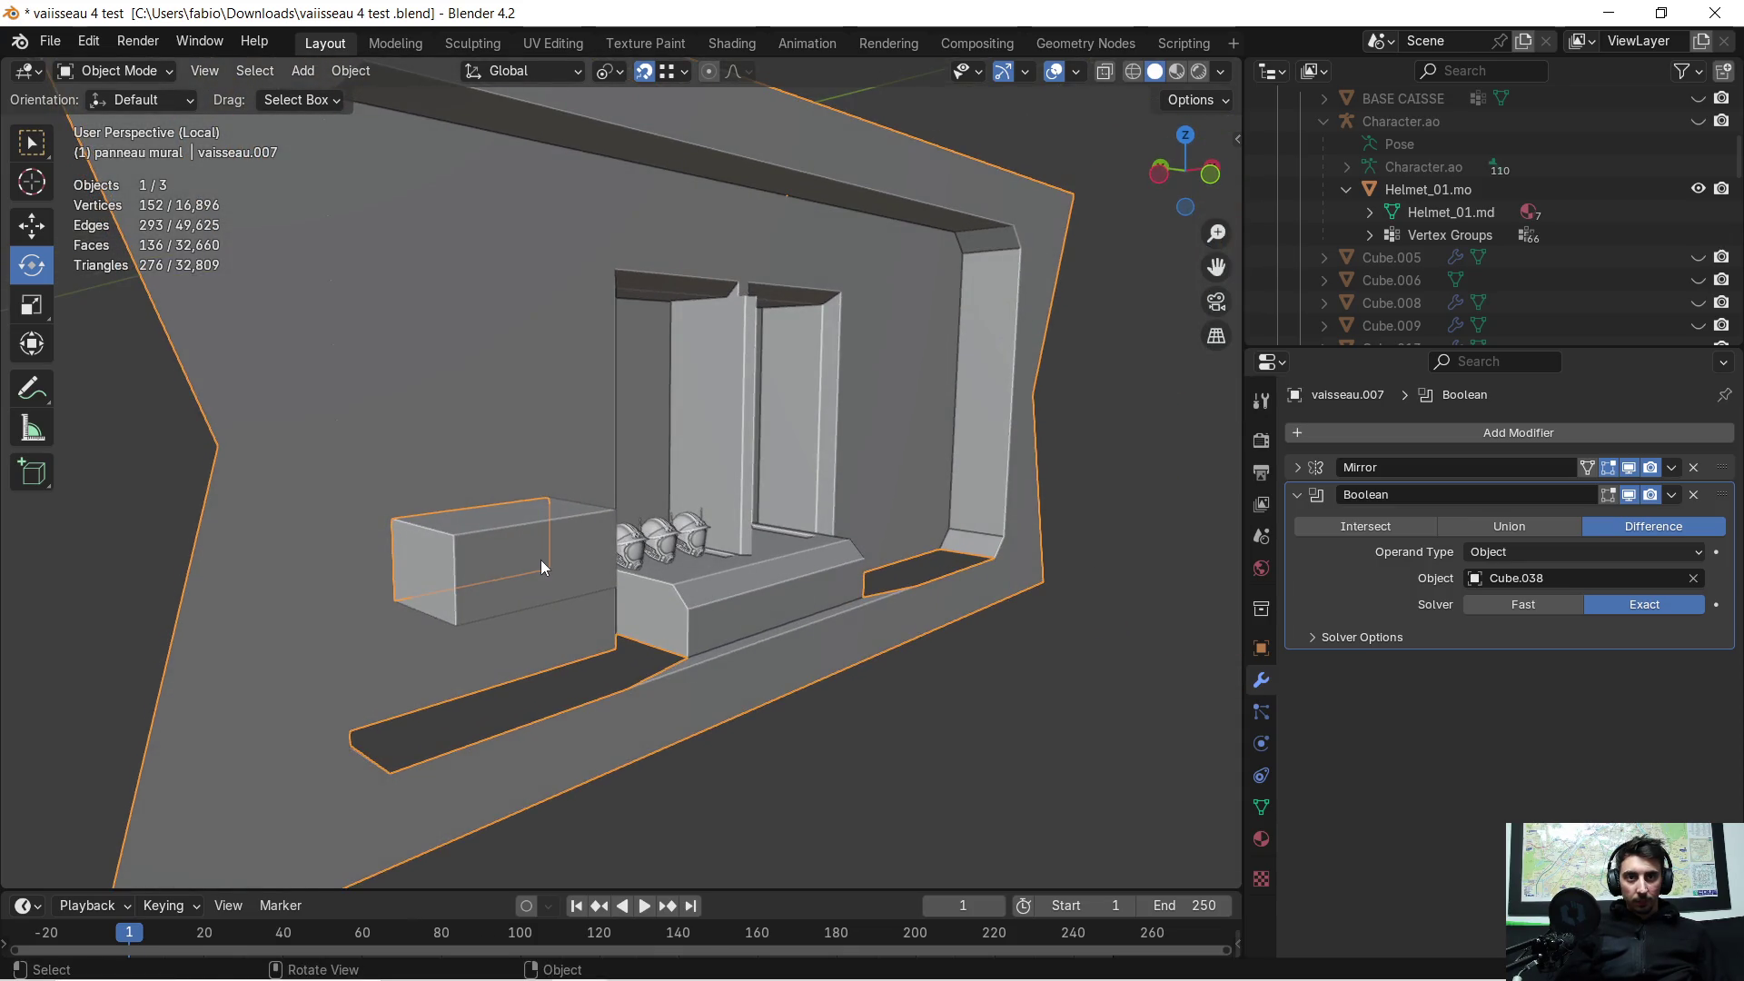
Step: Hide and unhide Cube.038 to check the cut, then toggle its Edit Mode
click(542, 560)
middle_drag(541, 560, 497, 538)
key(h)
key(alt+h)
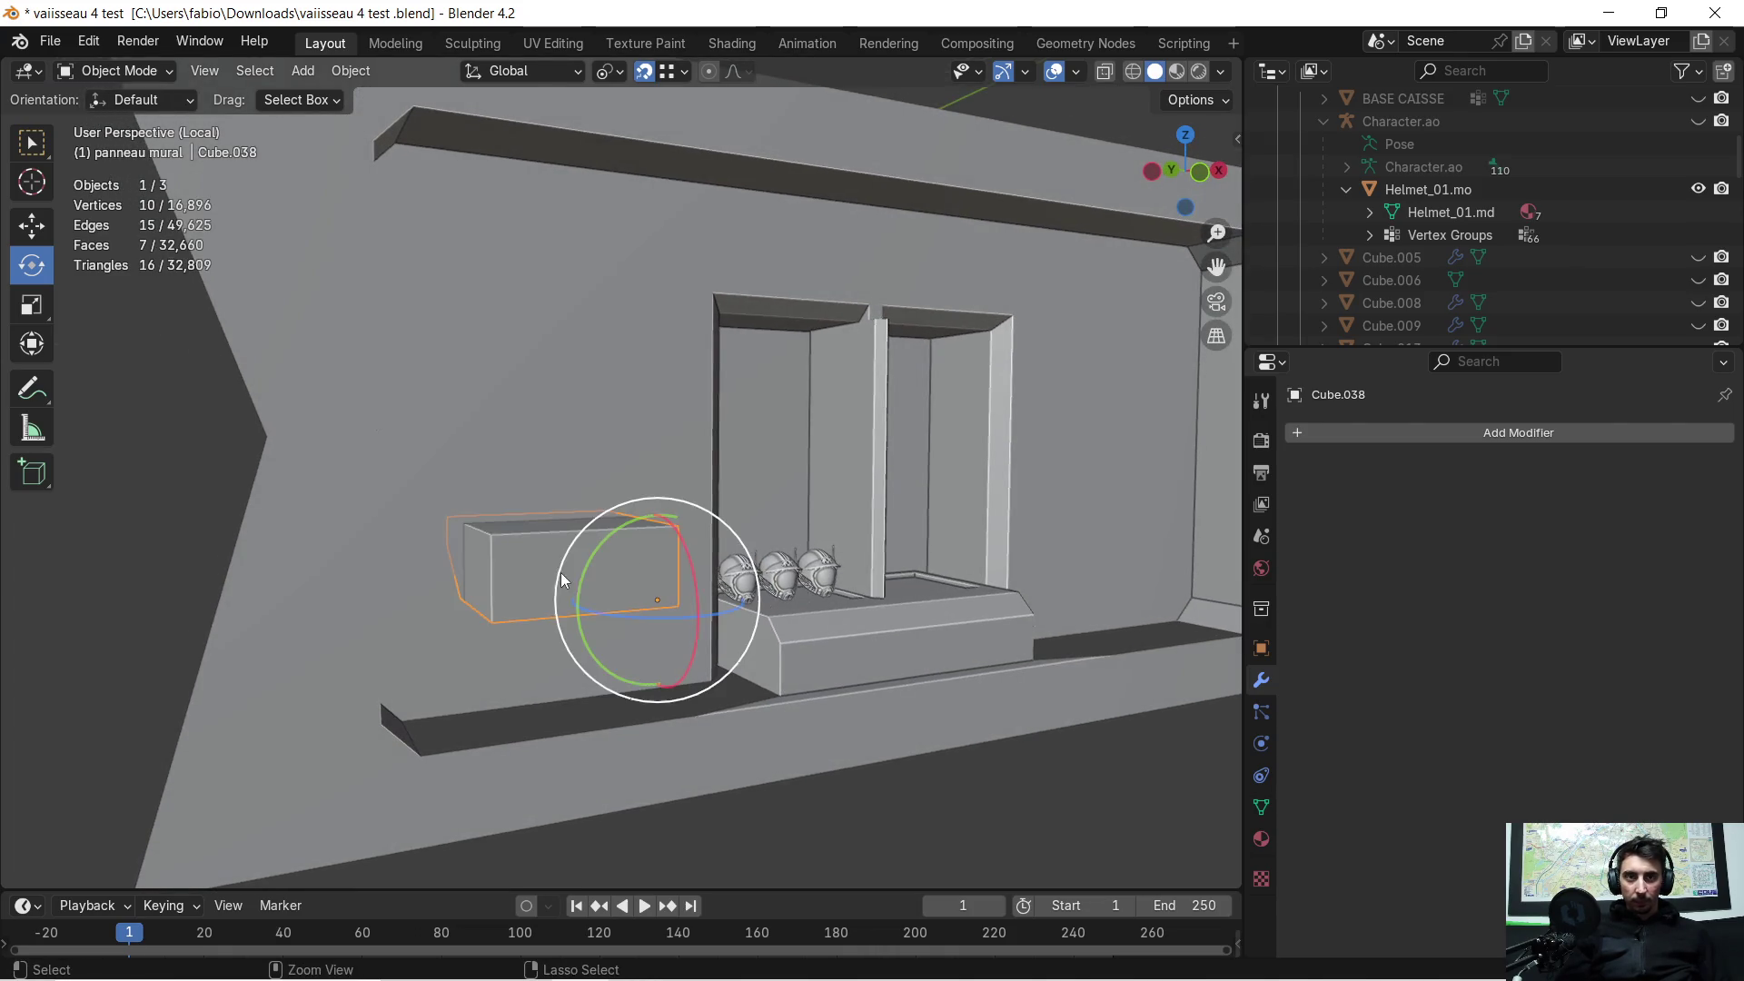
mouse_move(436, 591)
middle_down()
mouse_move(615, 591)
mouse_move(929, 540)
mouse_move(816, 573)
mouse_move(891, 543)
middle_up()
key(Tab)
key(Tab)
Step: Select the wall's bottom edges and extrude them 0.5009 m along Y
click(890, 710)
key(Tab)
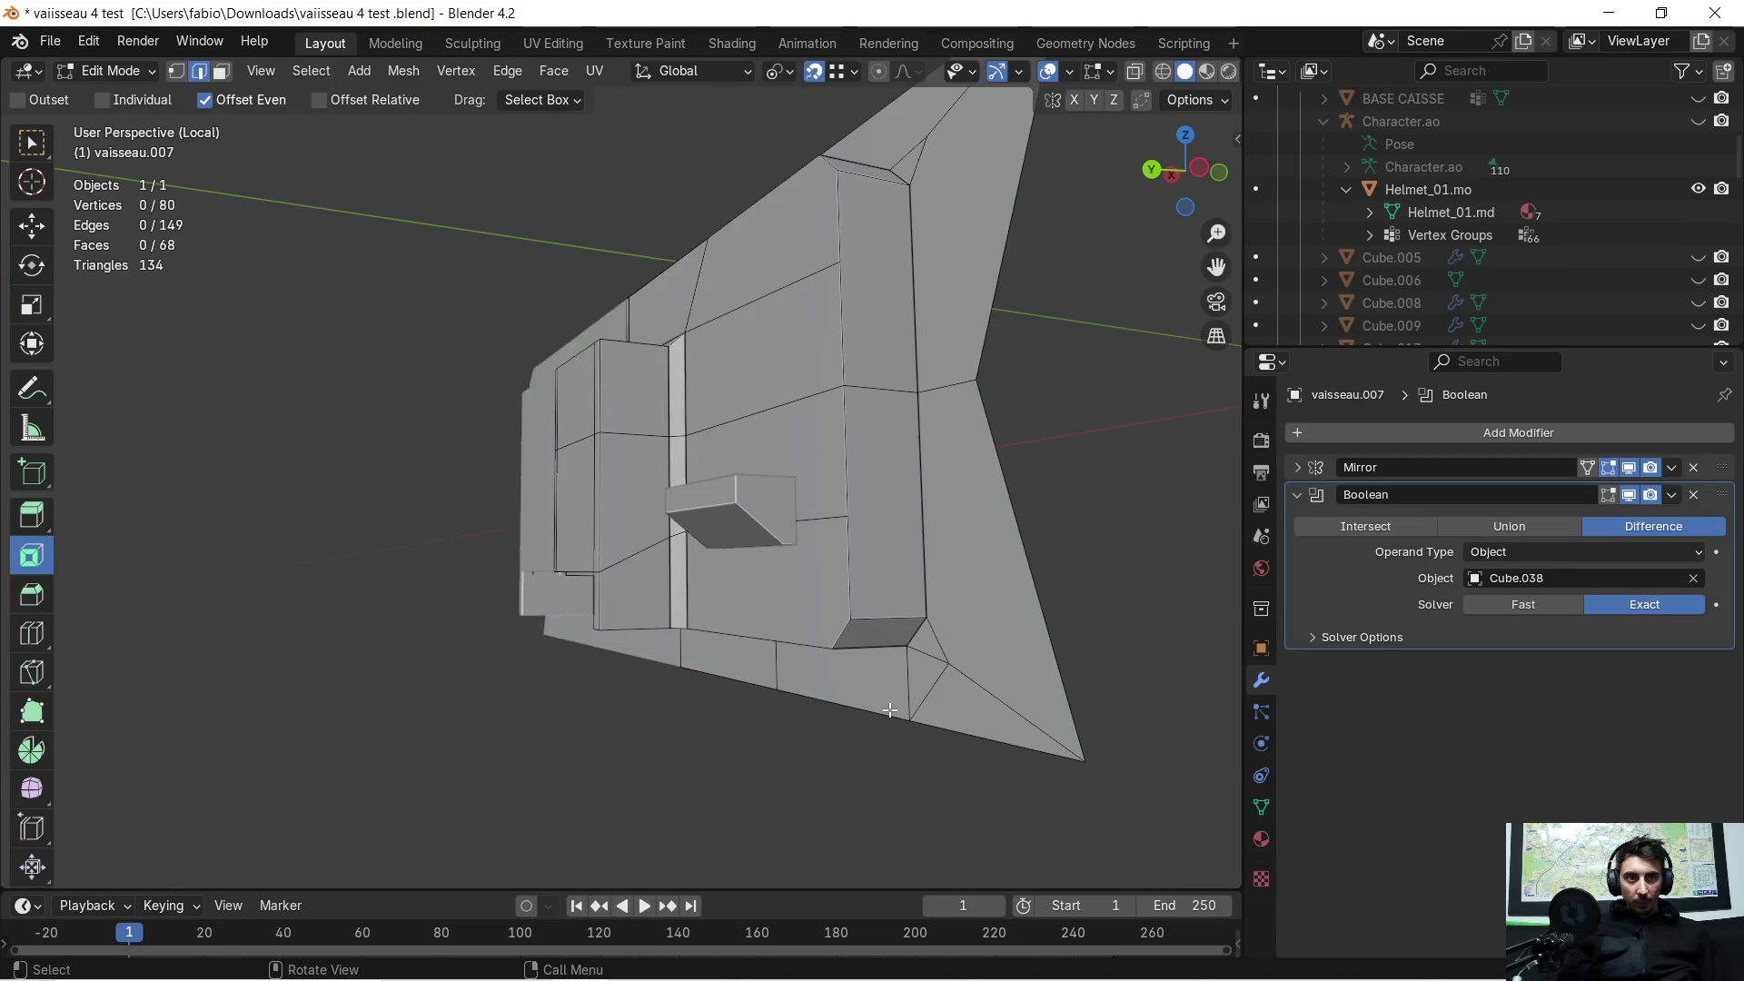
shift+click(928, 728)
shift+click(743, 683)
middle_drag(743, 683, 708, 717)
key(e)
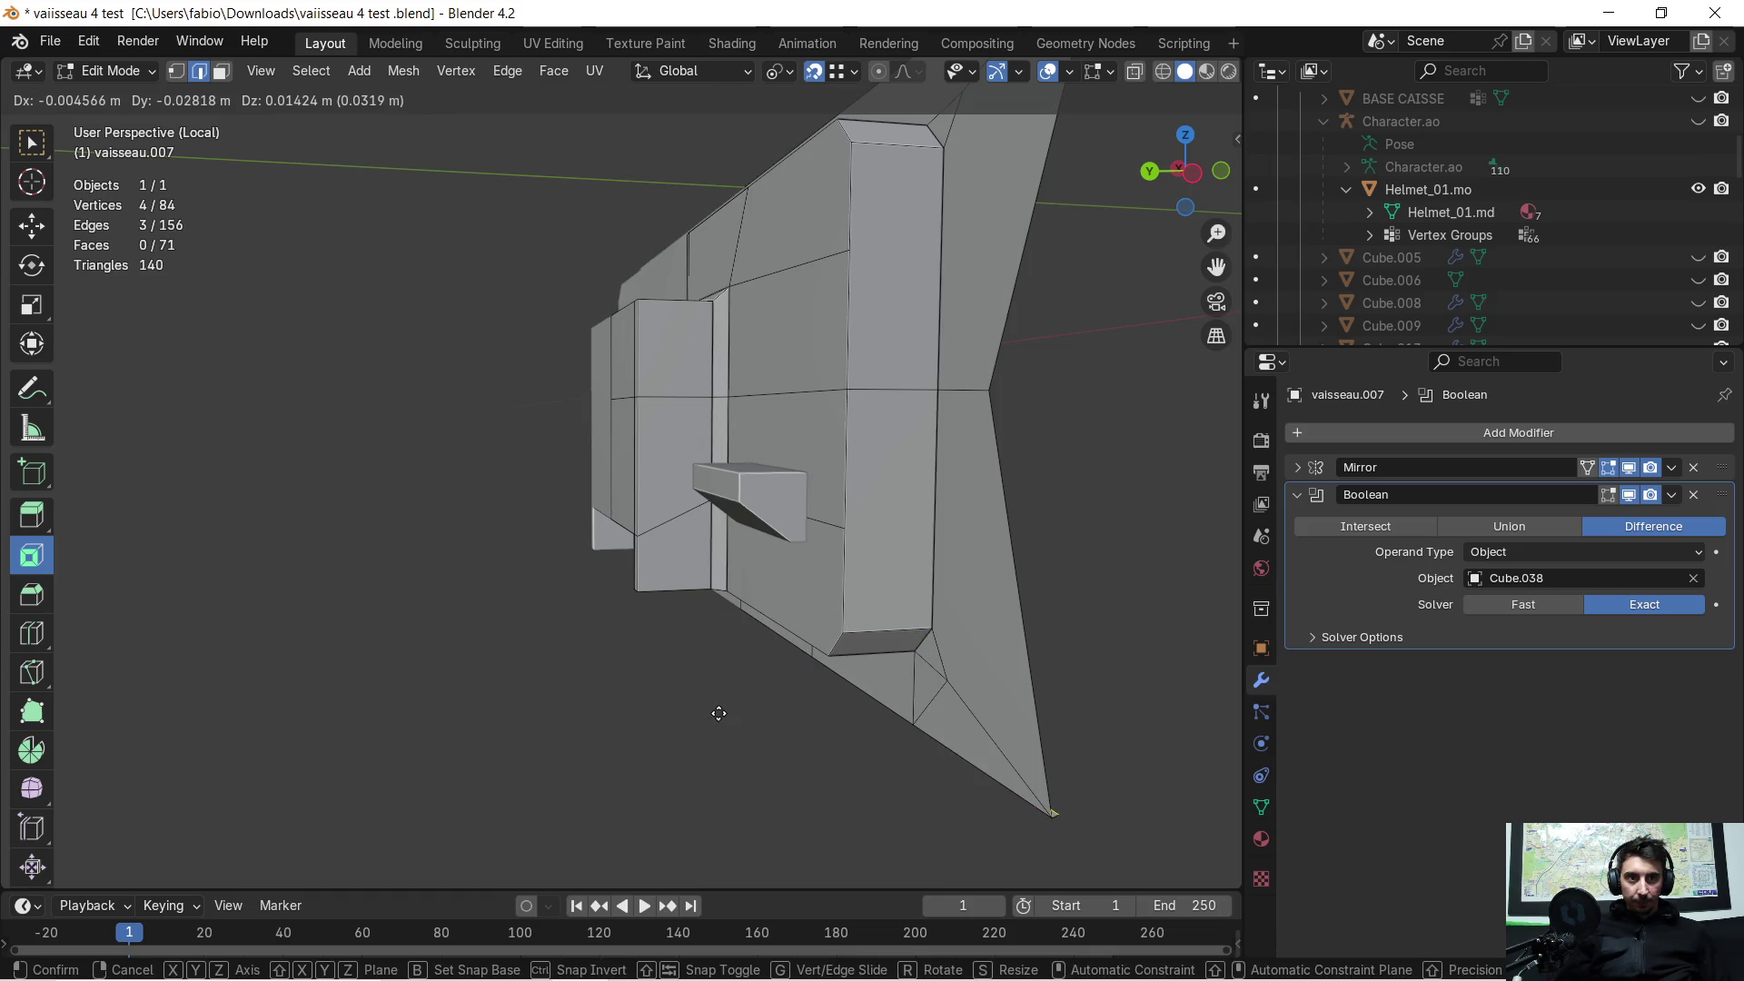
key(x)
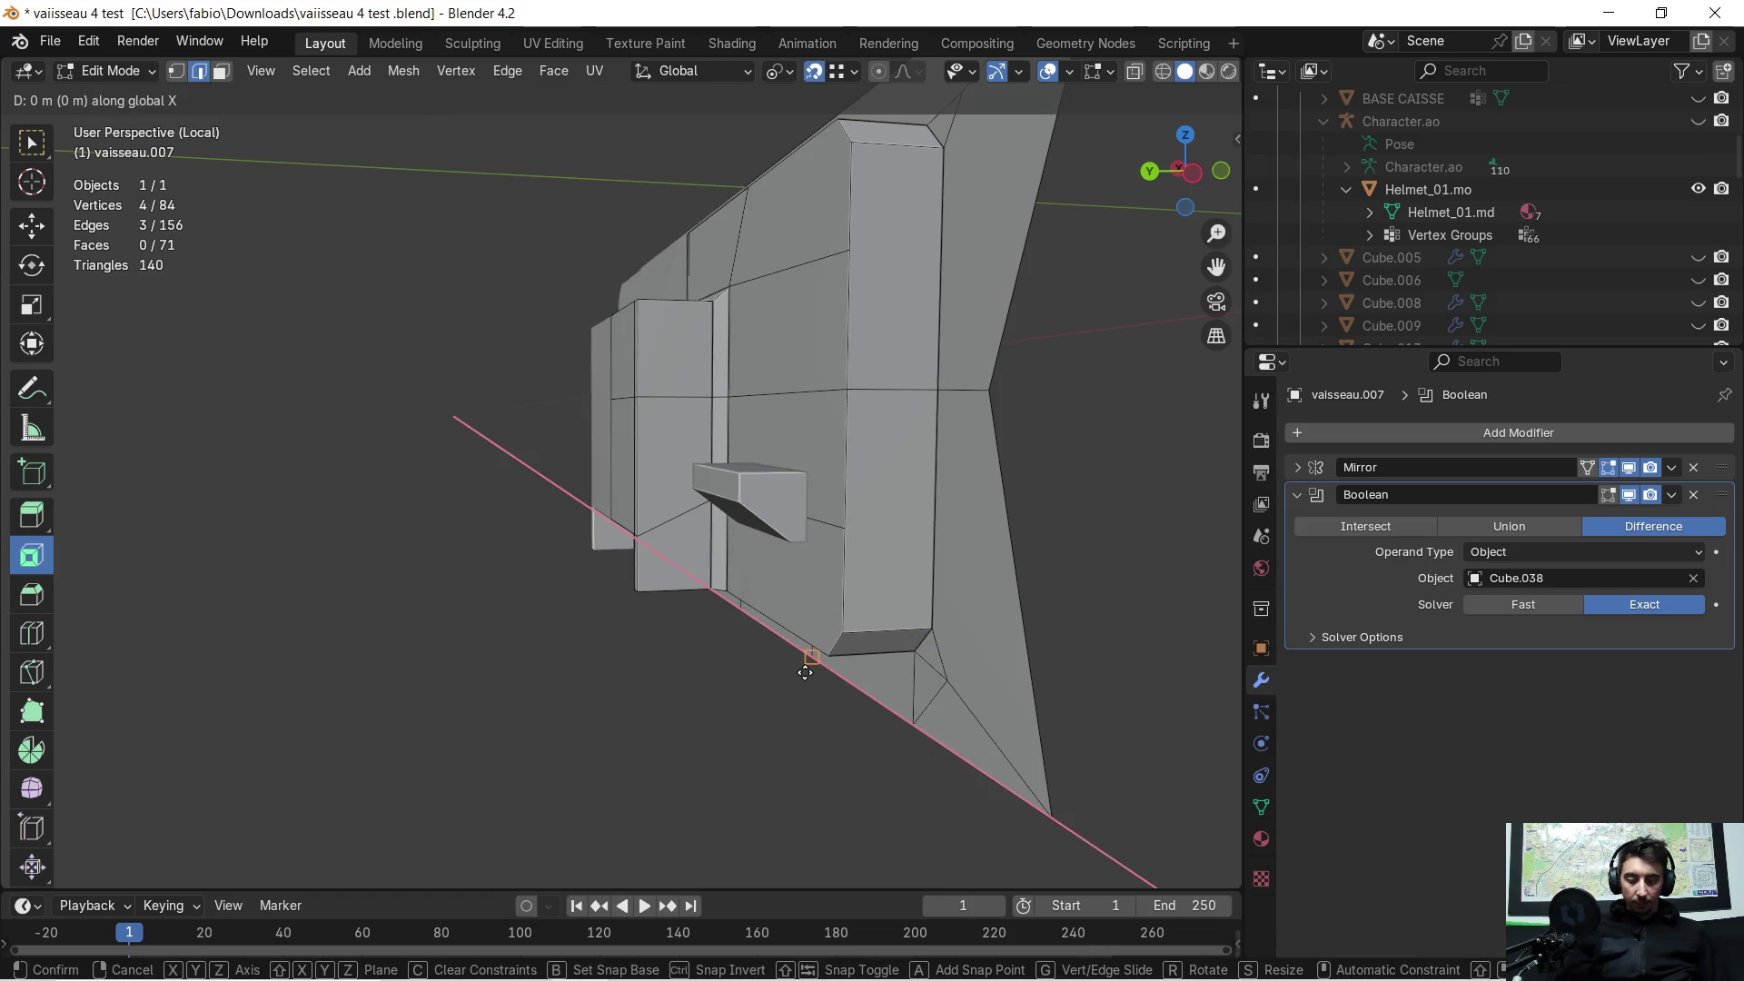
key(y)
click(826, 656)
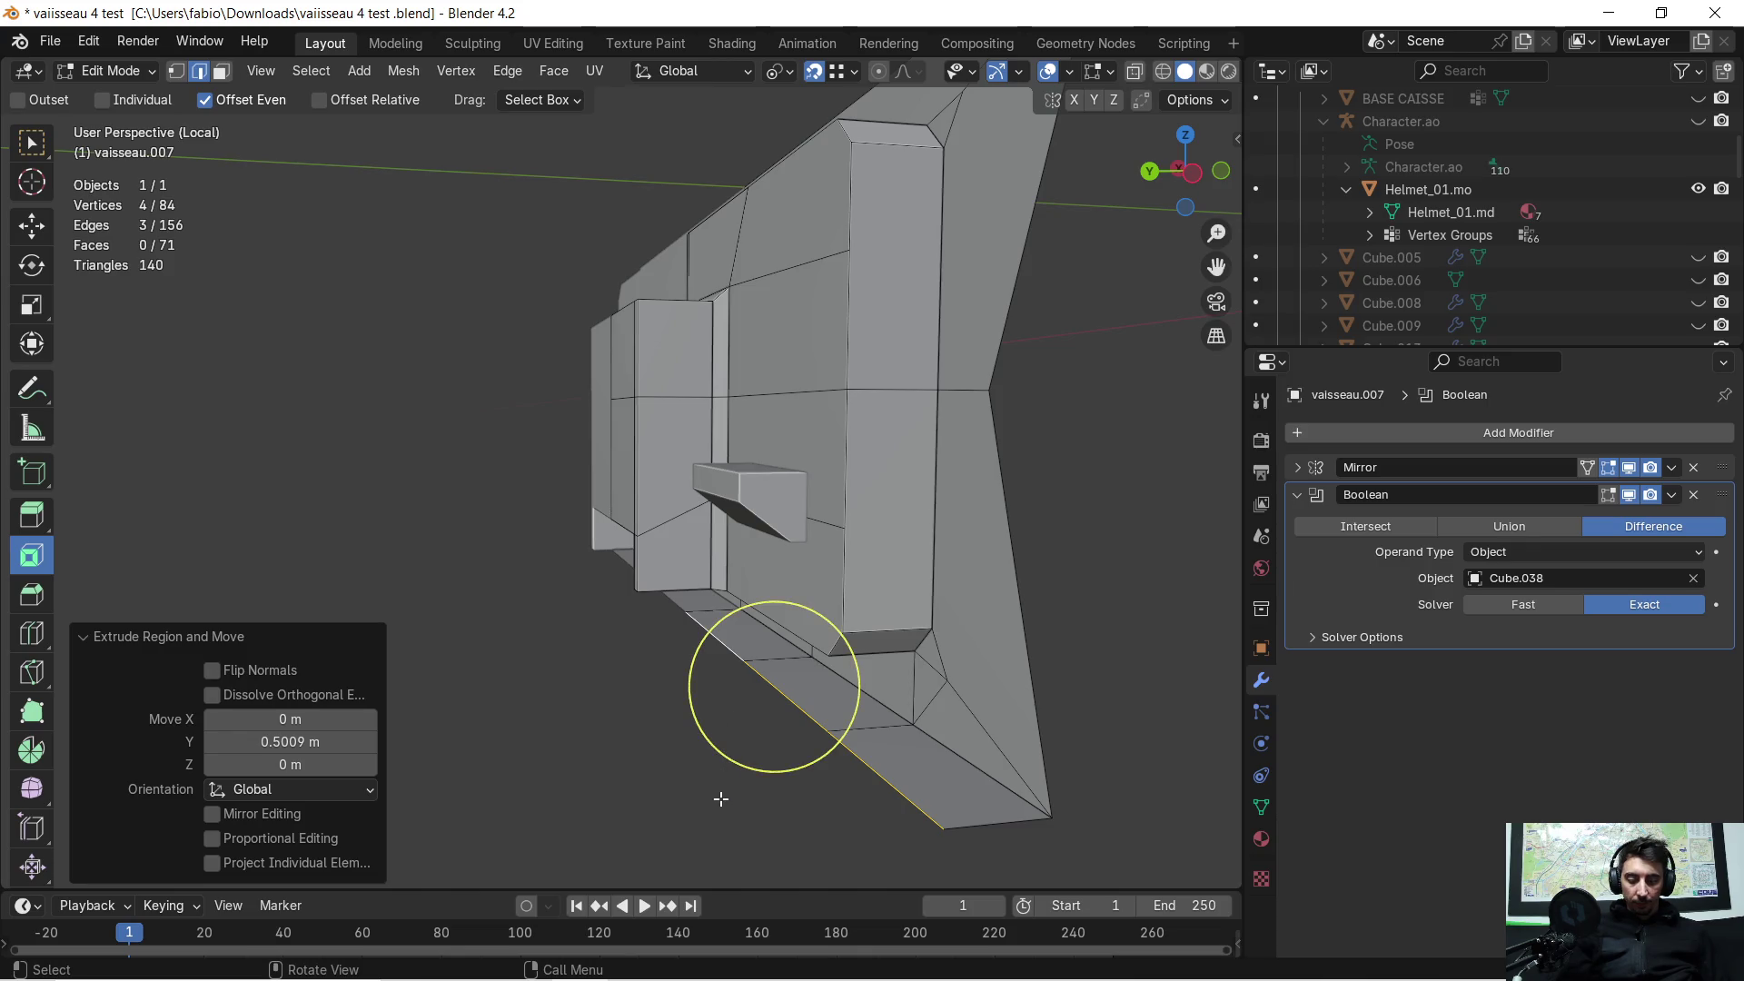
Step: Extrude the floor edges again along Y, then up along Z, and raise an edge 0.41 m
key(e)
key(y)
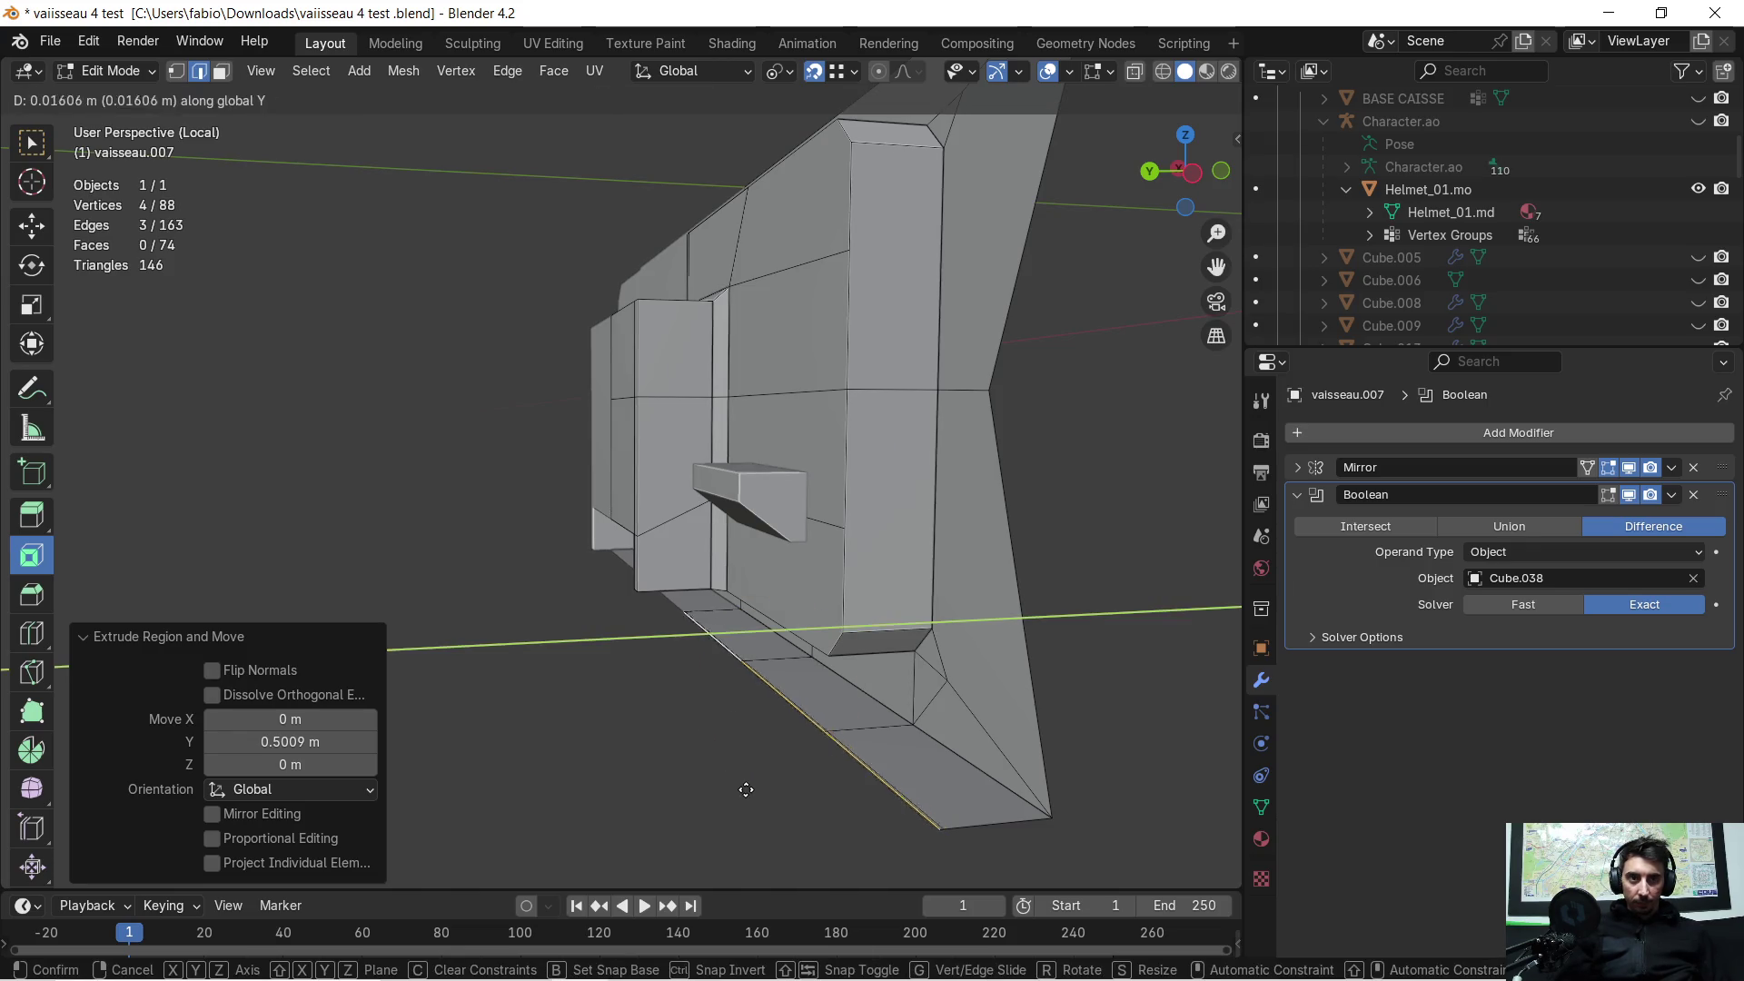
click(631, 815)
key(e)
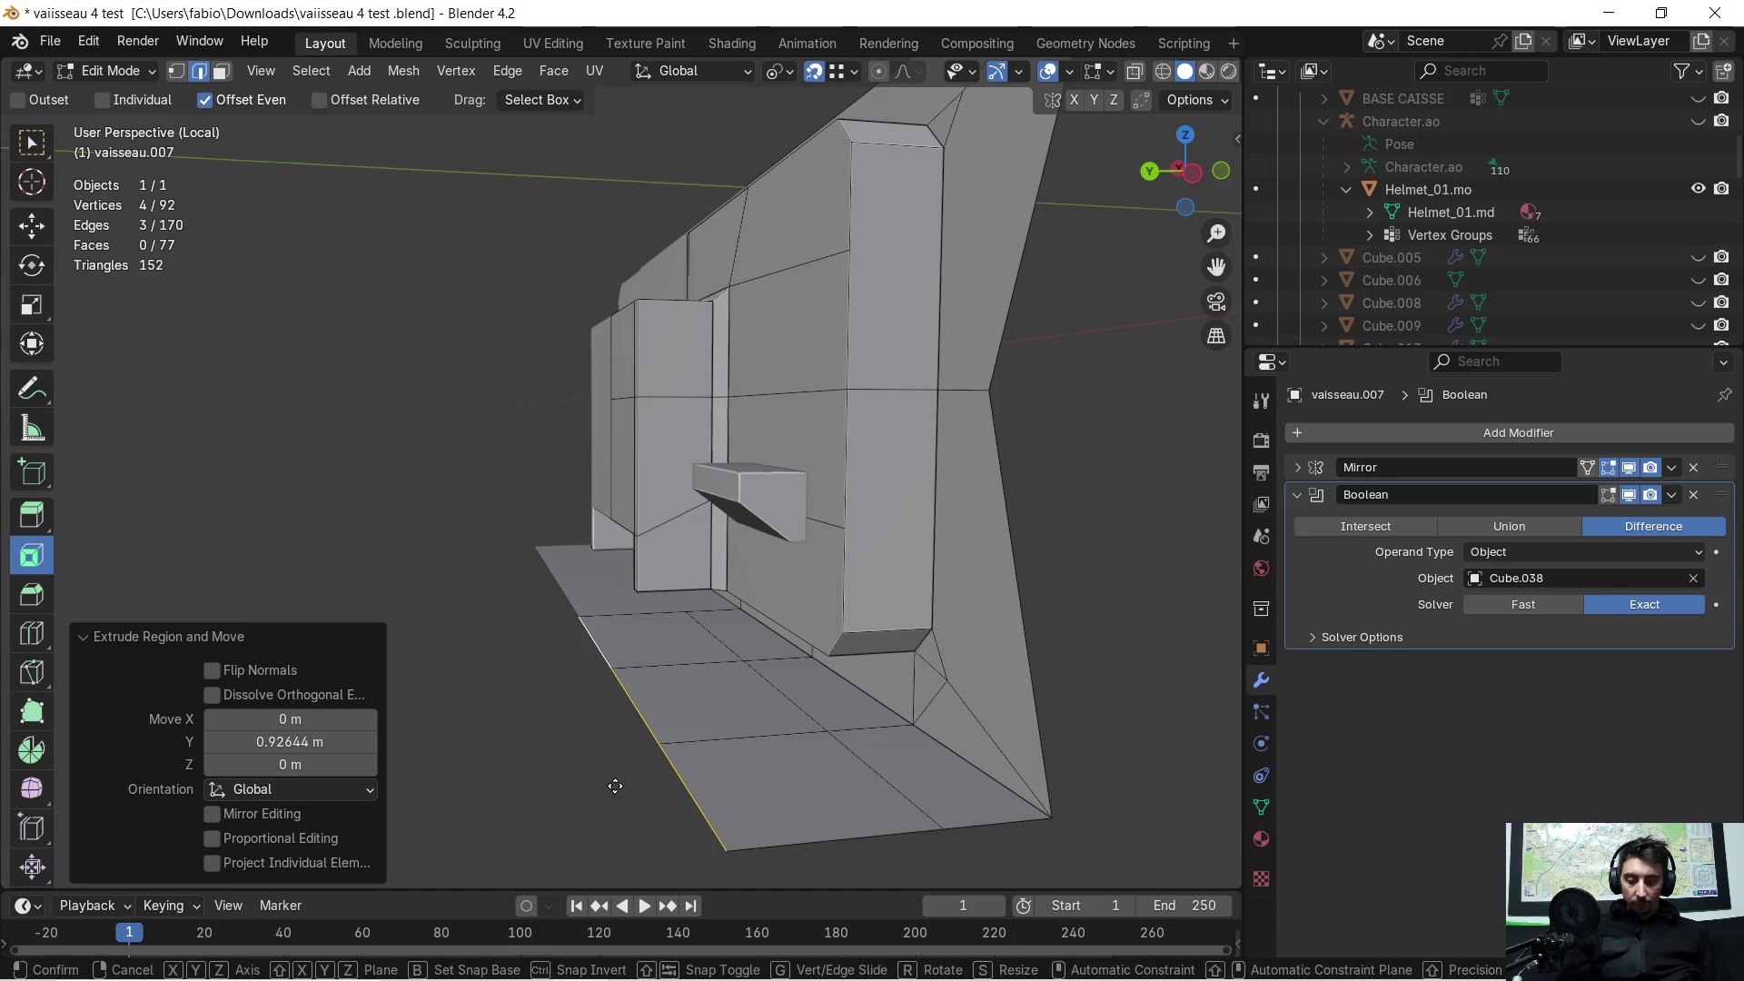
key(z)
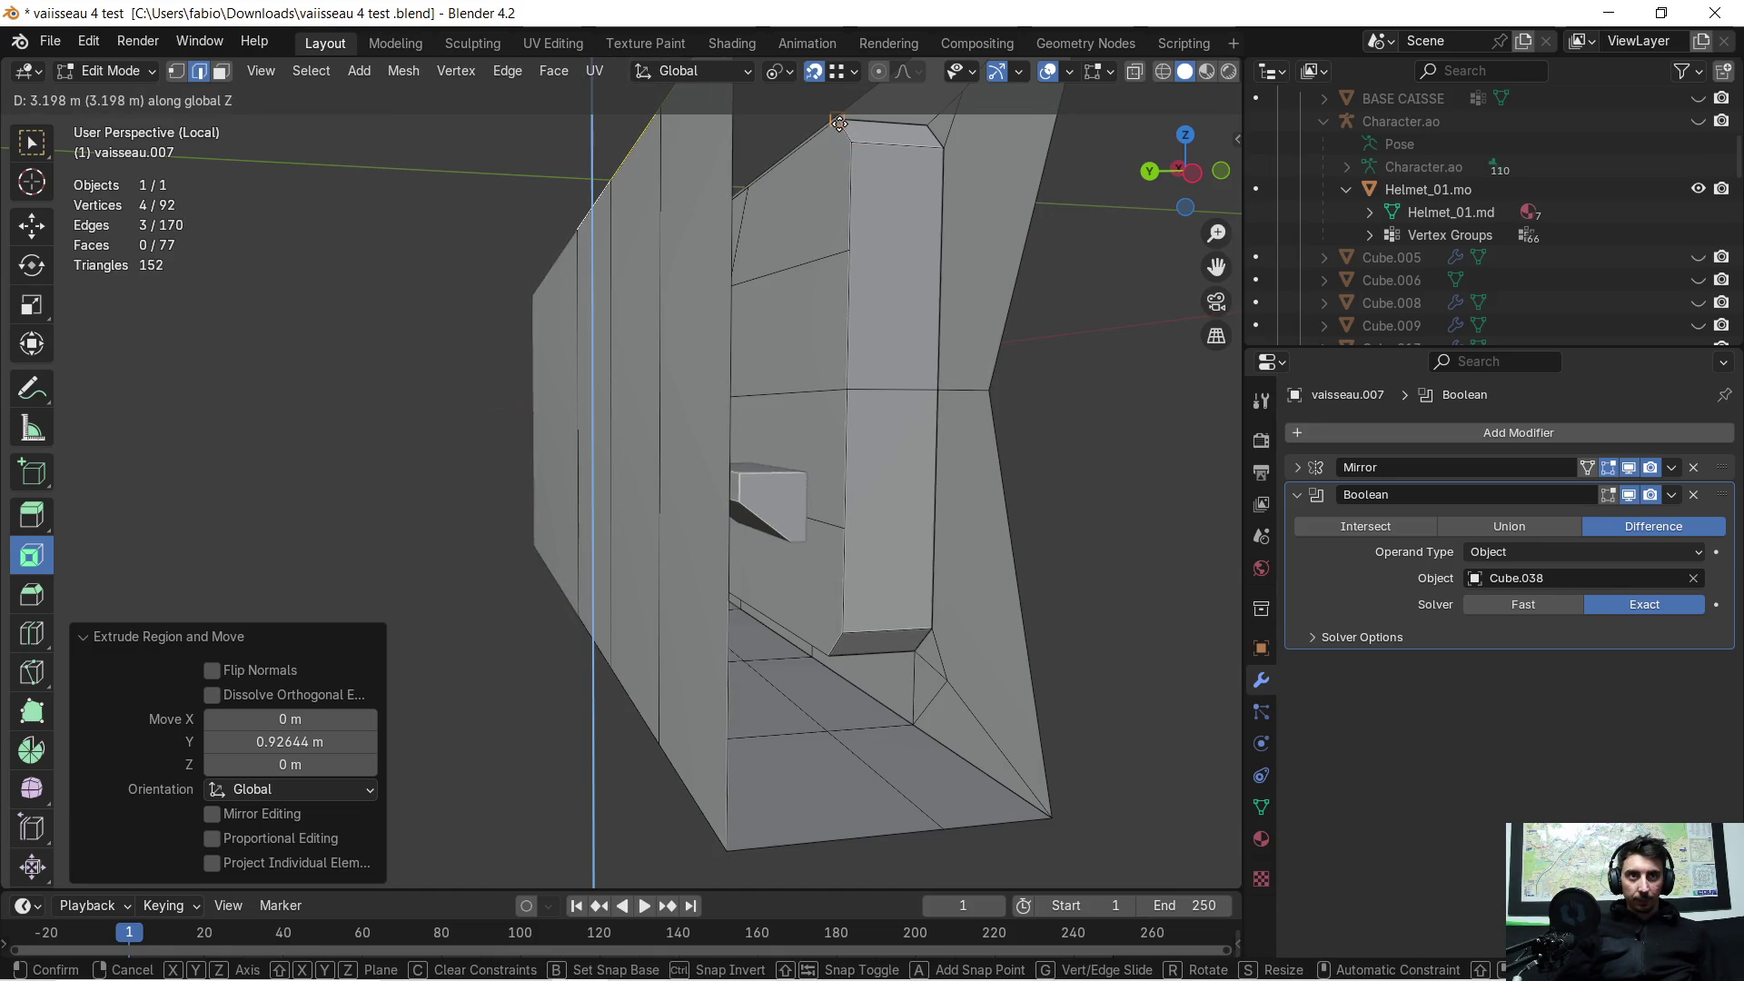
click(843, 127)
mouse_move(883, 227)
middle_down()
mouse_move(817, 562)
mouse_move(867, 605)
mouse_move(687, 500)
mouse_move(623, 498)
mouse_move(829, 498)
mouse_move(905, 520)
mouse_move(867, 530)
middle_up()
key(g)
key(z)
click(864, 545)
Step: Undo the vertical and floor extrusions and add two more edges to the selection
key(ctrl+z)
key(ctrl+z)
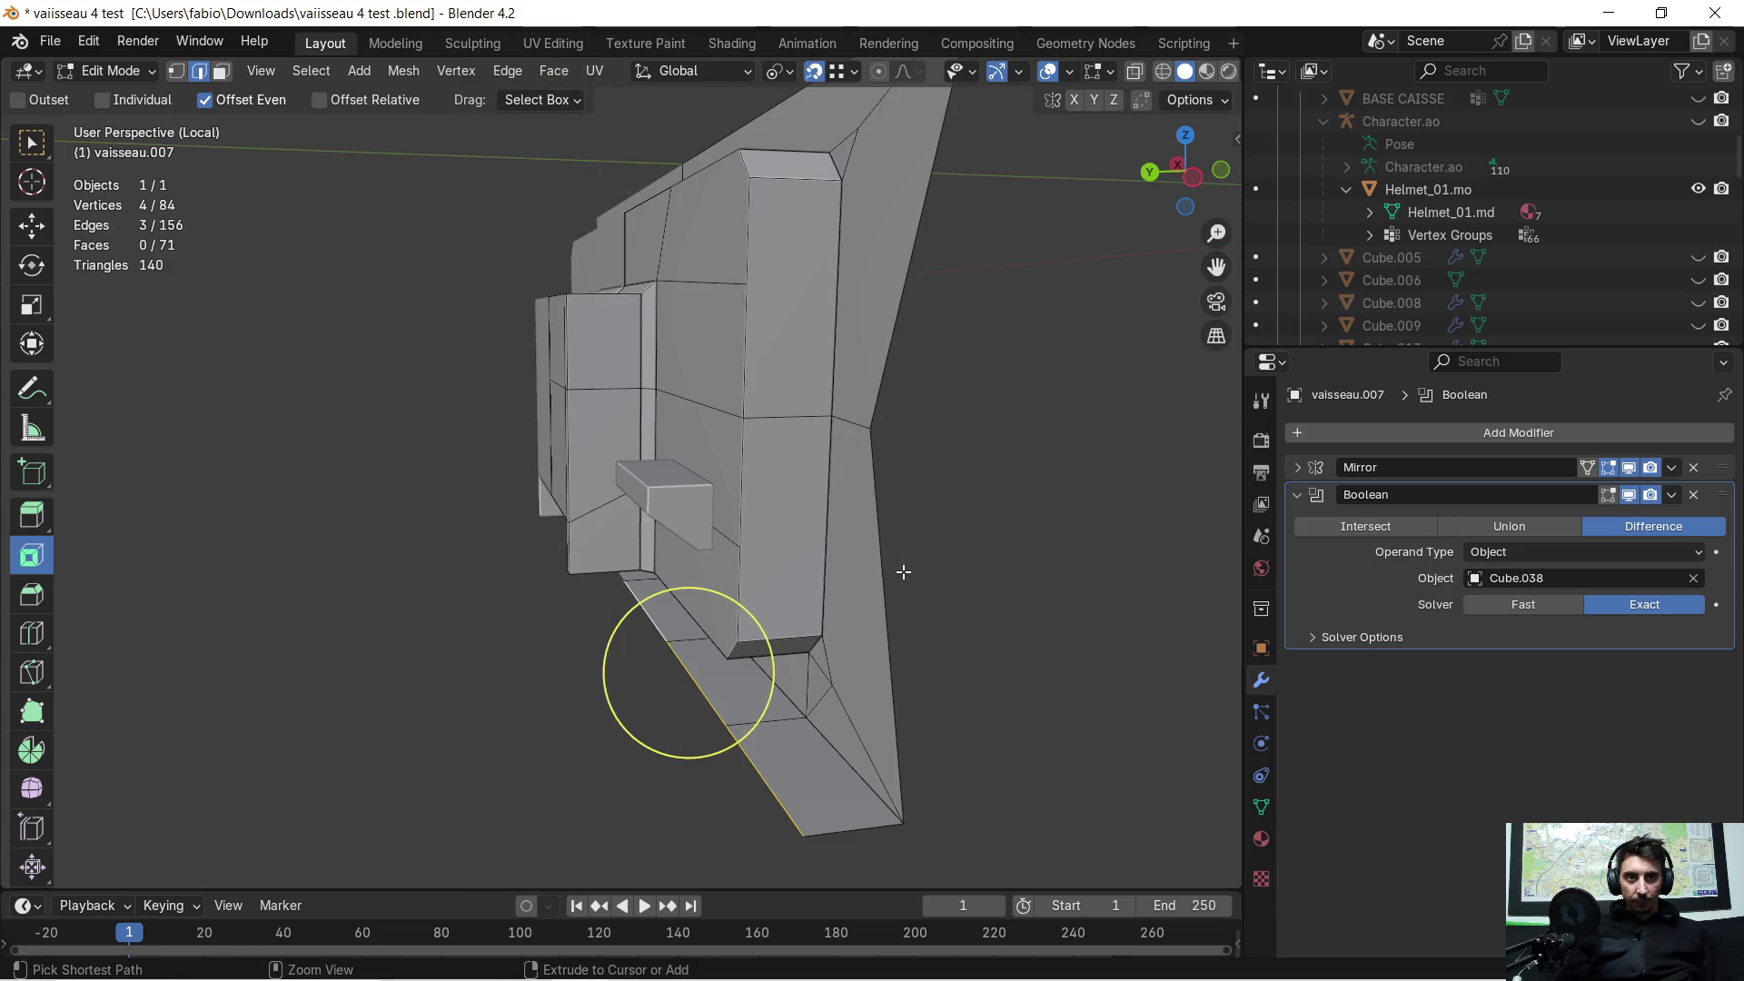
key(ctrl+z)
mouse_move(908, 596)
middle_down()
mouse_move(923, 657)
mouse_move(974, 608)
middle_up()
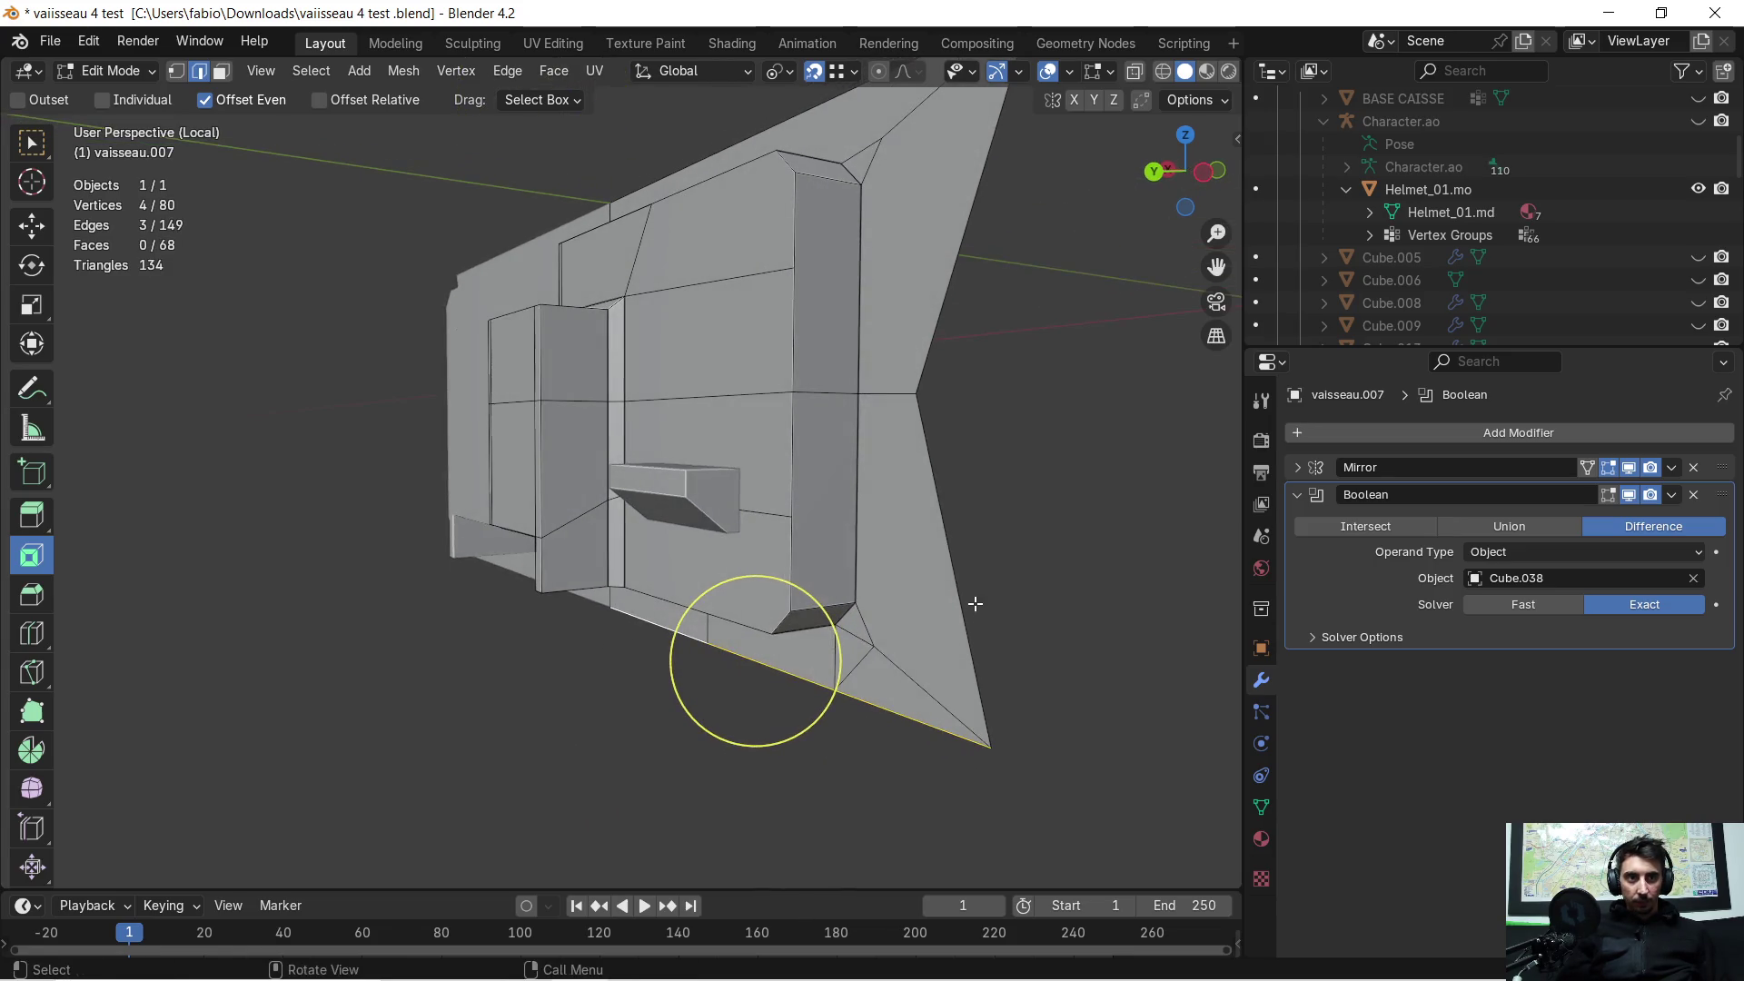
shift+click(975, 279)
mouse_move(985, 261)
middle_down()
mouse_move(969, 417)
mouse_move(611, 487)
mouse_move(627, 508)
mouse_move(591, 354)
mouse_move(569, 429)
middle_up()
shift+click(981, 390)
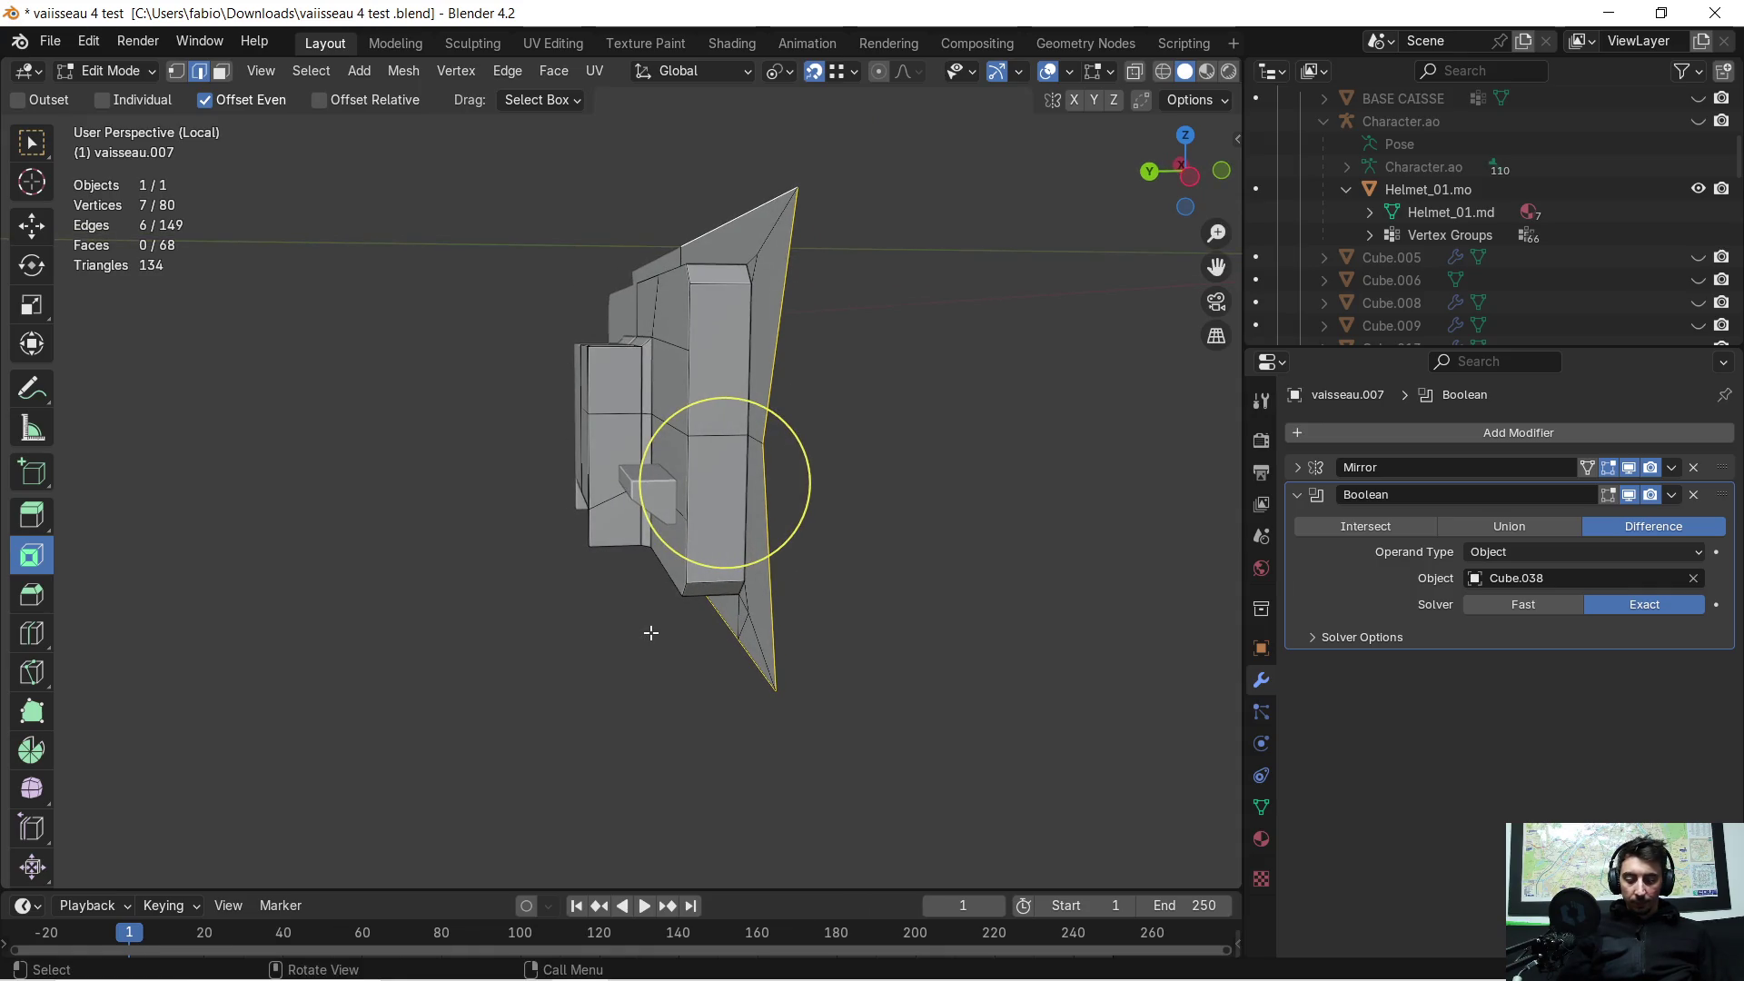
Step: Extrude the selected edges 1.5828 m along Y, cap them with a face, and exit Edit Mode
key(e)
key(y)
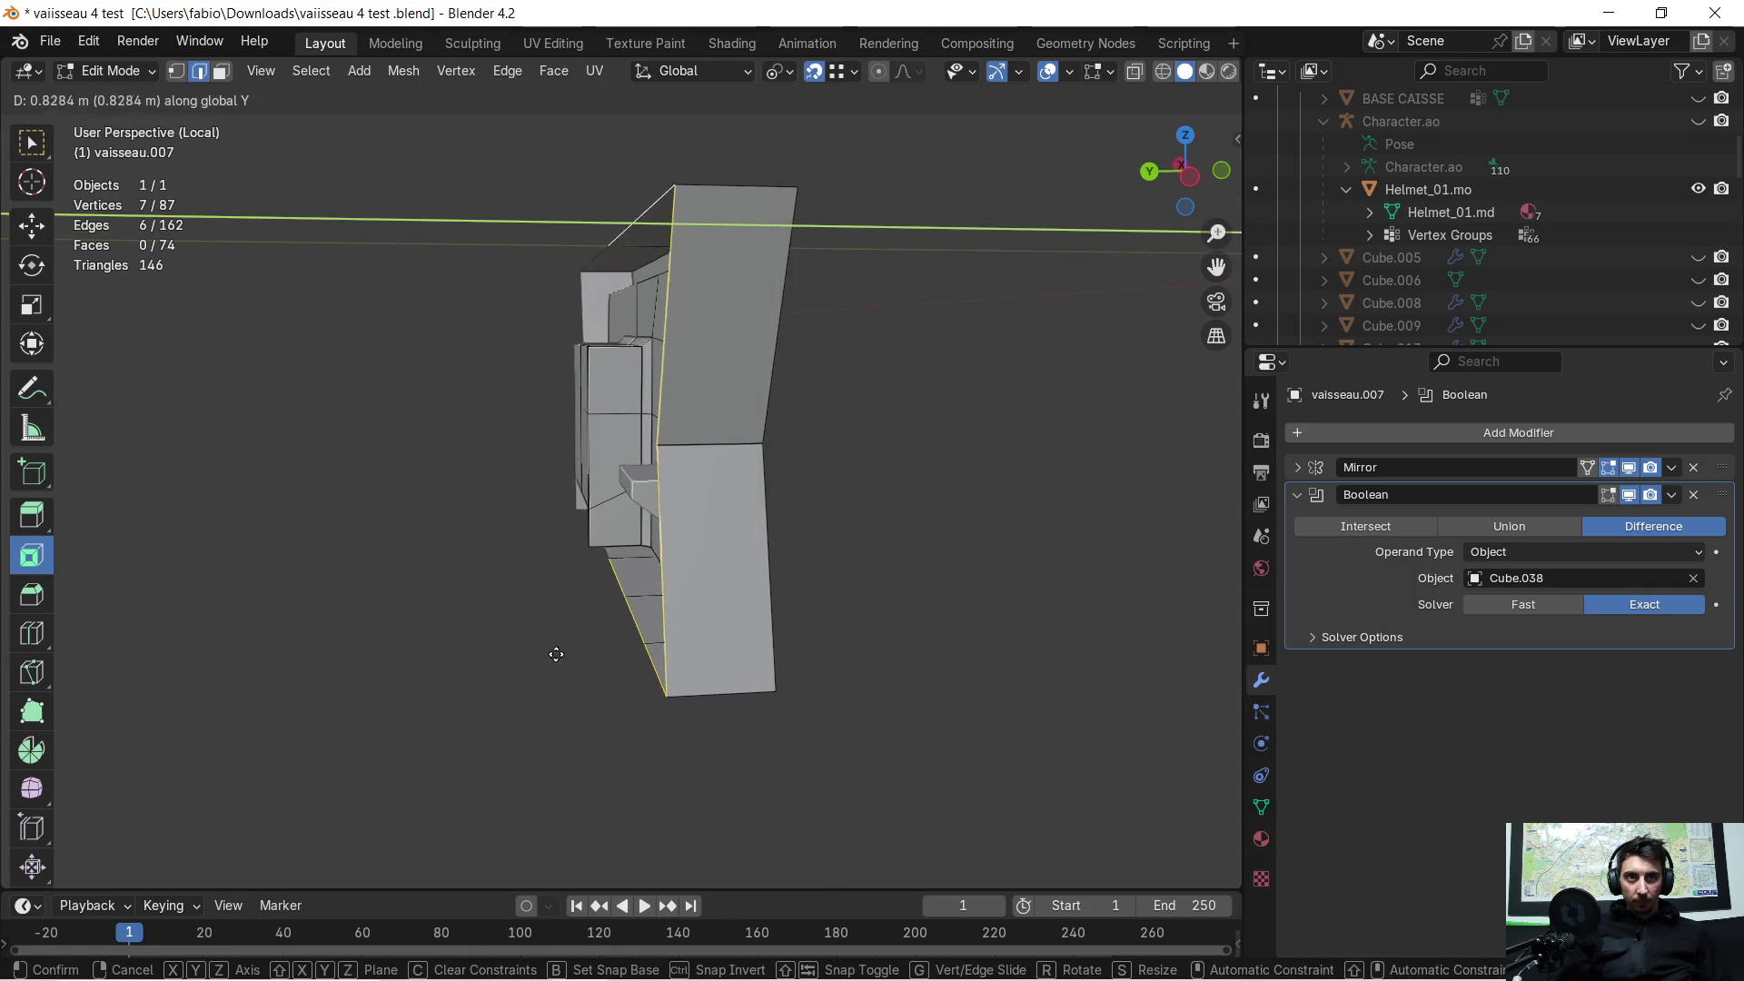
click(475, 674)
middle_drag(475, 674, 589, 665)
key(f)
mouse_move(690, 646)
middle_down()
mouse_move(848, 596)
mouse_move(693, 512)
mouse_move(625, 598)
mouse_move(660, 571)
middle_up()
key(Tab)
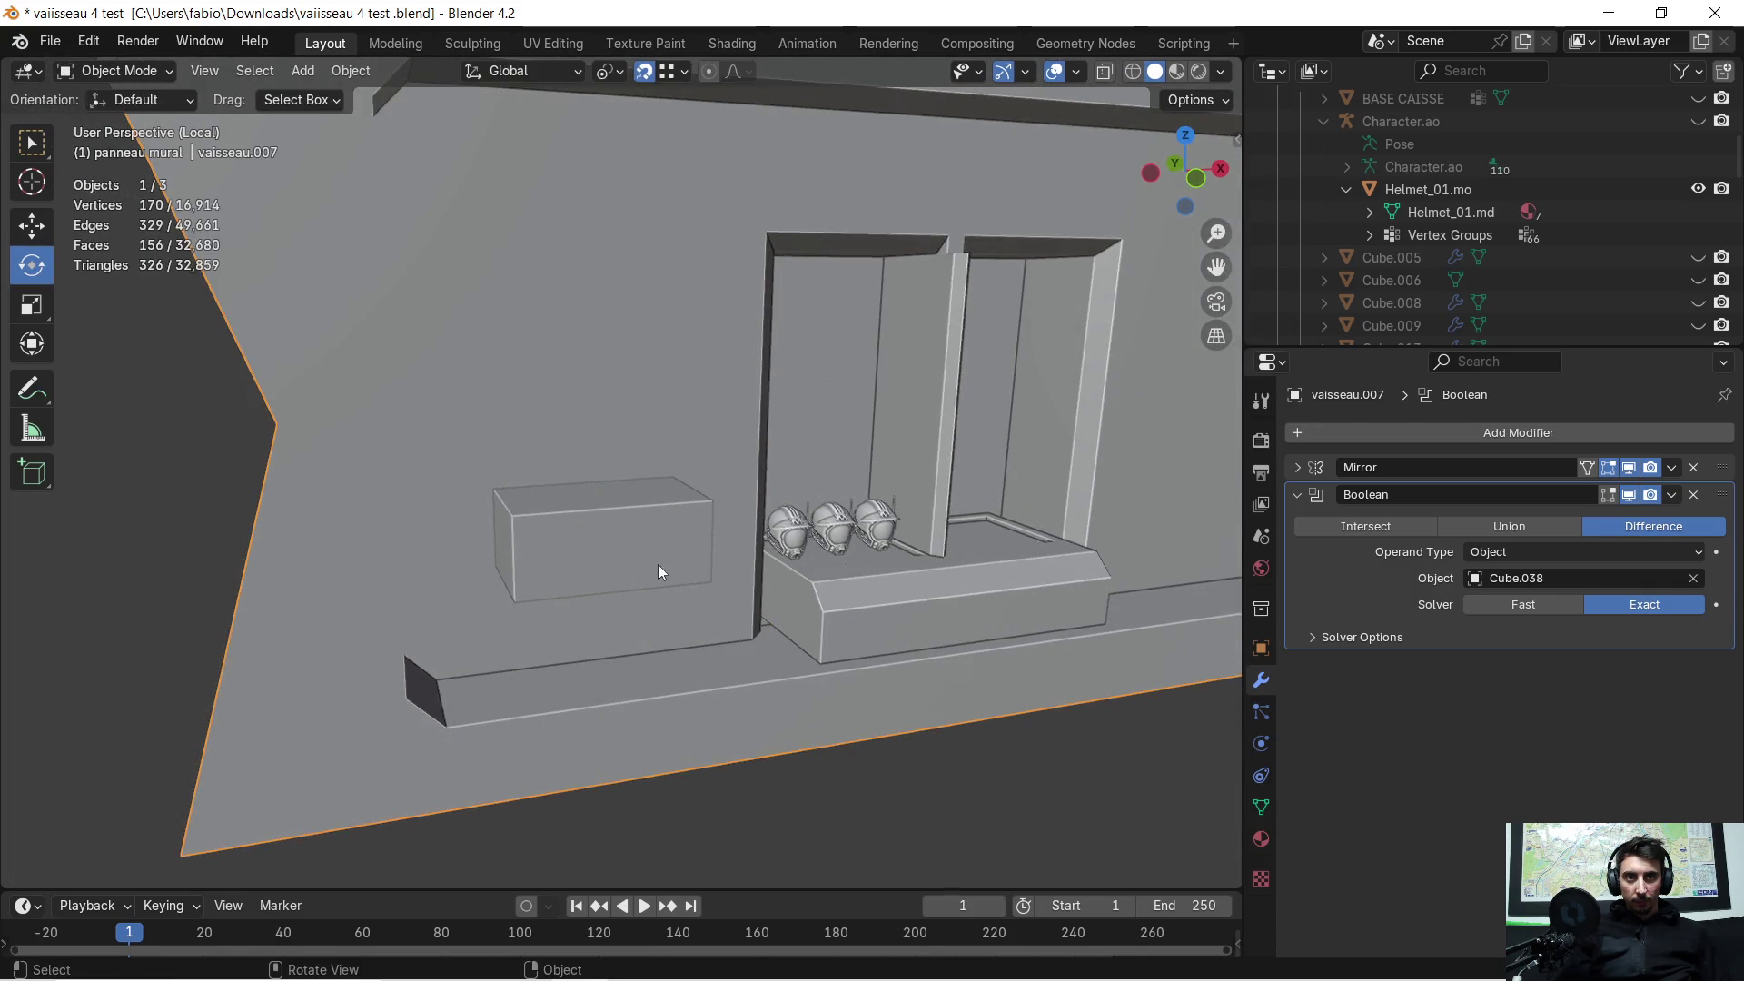
Step: Hide the cutter Cube.038 and orbit around the wall to inspect the carved recess
click(619, 534)
key(h)
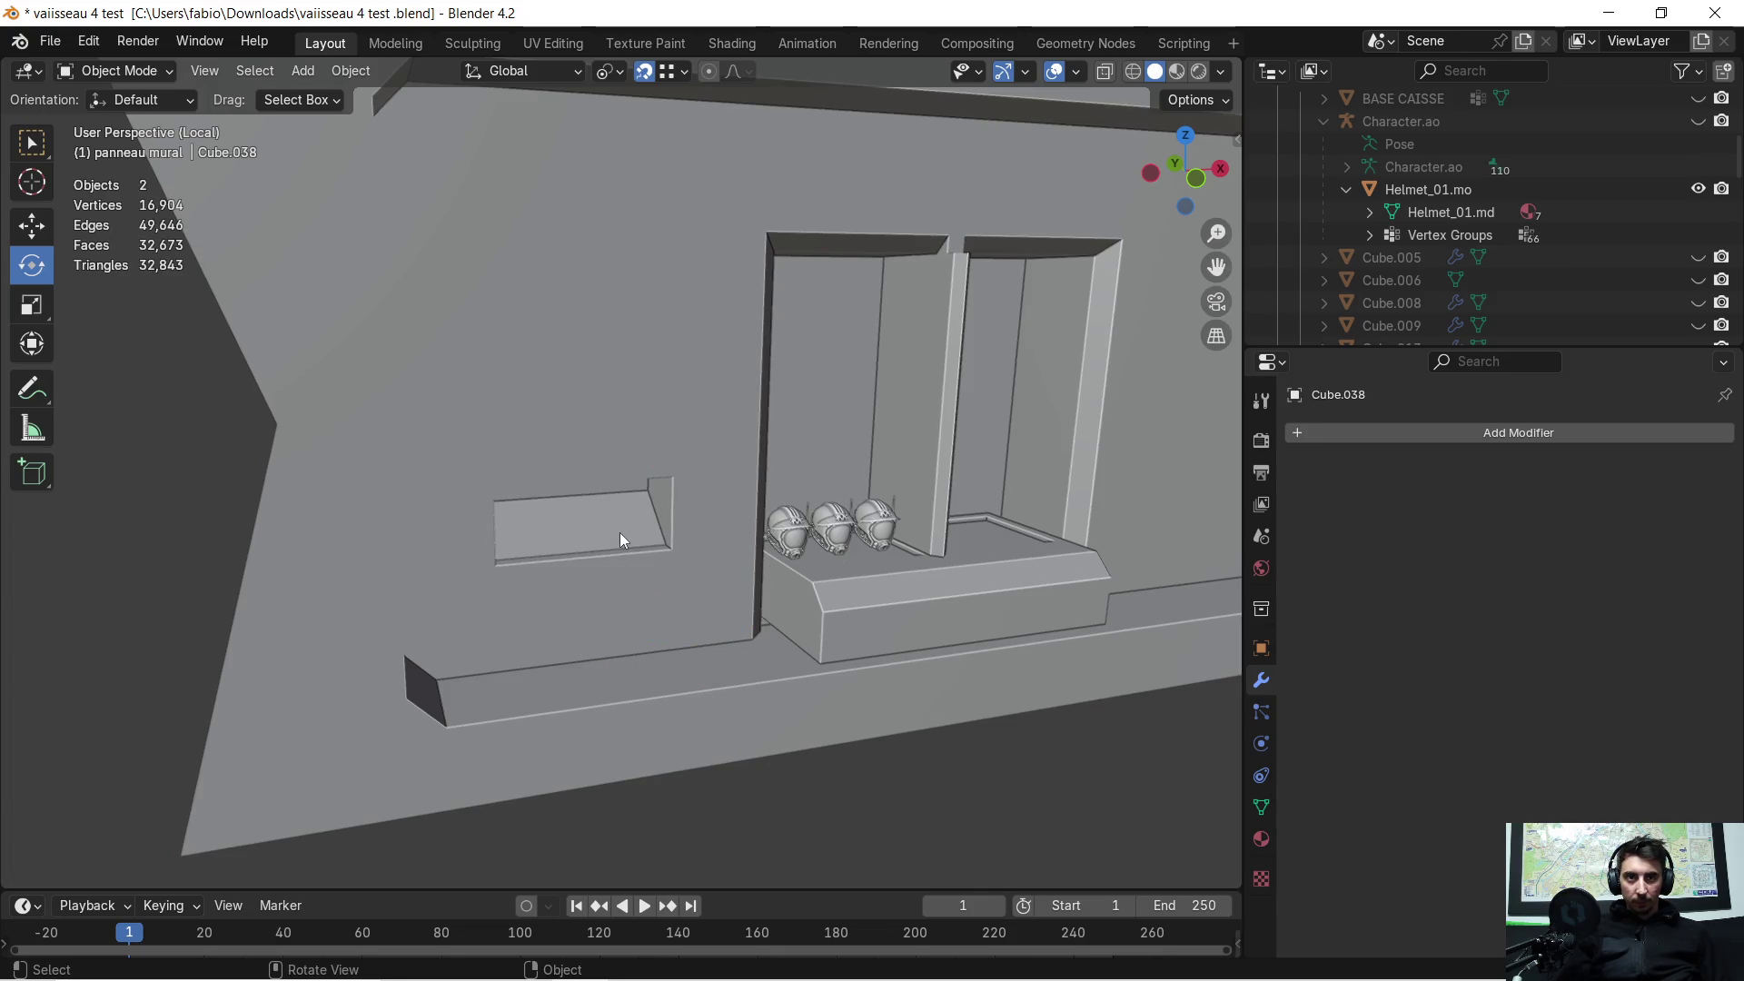
mouse_move(632, 532)
middle_down()
mouse_move(650, 553)
mouse_move(603, 510)
mouse_move(619, 531)
mouse_move(657, 529)
mouse_move(608, 553)
mouse_move(650, 505)
mouse_move(600, 537)
middle_up()
scroll(600, 536, down, 3)
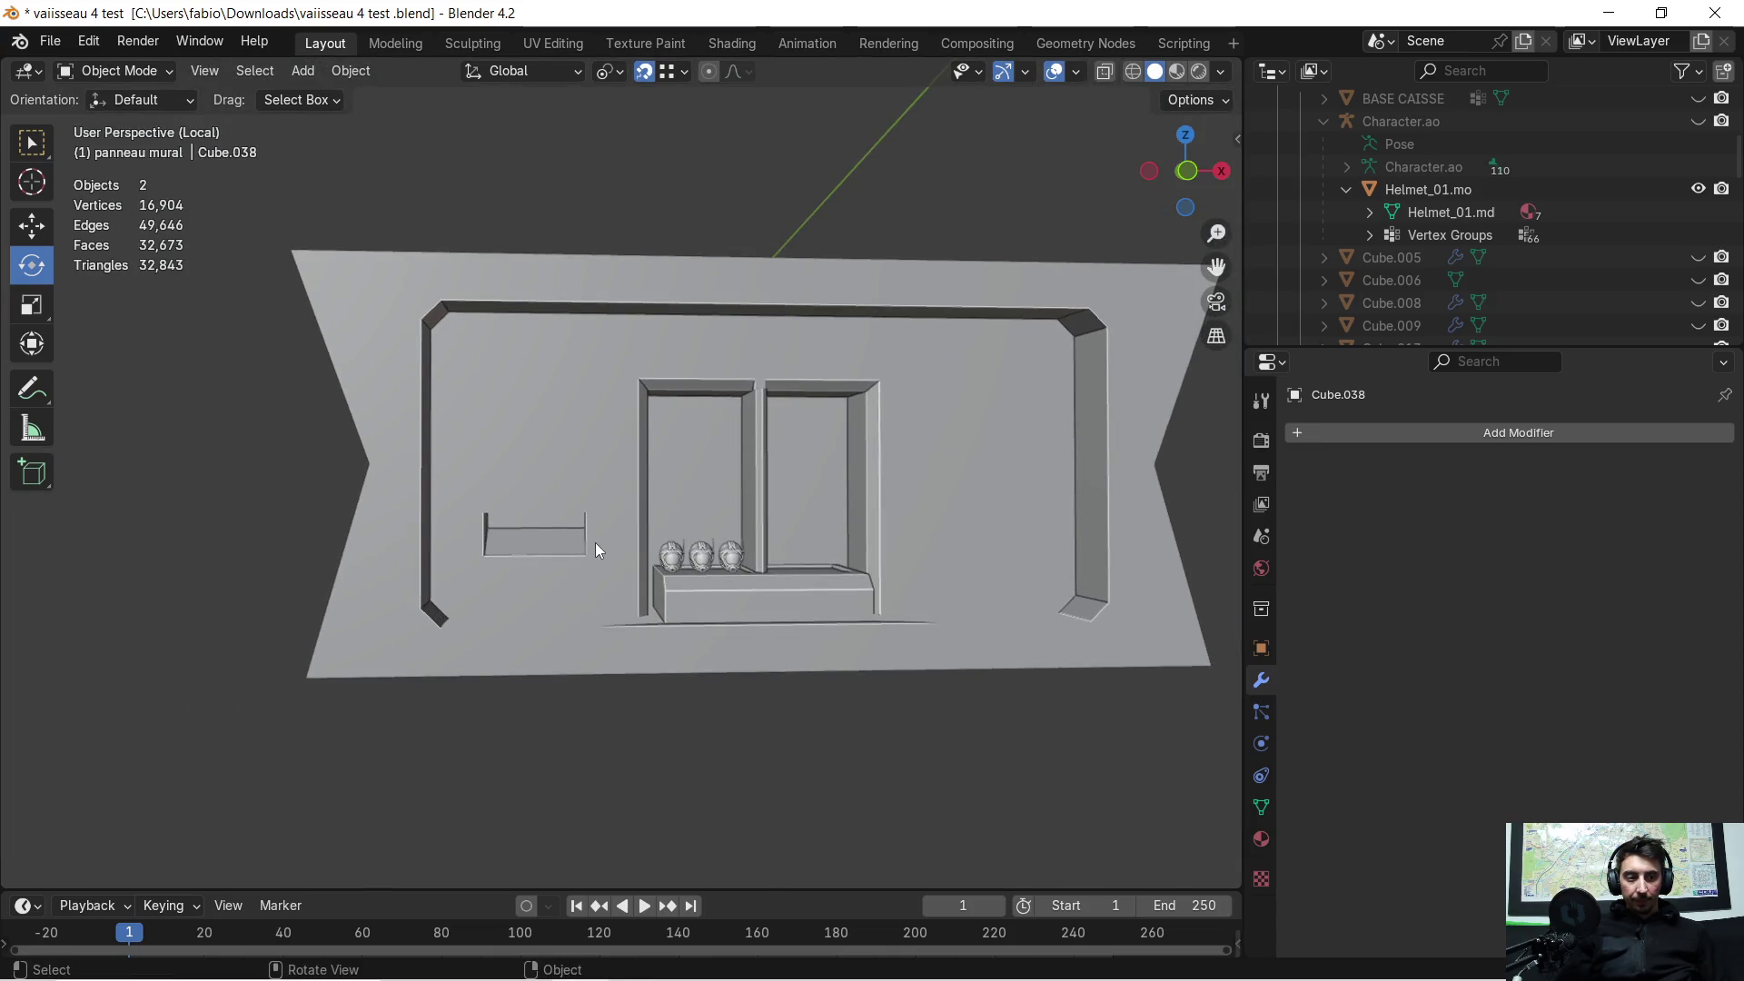
scroll(596, 545, up, 1)
key(super)
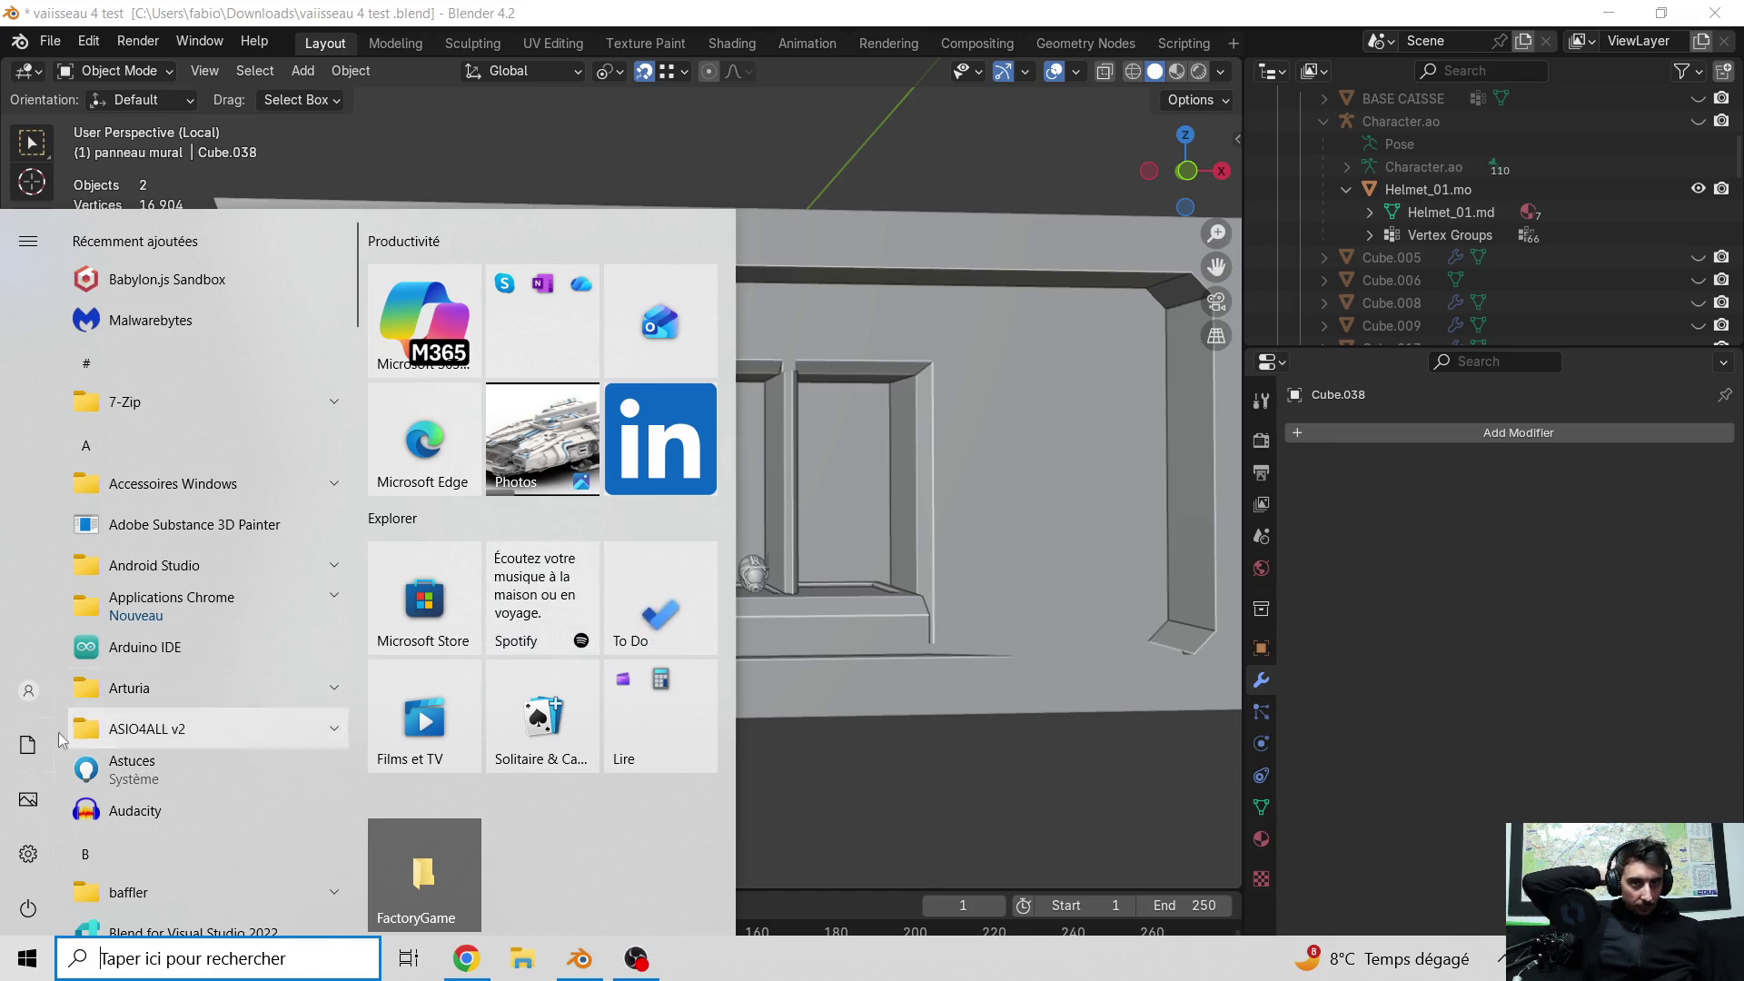
key(super)
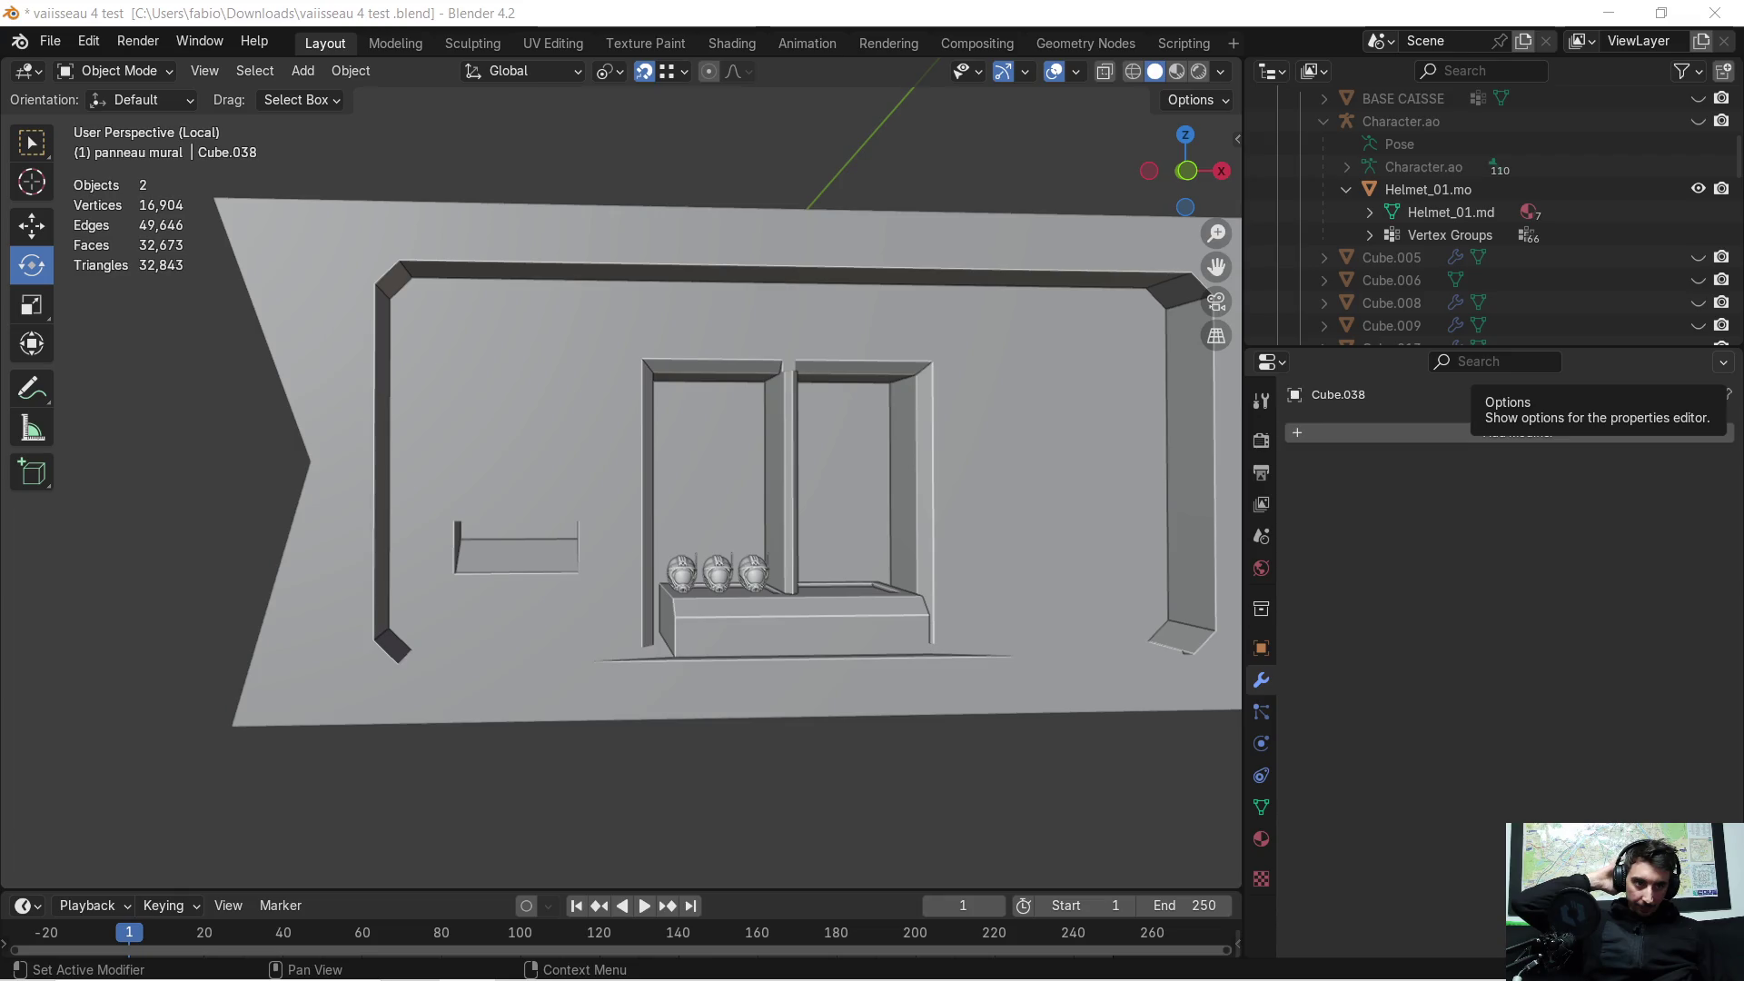
scroll(799, 536, up, 3)
mouse_move(799, 536)
middle_down()
mouse_move(707, 545)
mouse_move(767, 511)
mouse_move(670, 495)
mouse_move(539, 589)
mouse_move(611, 598)
mouse_move(564, 625)
middle_up()
mouse_move(423, 570)
middle_down()
mouse_move(391, 579)
mouse_move(428, 550)
middle_up()
Step: Apply the Boolean modifier on vaisseau.007 to make the cut permanent
click(428, 530)
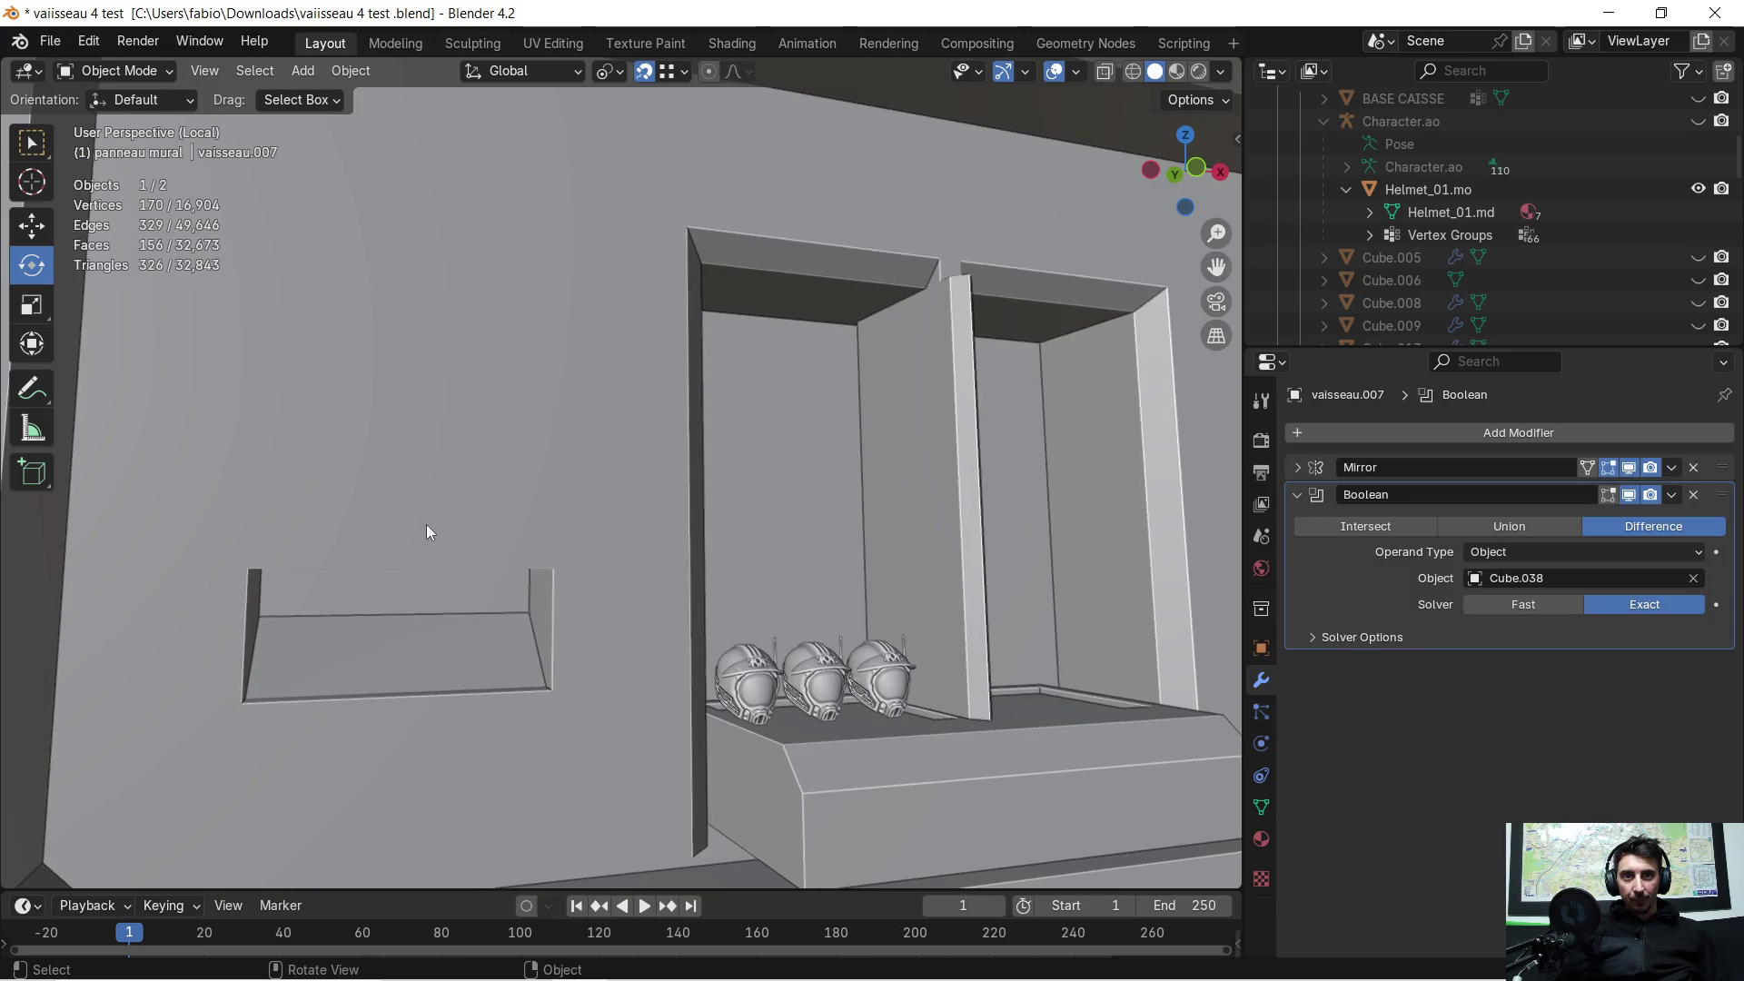
click(1672, 494)
click(1543, 519)
mouse_move(444, 592)
middle_down()
mouse_move(501, 514)
mouse_move(535, 579)
middle_up()
Step: Bevel the niche's top edge by 0.0876 m and return to Object Mode
key(Tab)
click(503, 515)
key(ctrl+b)
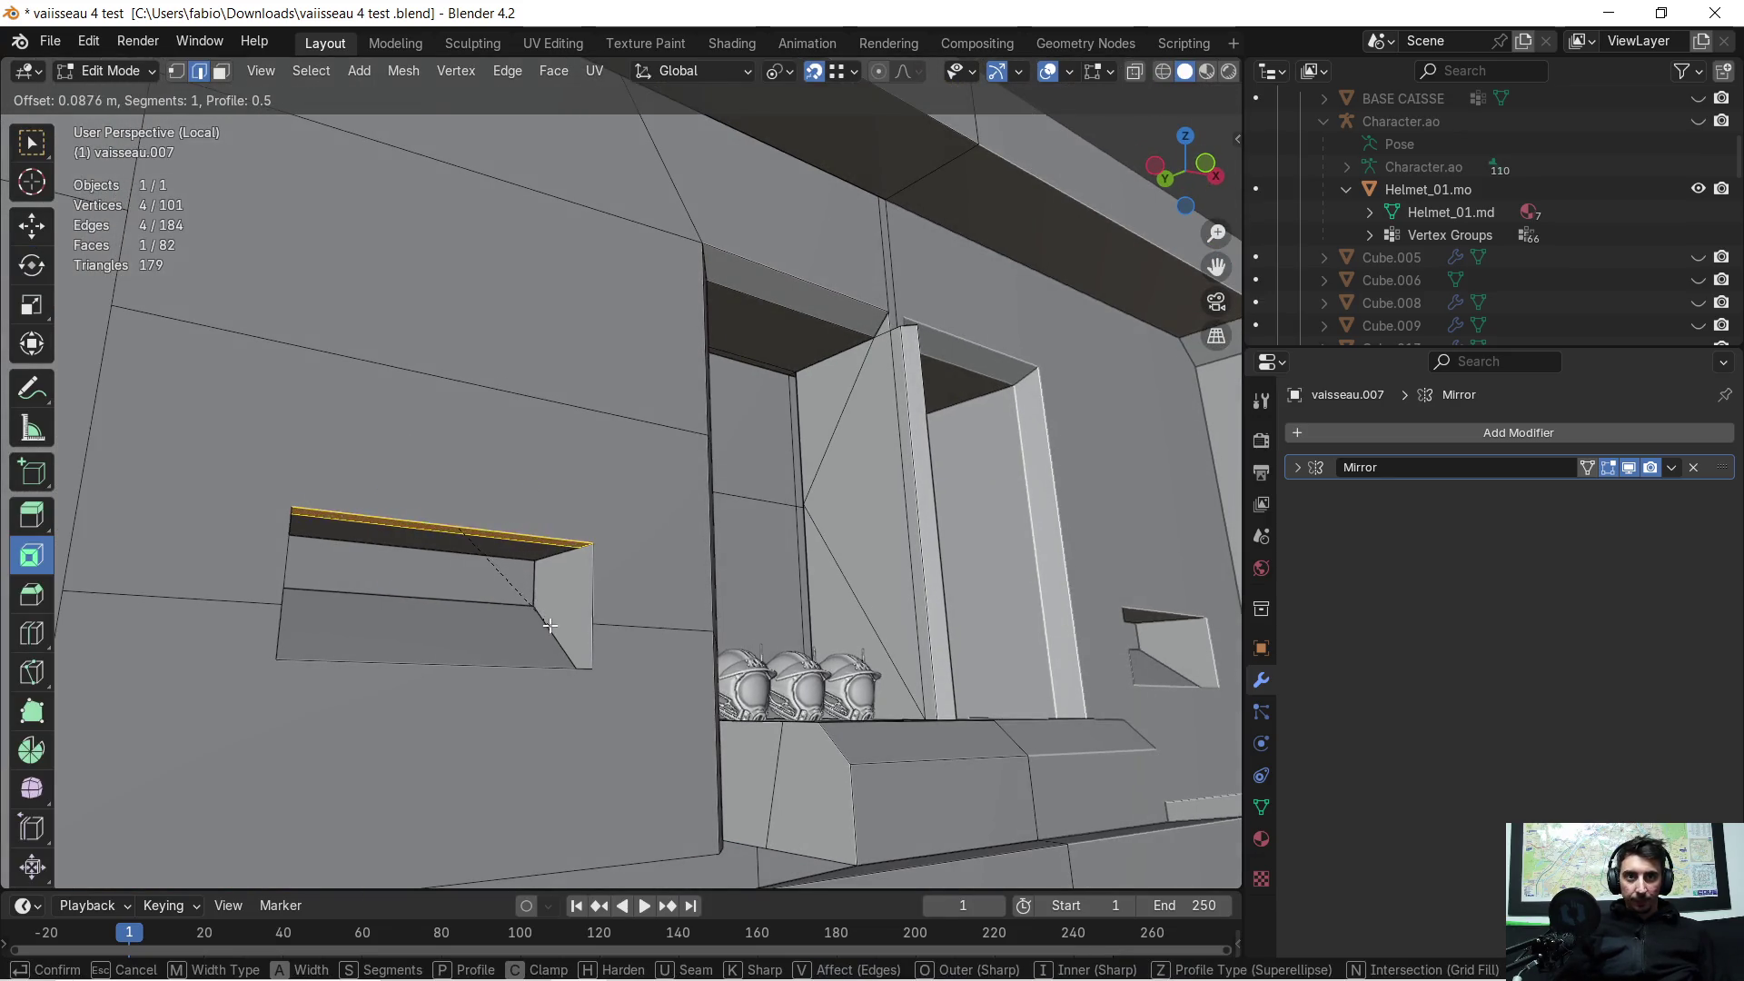
click(544, 638)
key(alt+a)
key(Tab)
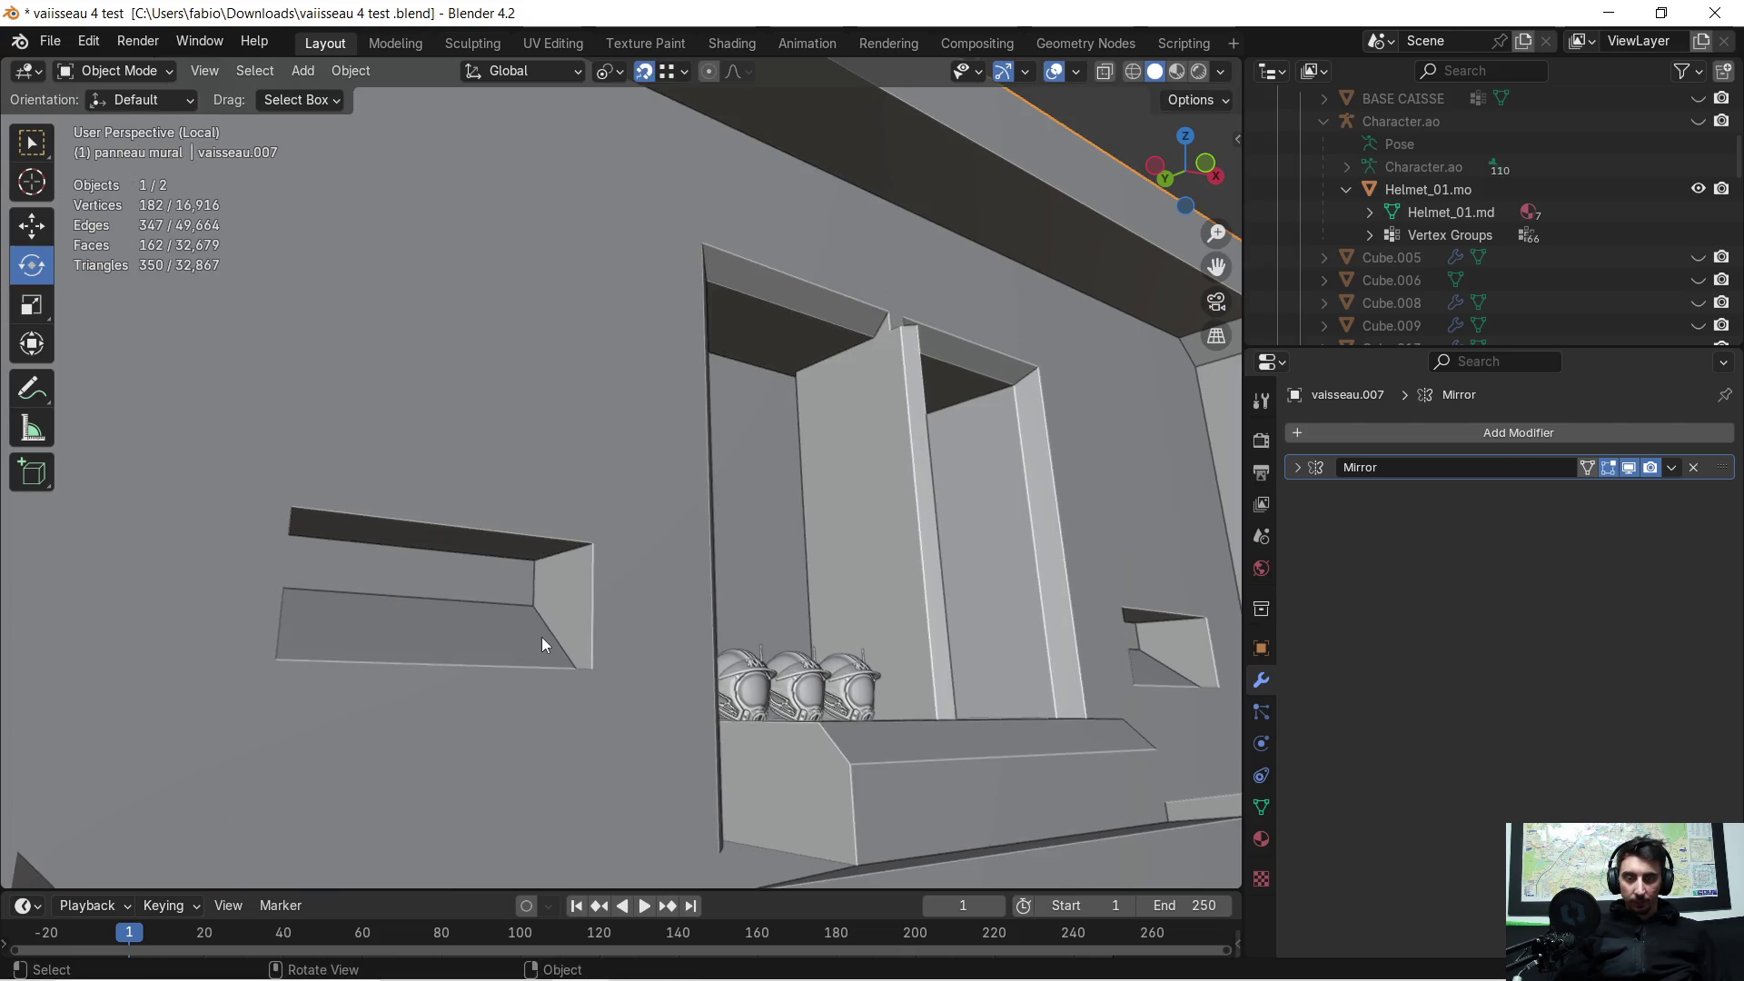
Step: Apply rotation and scale to the wall, then reselect the niche's top edge in Edit Mode
scroll(545, 629, down, 2)
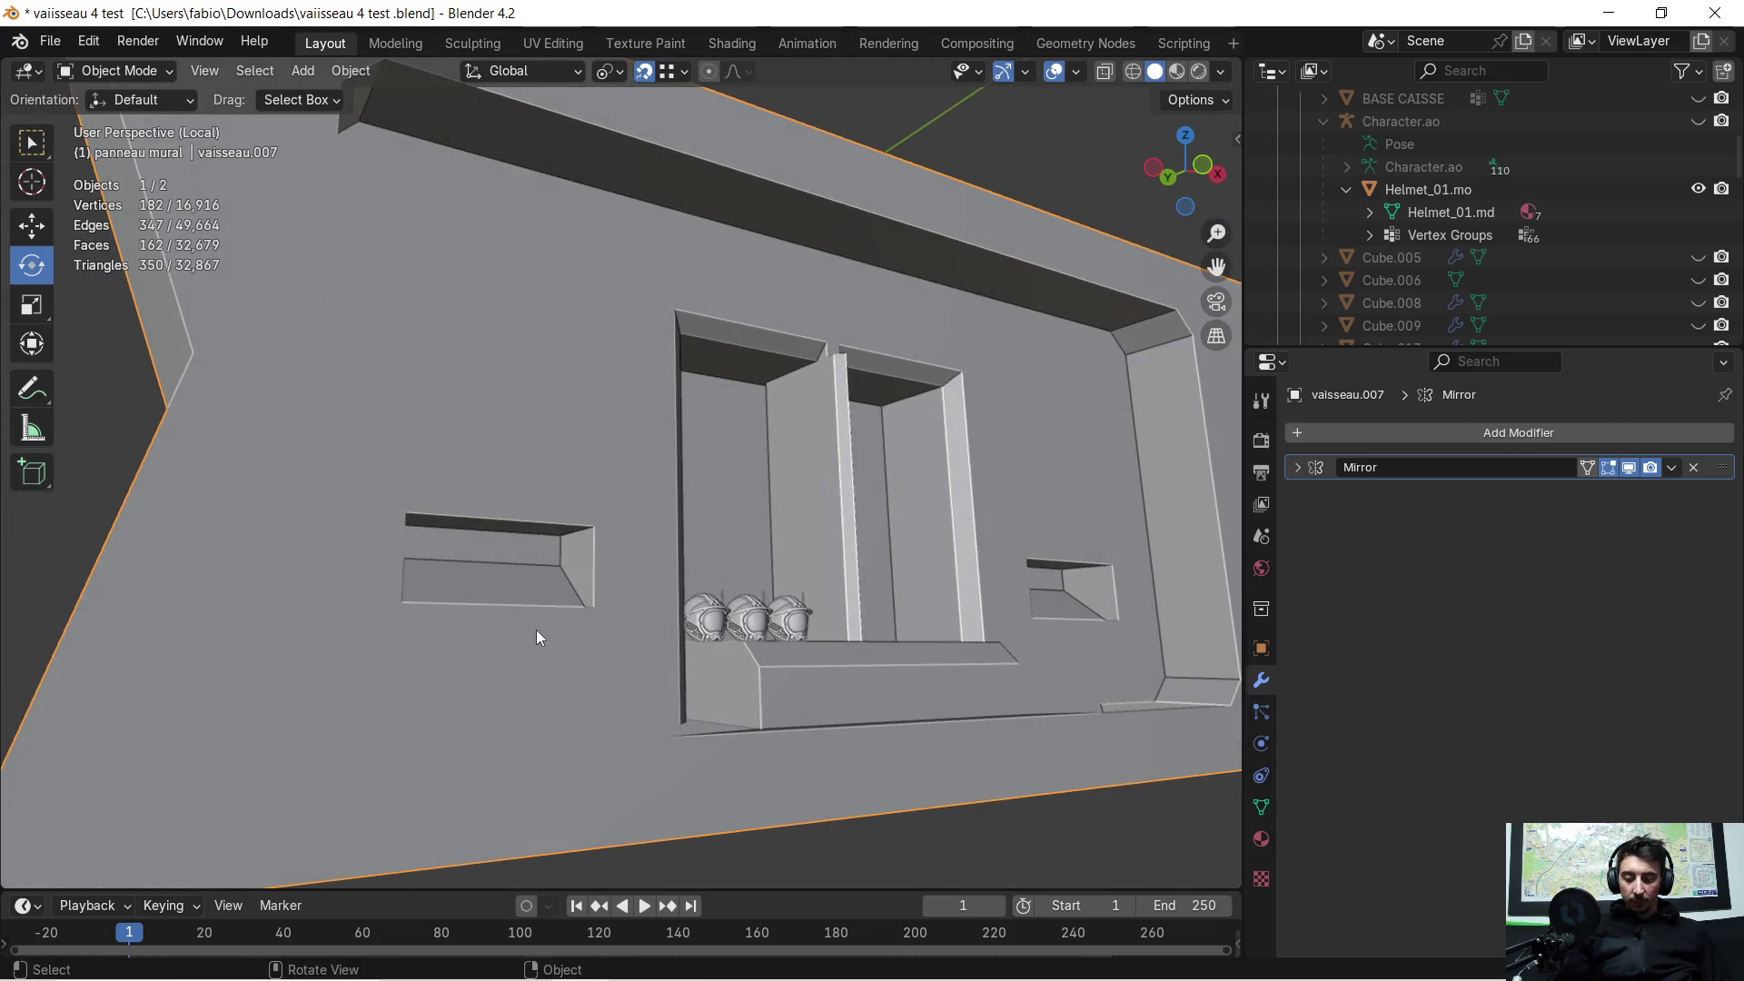
key(ctrl+a)
click(536, 630)
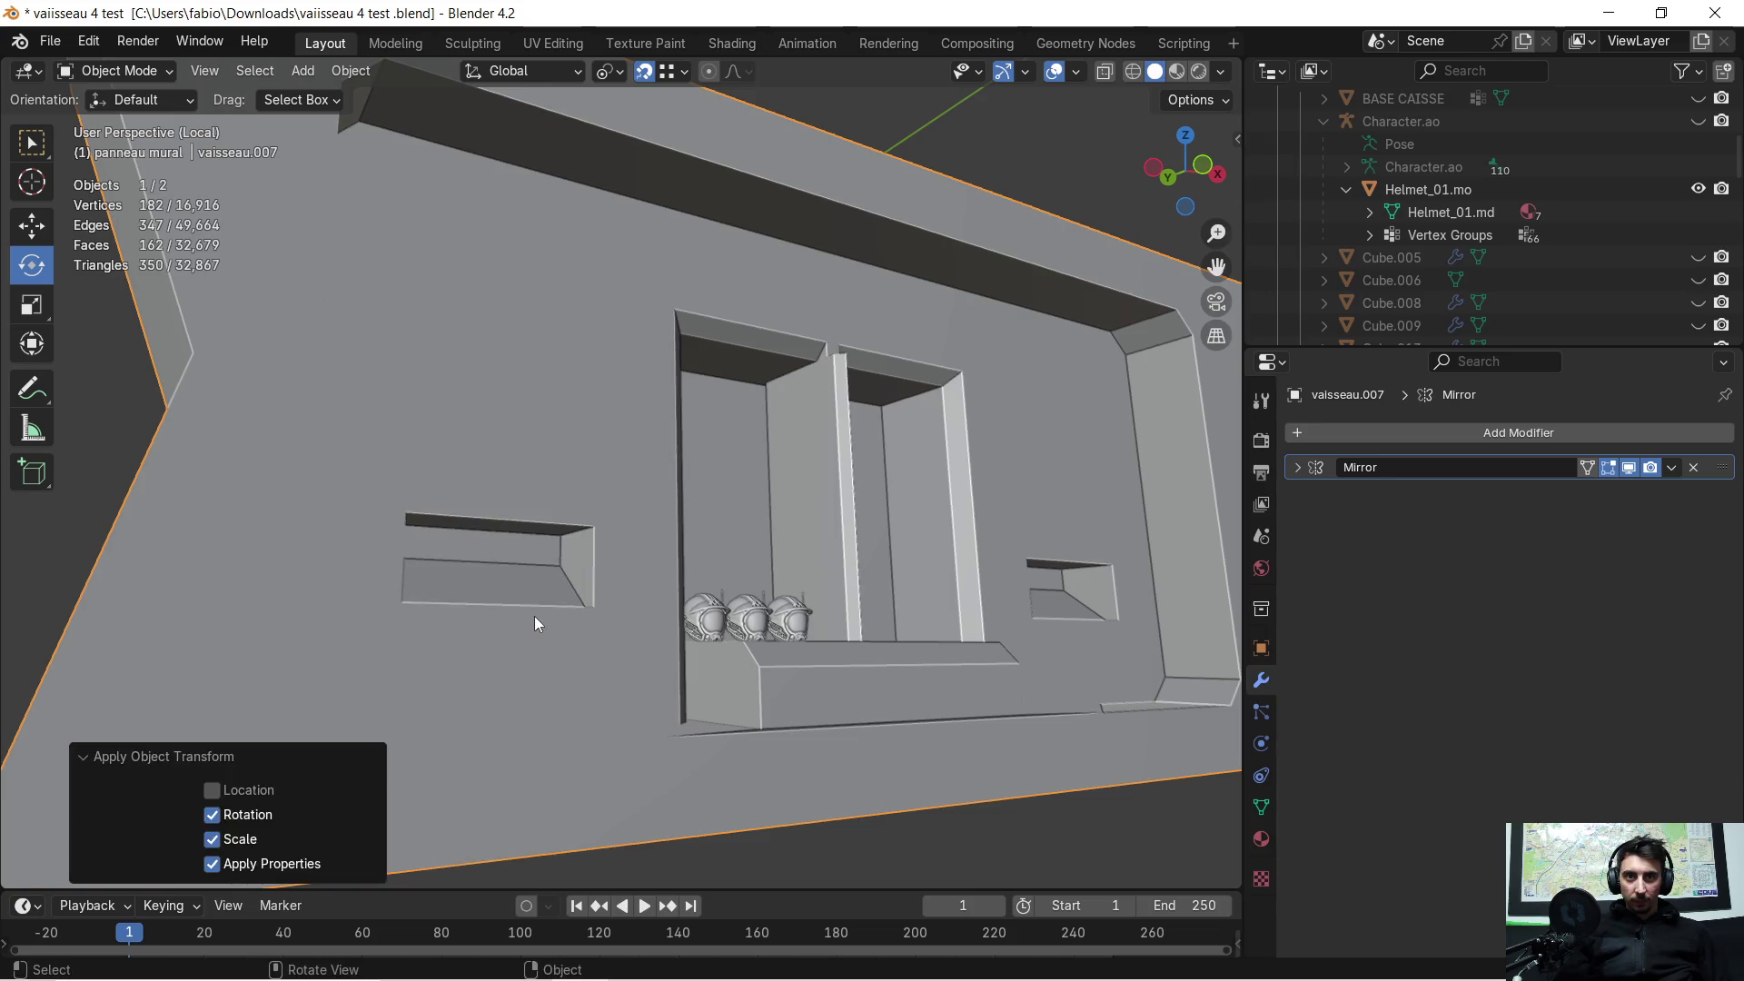
scroll(536, 625, up, 3)
middle_drag(532, 598, 558, 547)
key(Tab)
click(503, 507)
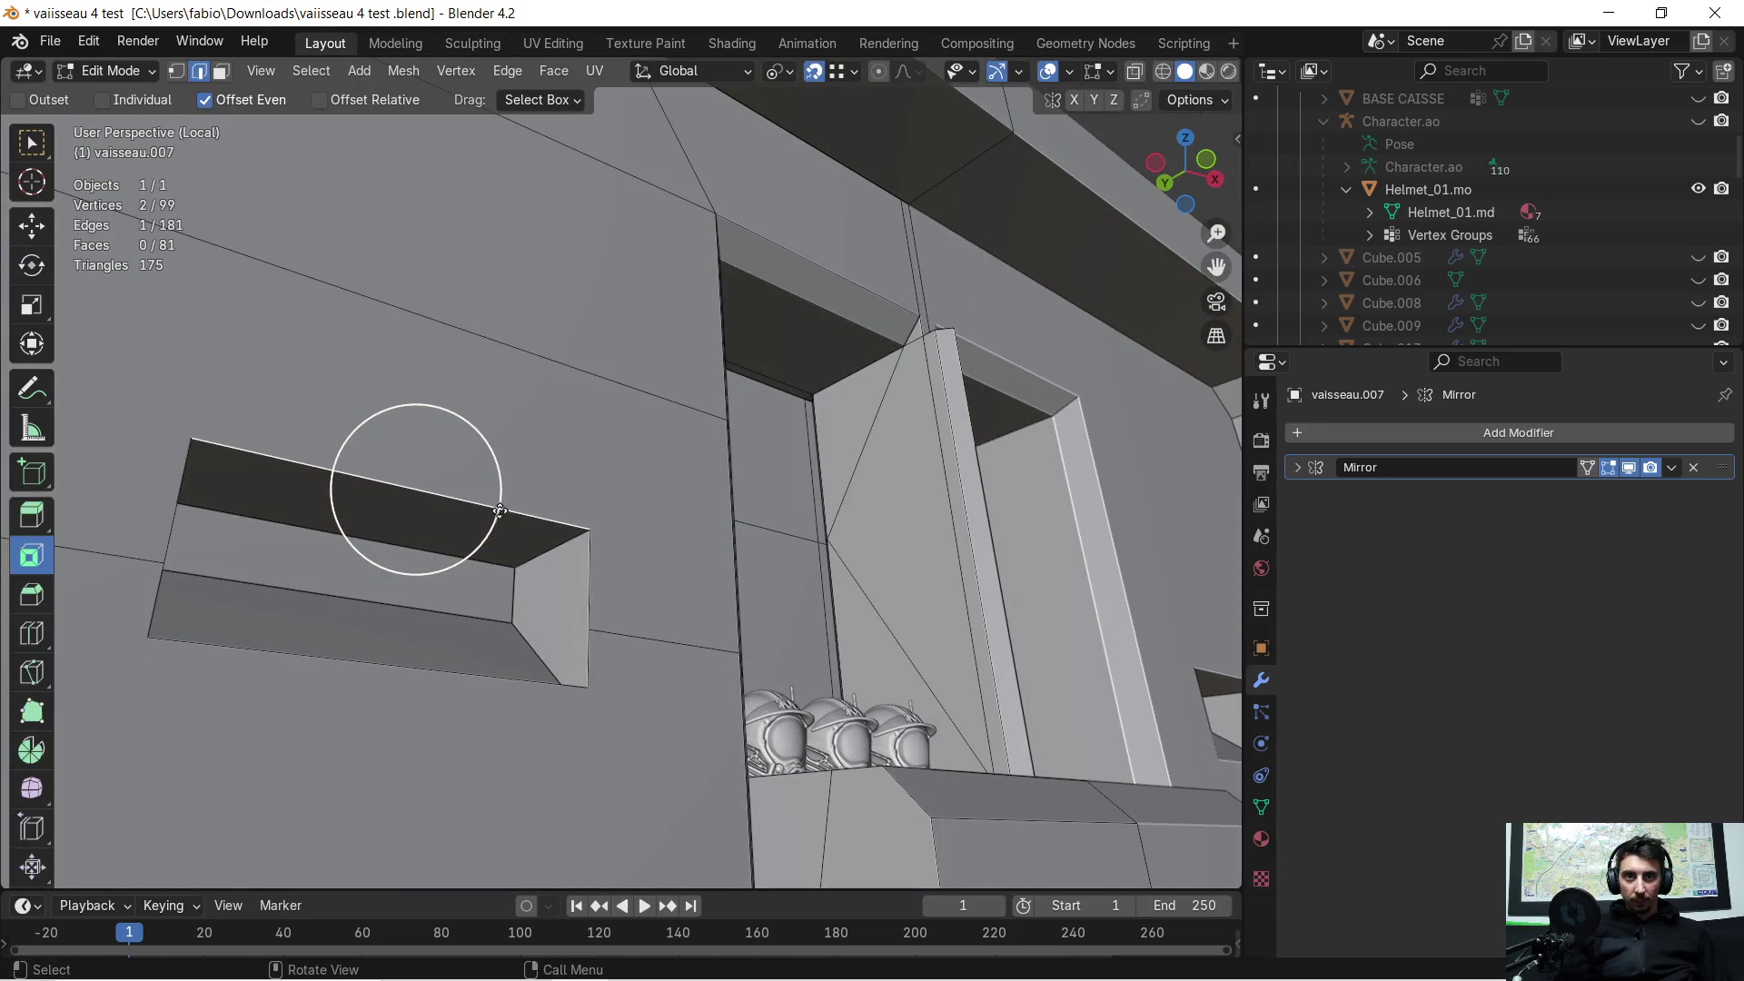
Step: Undo a trial bevel on the niche edge and turn on the Face Orientation overlay
key(ctrl+b)
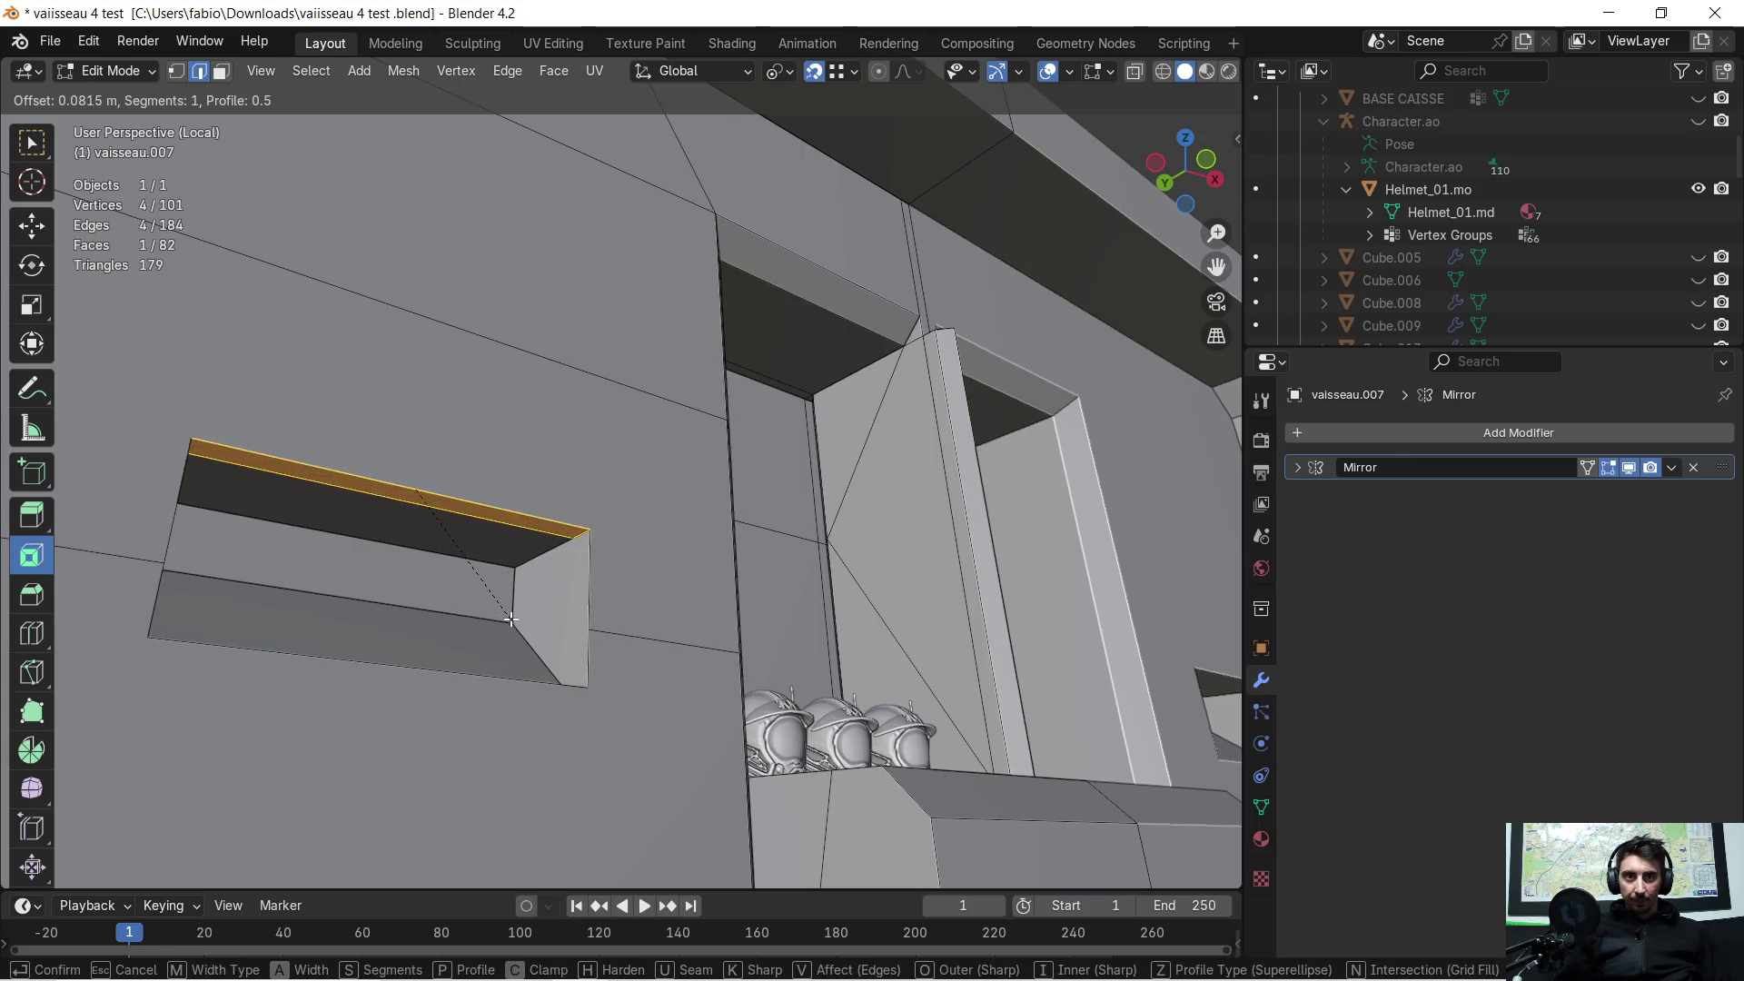
click(504, 604)
key(ctrl+z)
scroll(536, 600, down, 3)
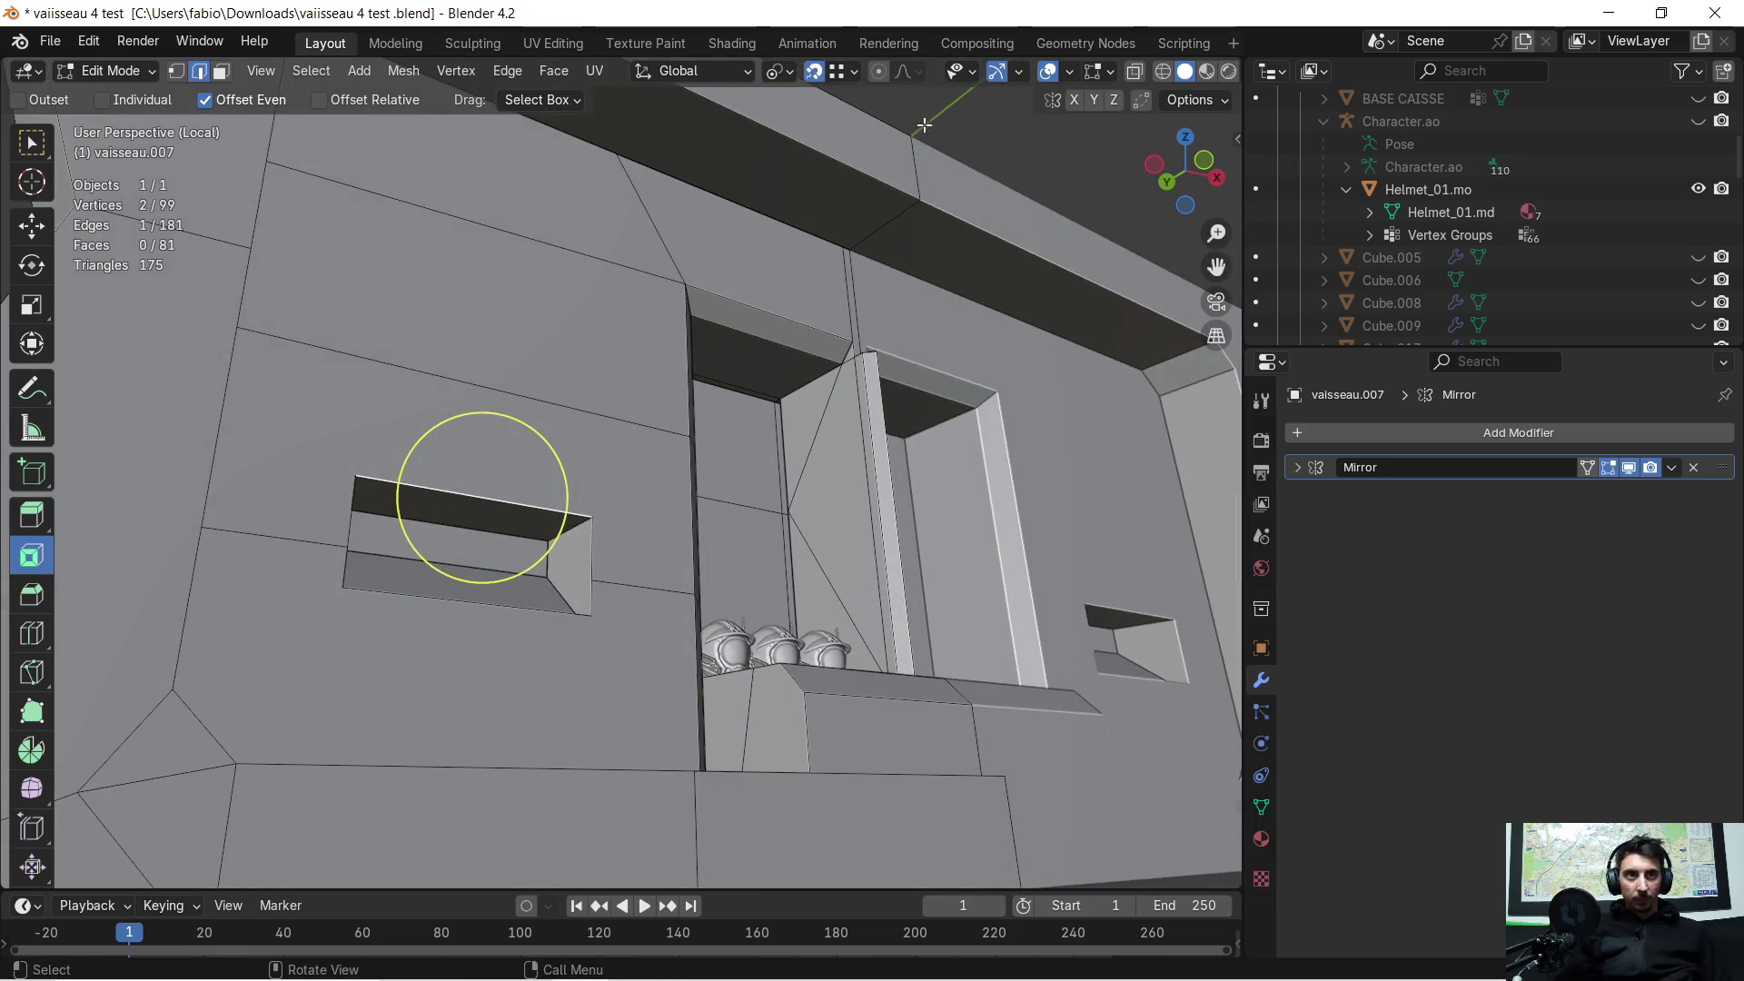
click(1072, 76)
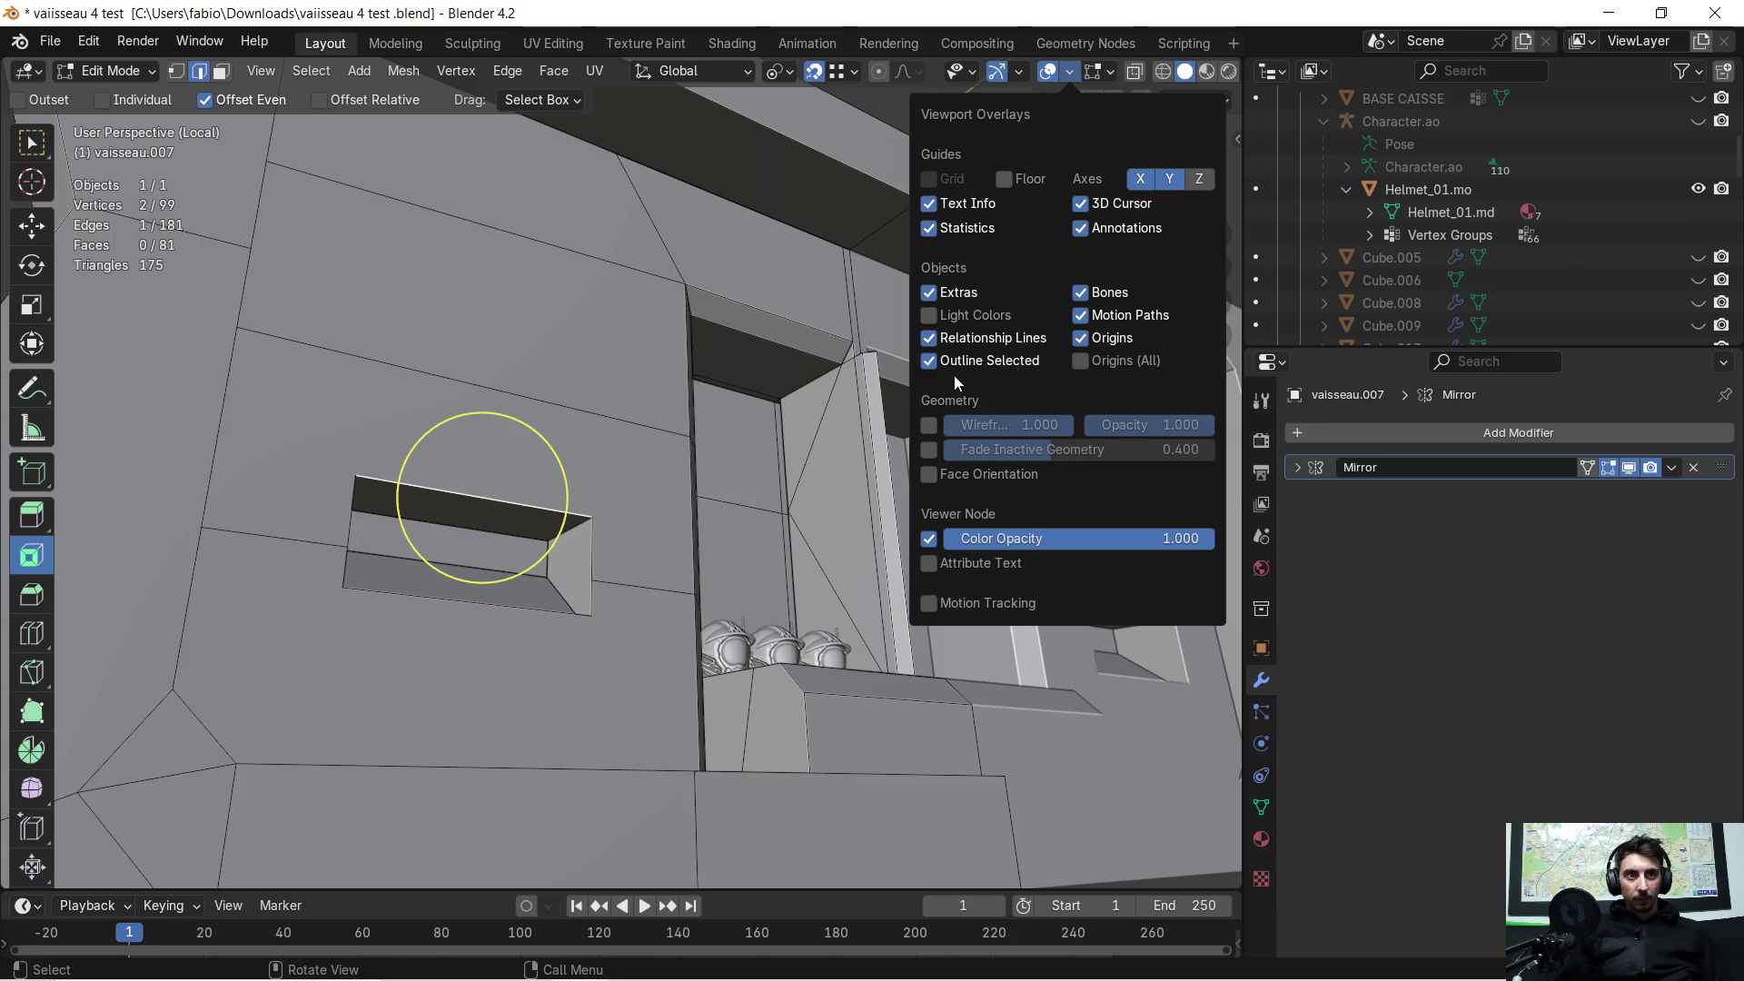
click(928, 473)
mouse_move(603, 456)
middle_down()
mouse_move(524, 533)
mouse_move(569, 452)
mouse_move(543, 510)
mouse_move(592, 482)
mouse_move(561, 503)
middle_up()
Step: Merge all the wall's vertices by distance, then test and undo a bevel on the niche edge
key(a)
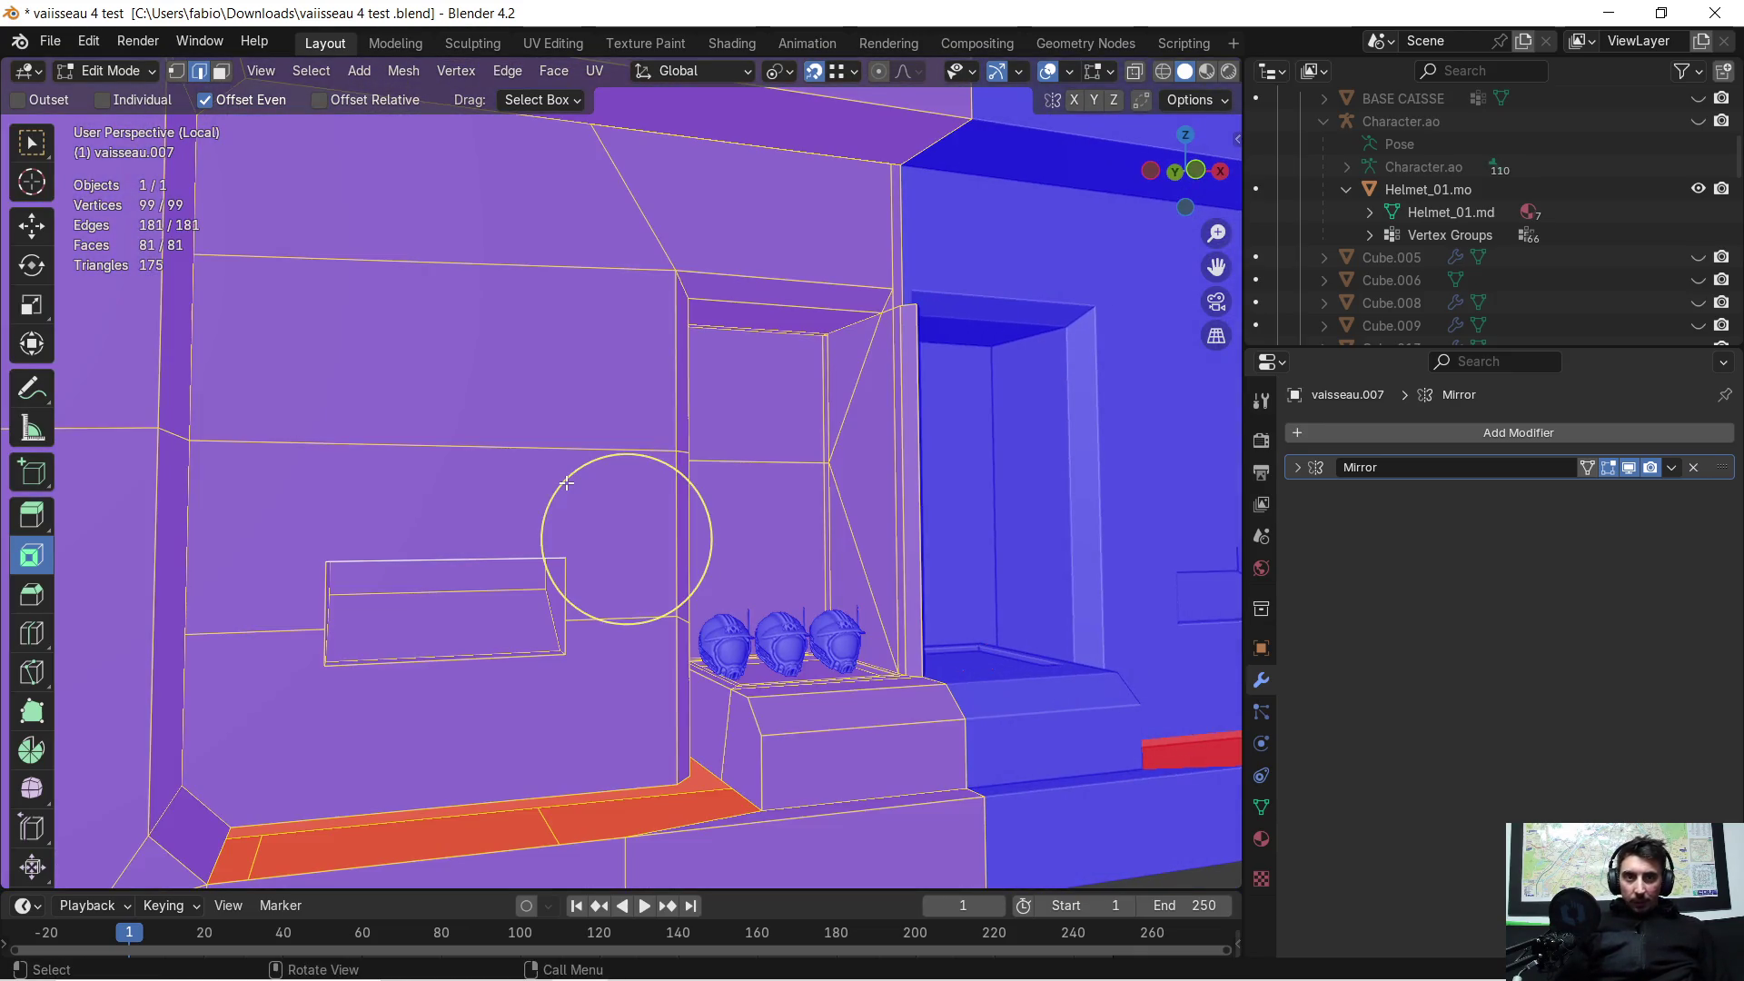
key(m)
click(565, 482)
middle_drag(550, 499, 494, 508)
click(494, 507)
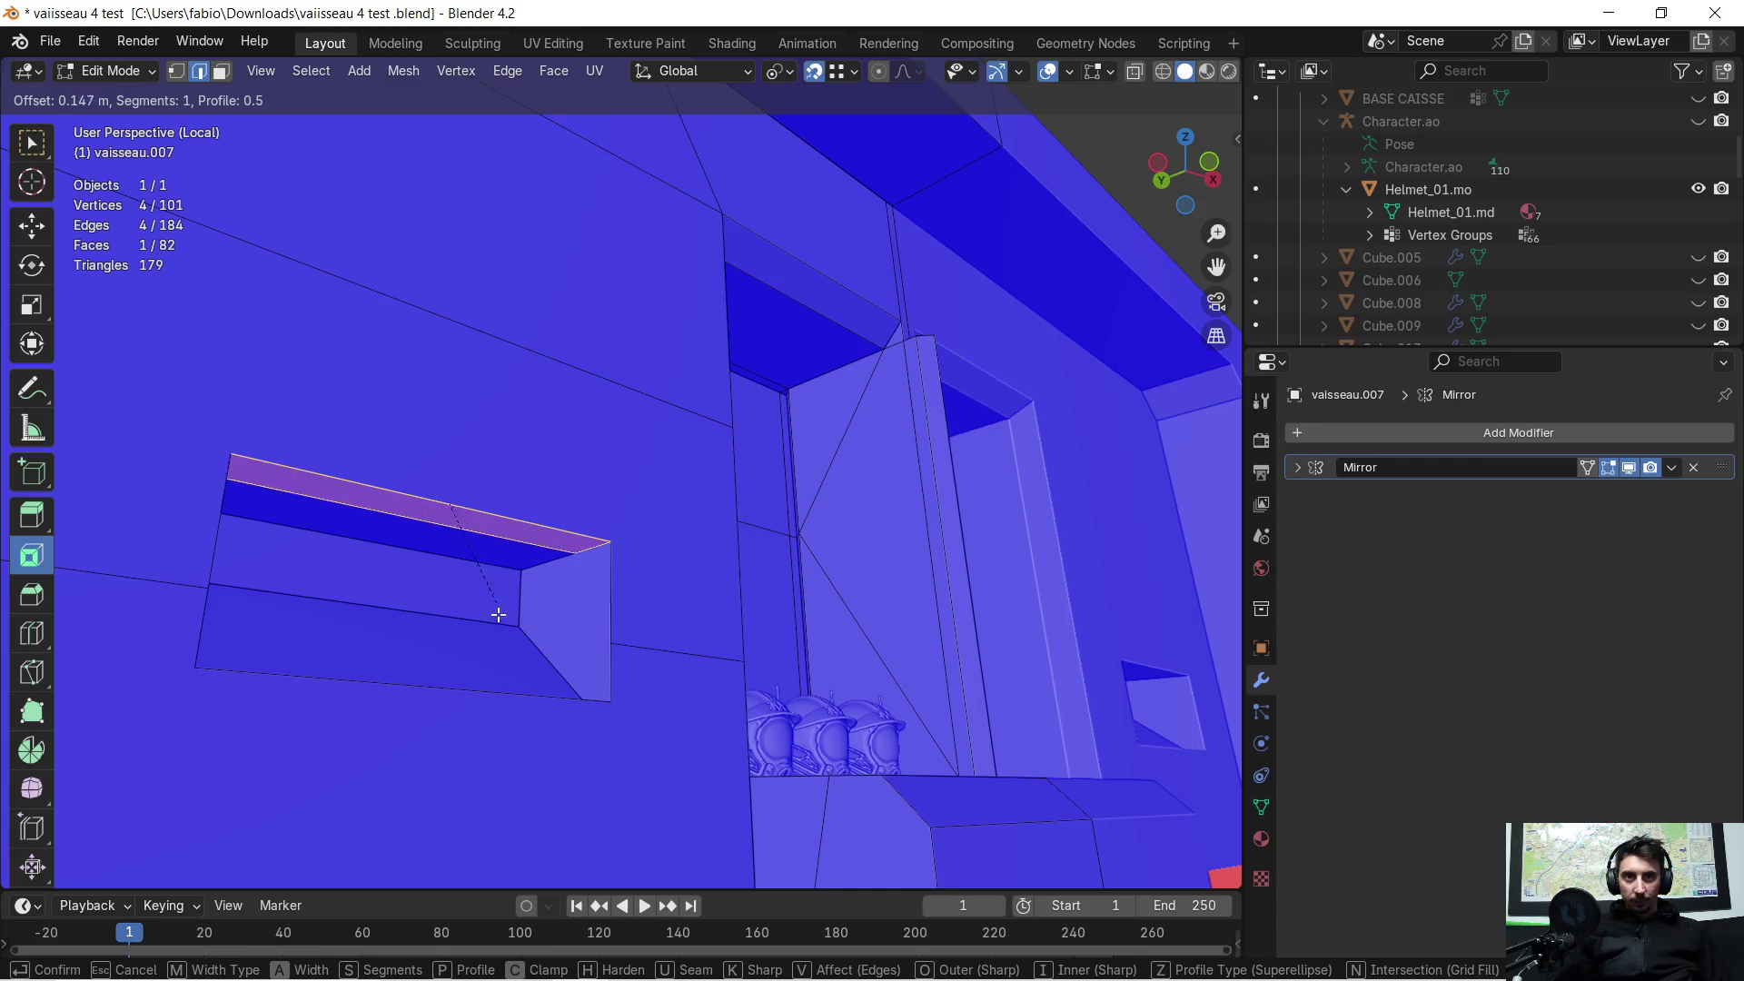
click(494, 651)
mouse_move(494, 651)
middle_down()
mouse_move(515, 581)
mouse_move(572, 596)
mouse_move(538, 560)
mouse_move(599, 536)
mouse_move(451, 530)
mouse_move(456, 494)
middle_up()
key(ctrl+z)
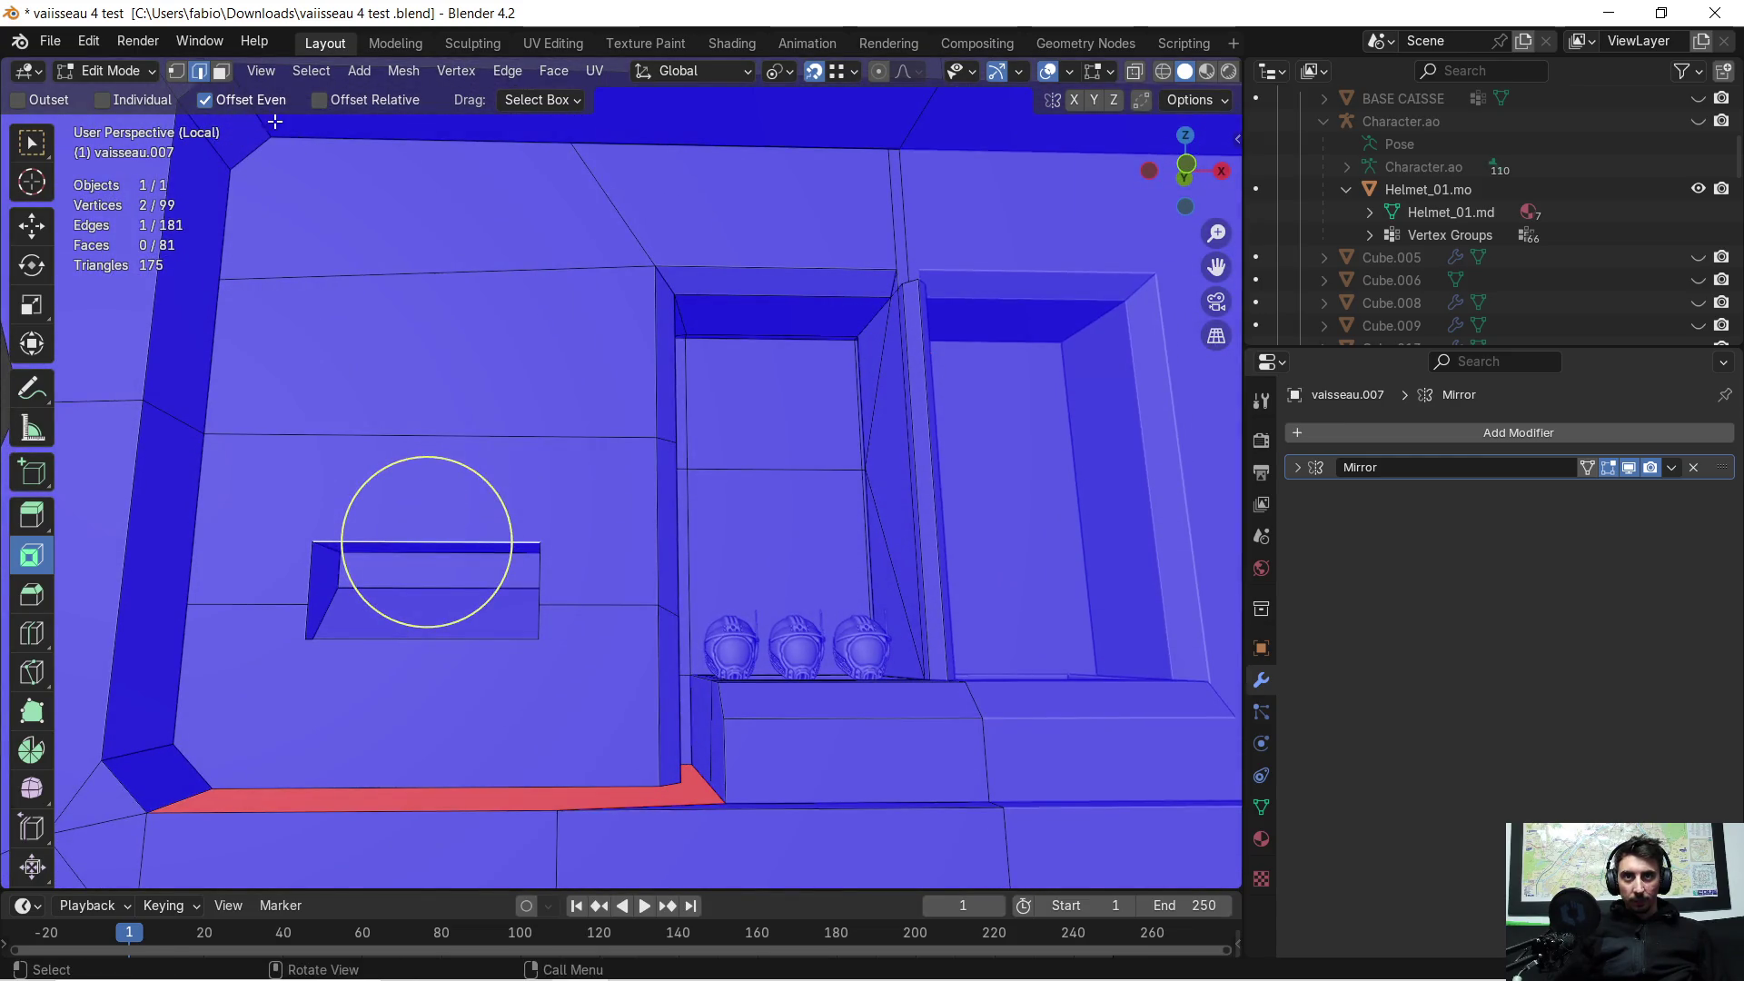
click(220, 72)
Step: Triangulate the face above the niche and the lower face
click(353, 505)
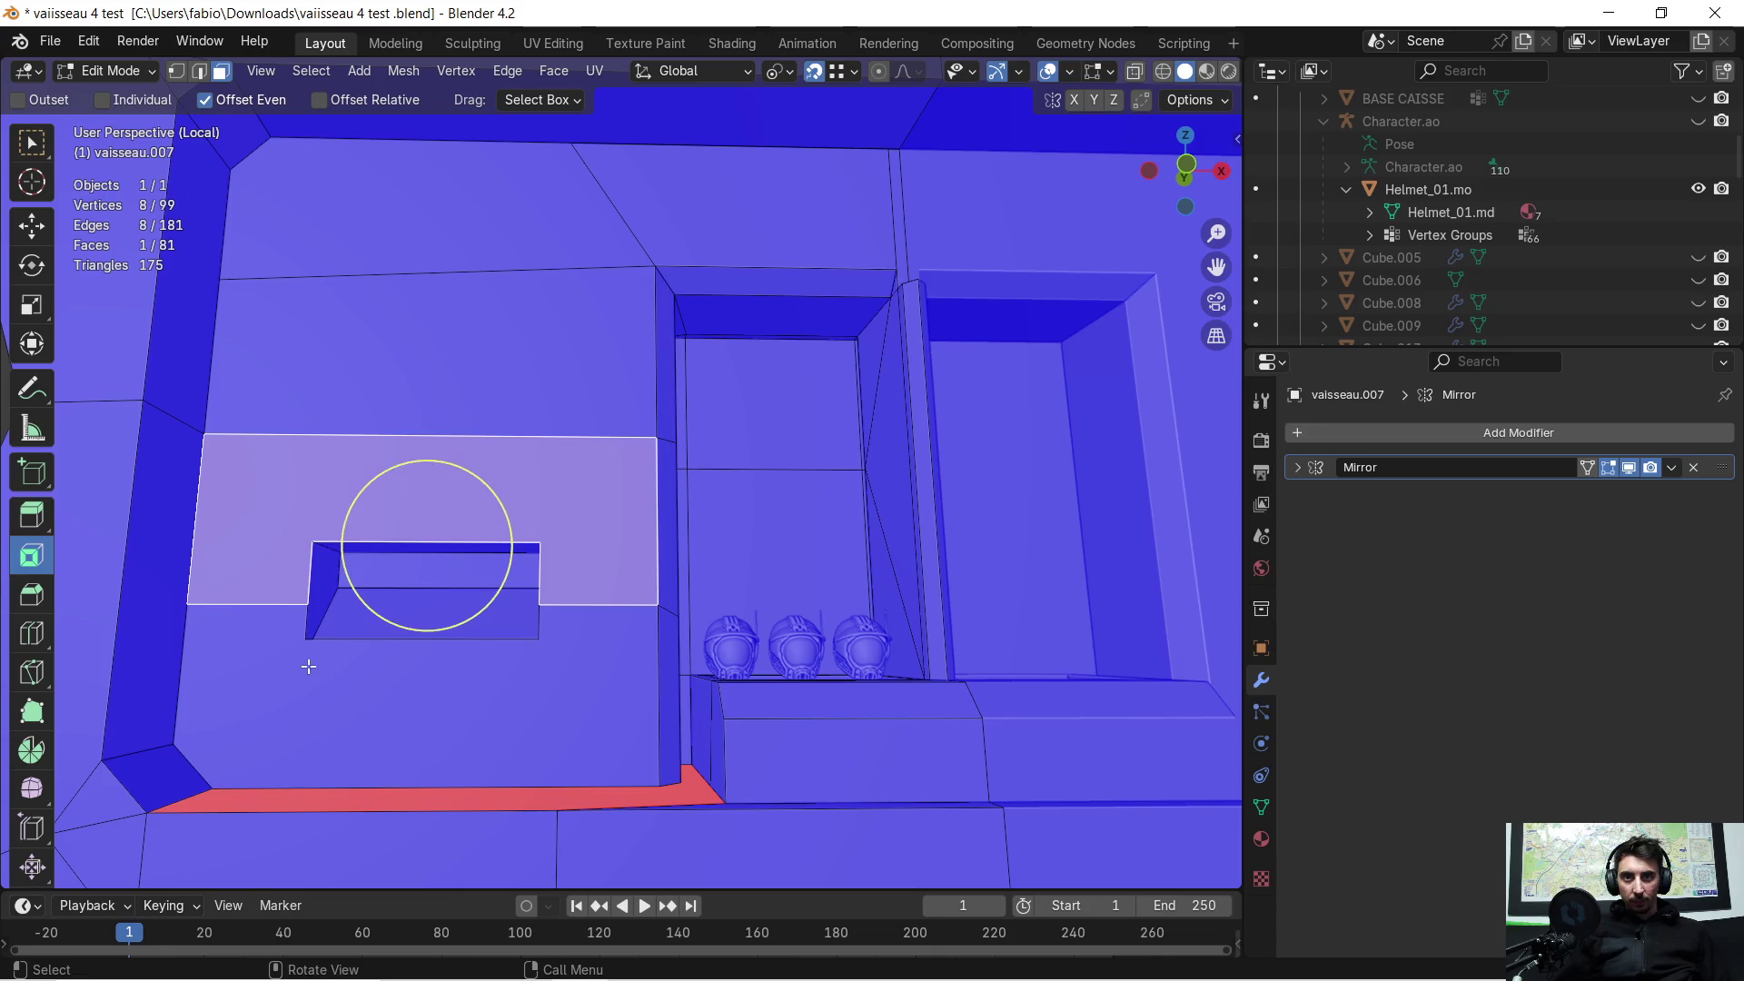
shift+click(299, 676)
right_click(297, 678)
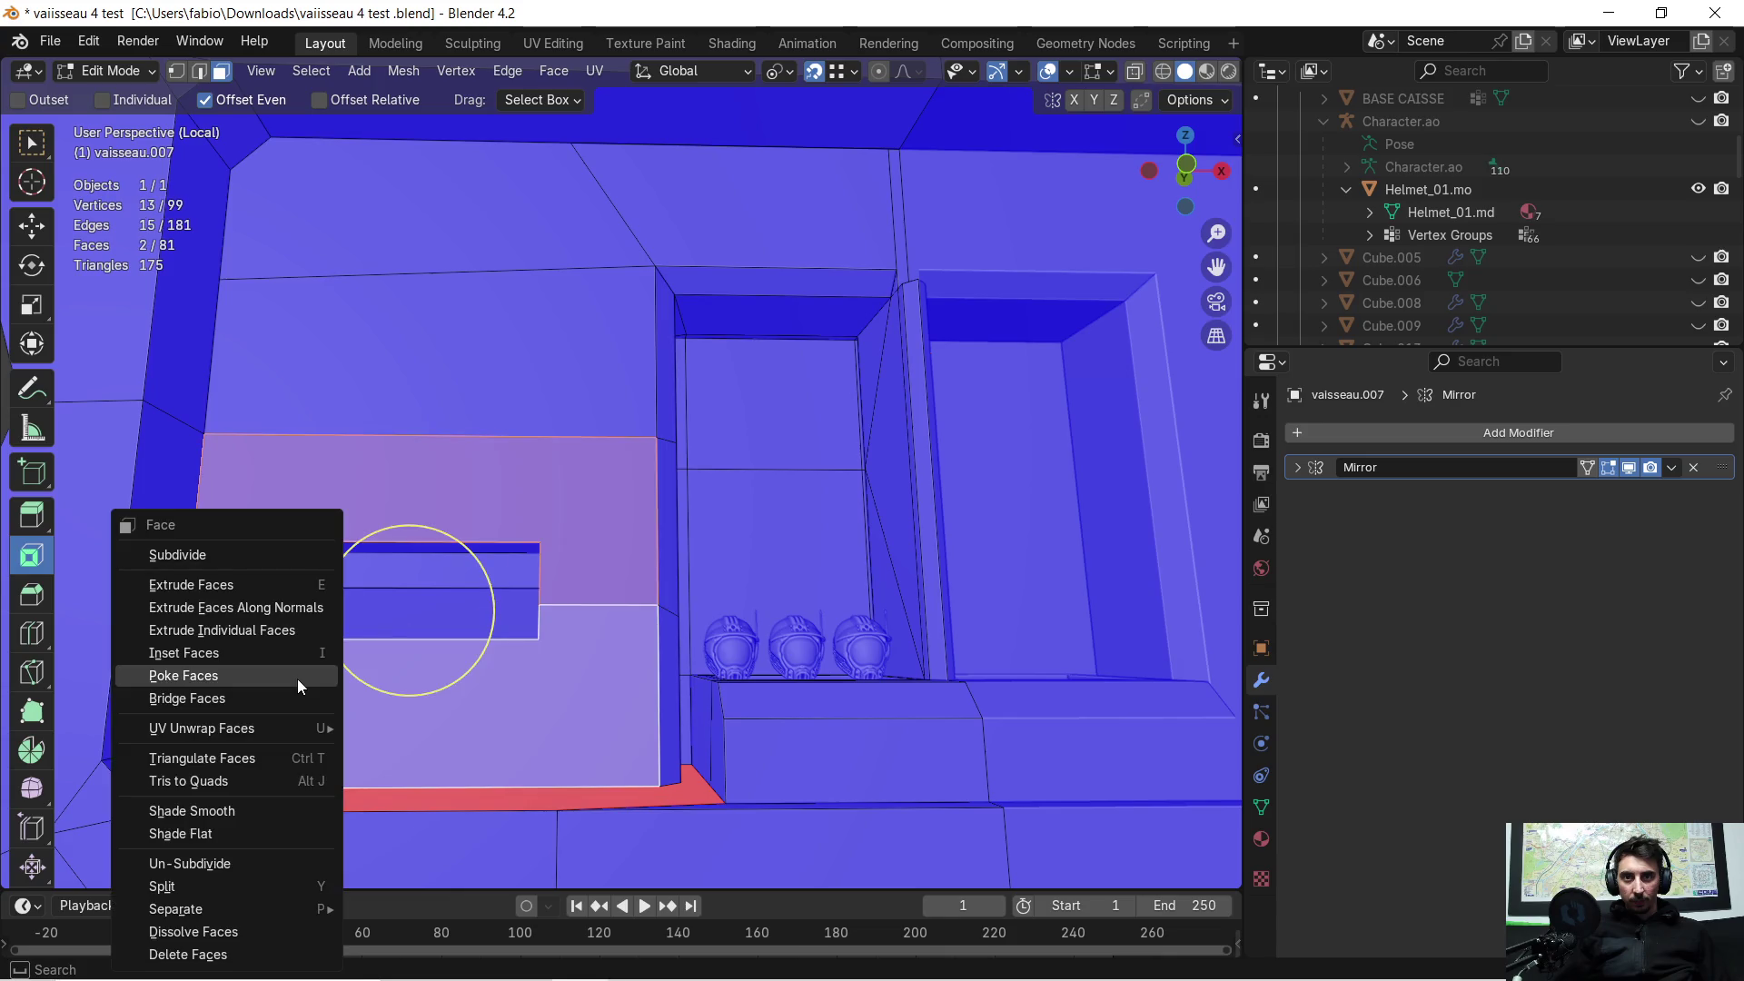
click(249, 759)
mouse_move(249, 759)
middle_down()
mouse_move(494, 539)
mouse_move(482, 527)
middle_up()
Step: Try a bevel on the top edge of the strip along the niche top, then undo it
click(481, 527)
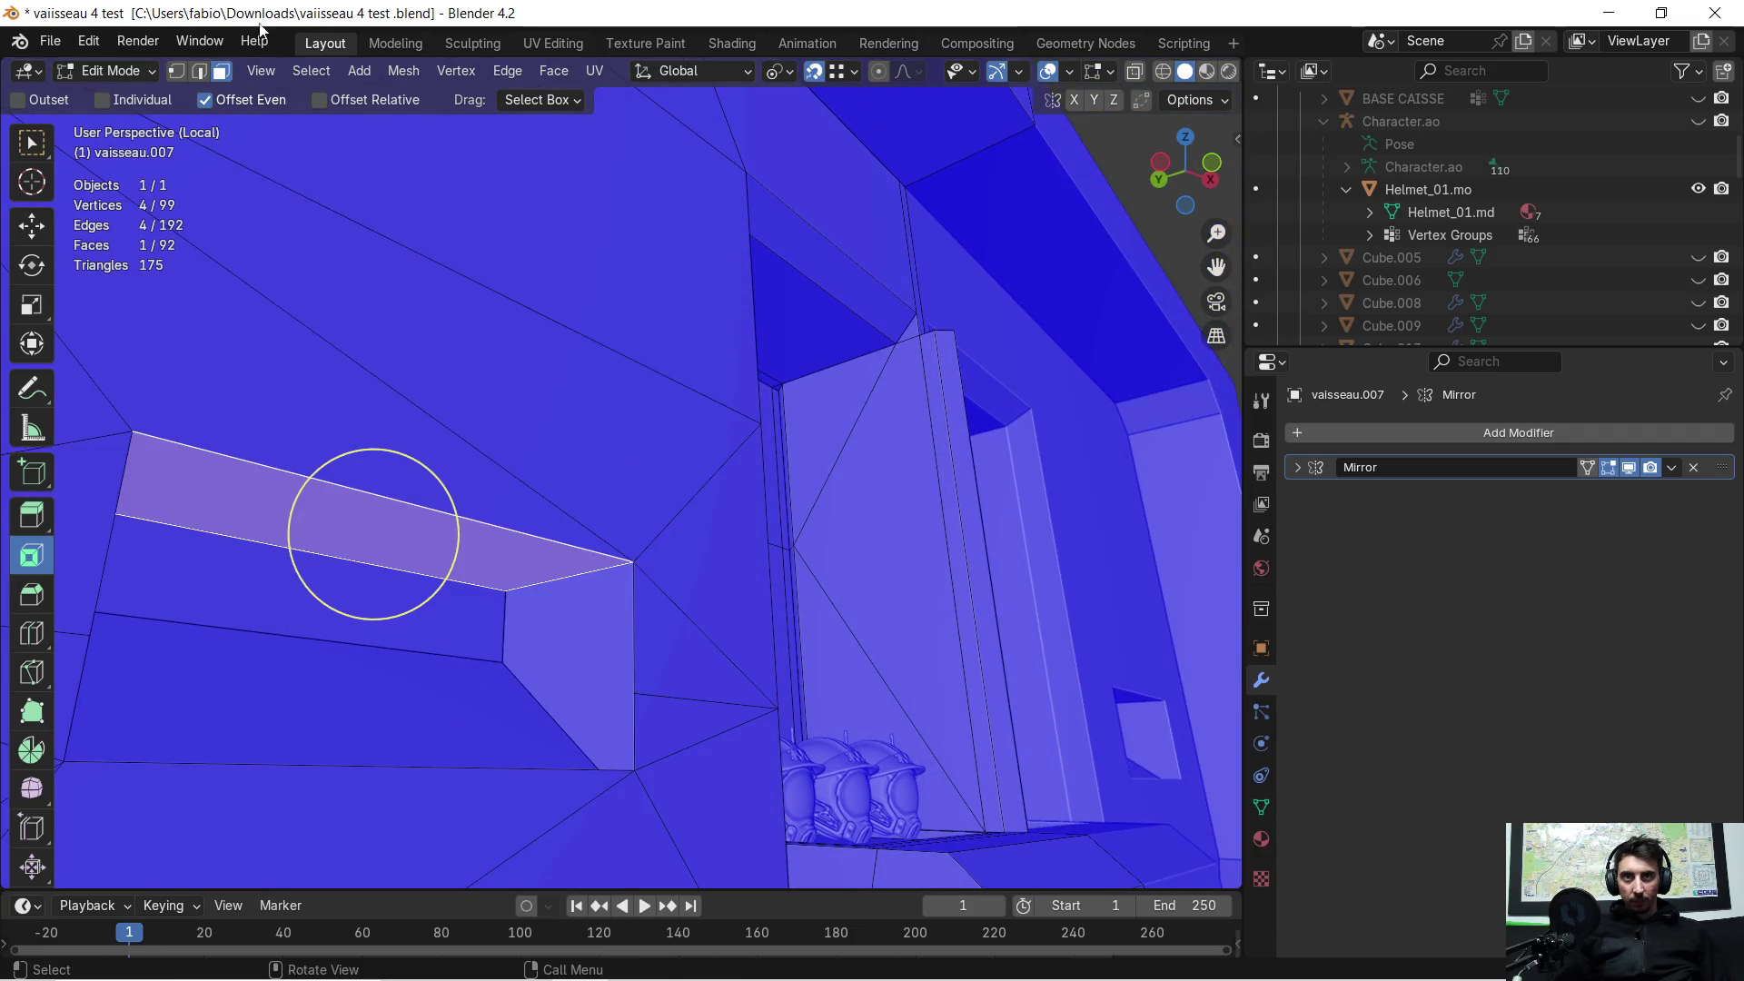
click(193, 79)
click(405, 500)
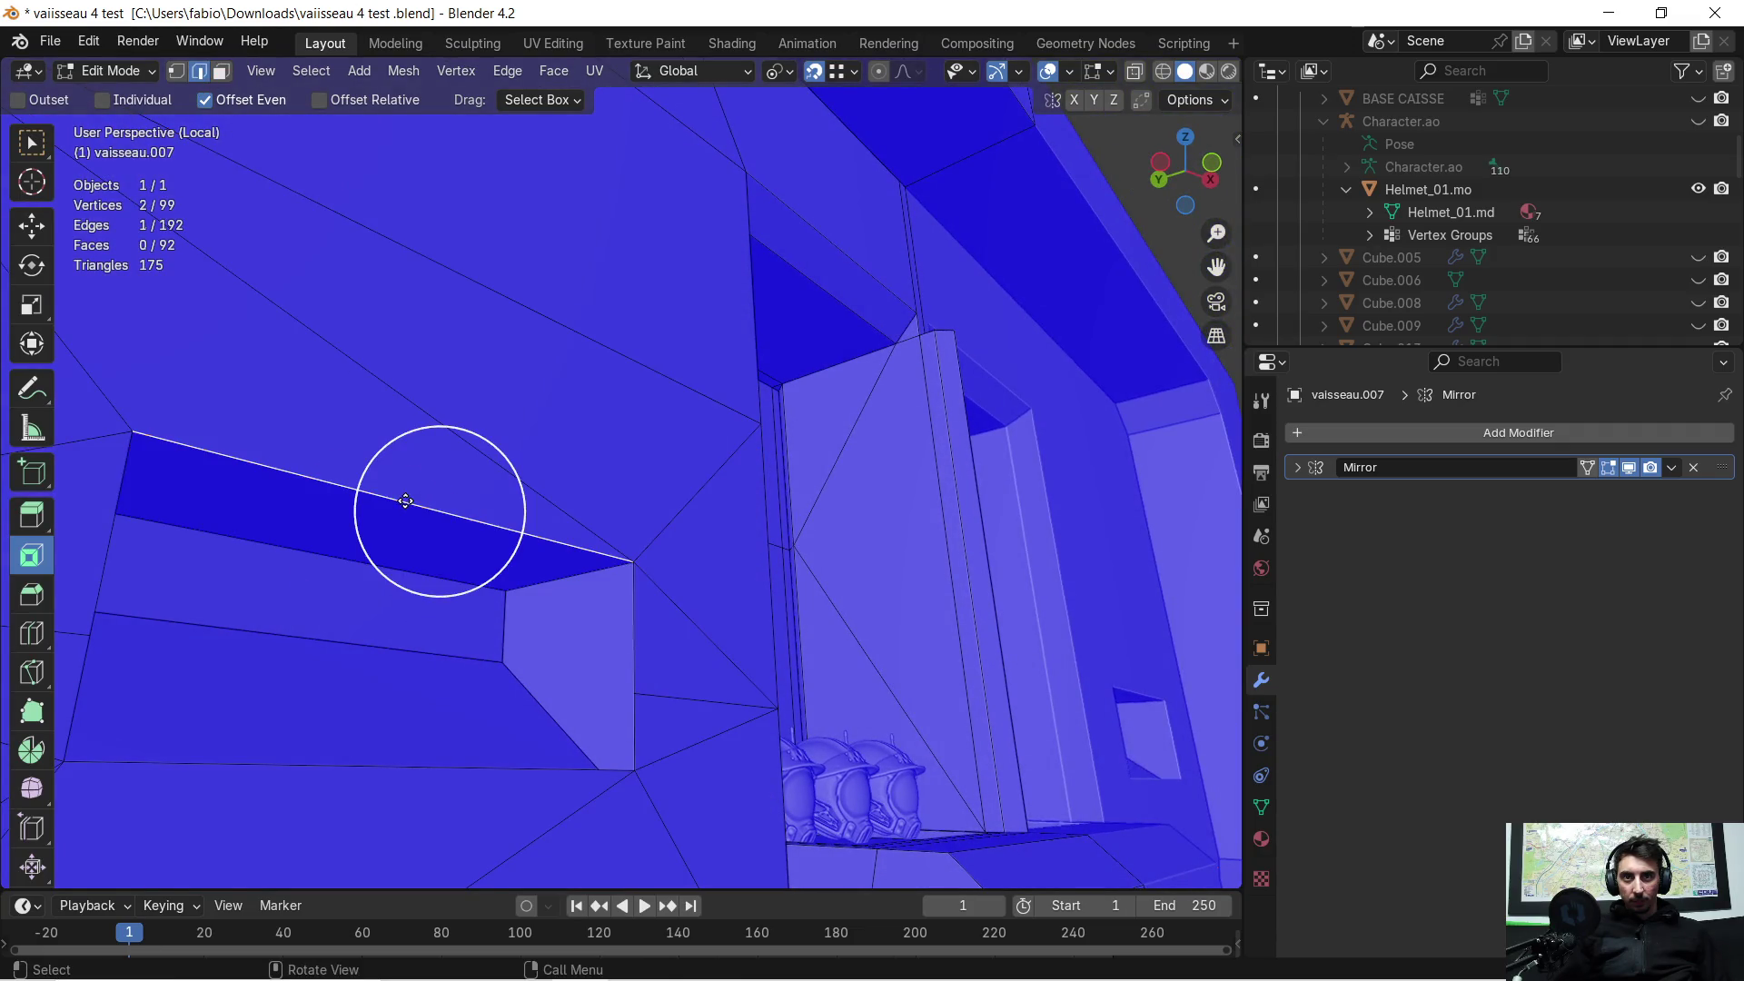
key(ctrl+b)
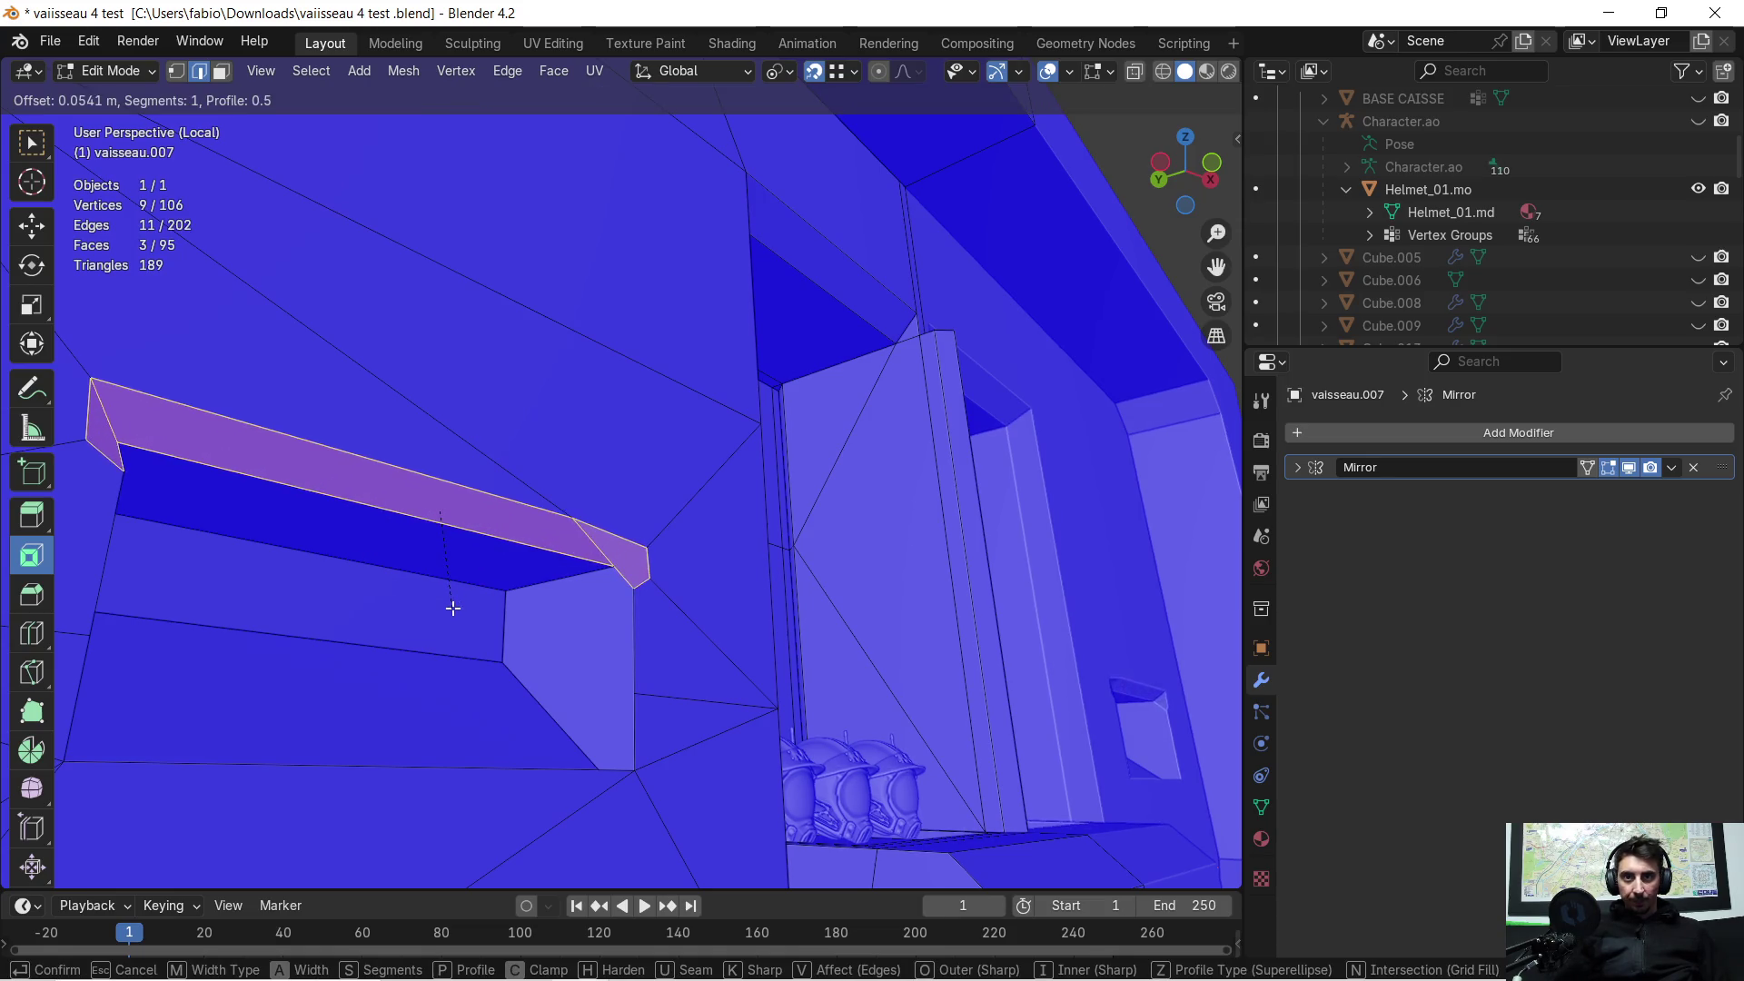
click(449, 635)
mouse_move(449, 635)
middle_down()
mouse_move(776, 500)
mouse_move(751, 533)
middle_up()
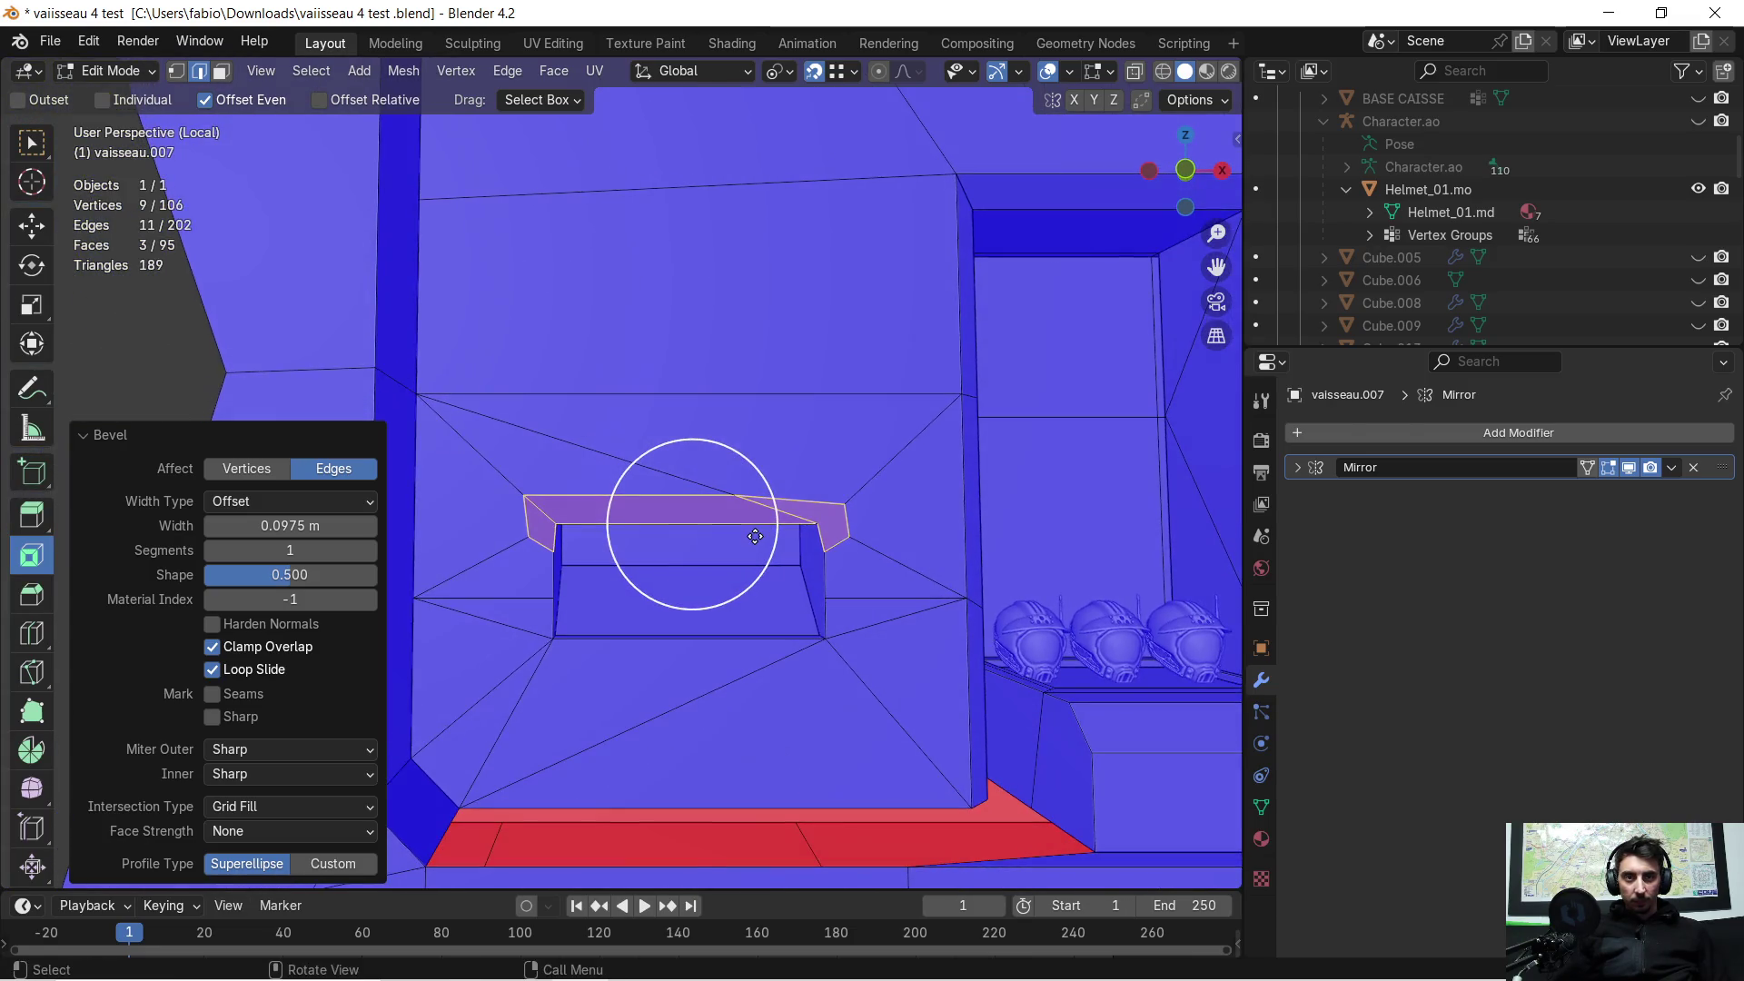
key(ctrl+z)
scroll(755, 536, down, 2)
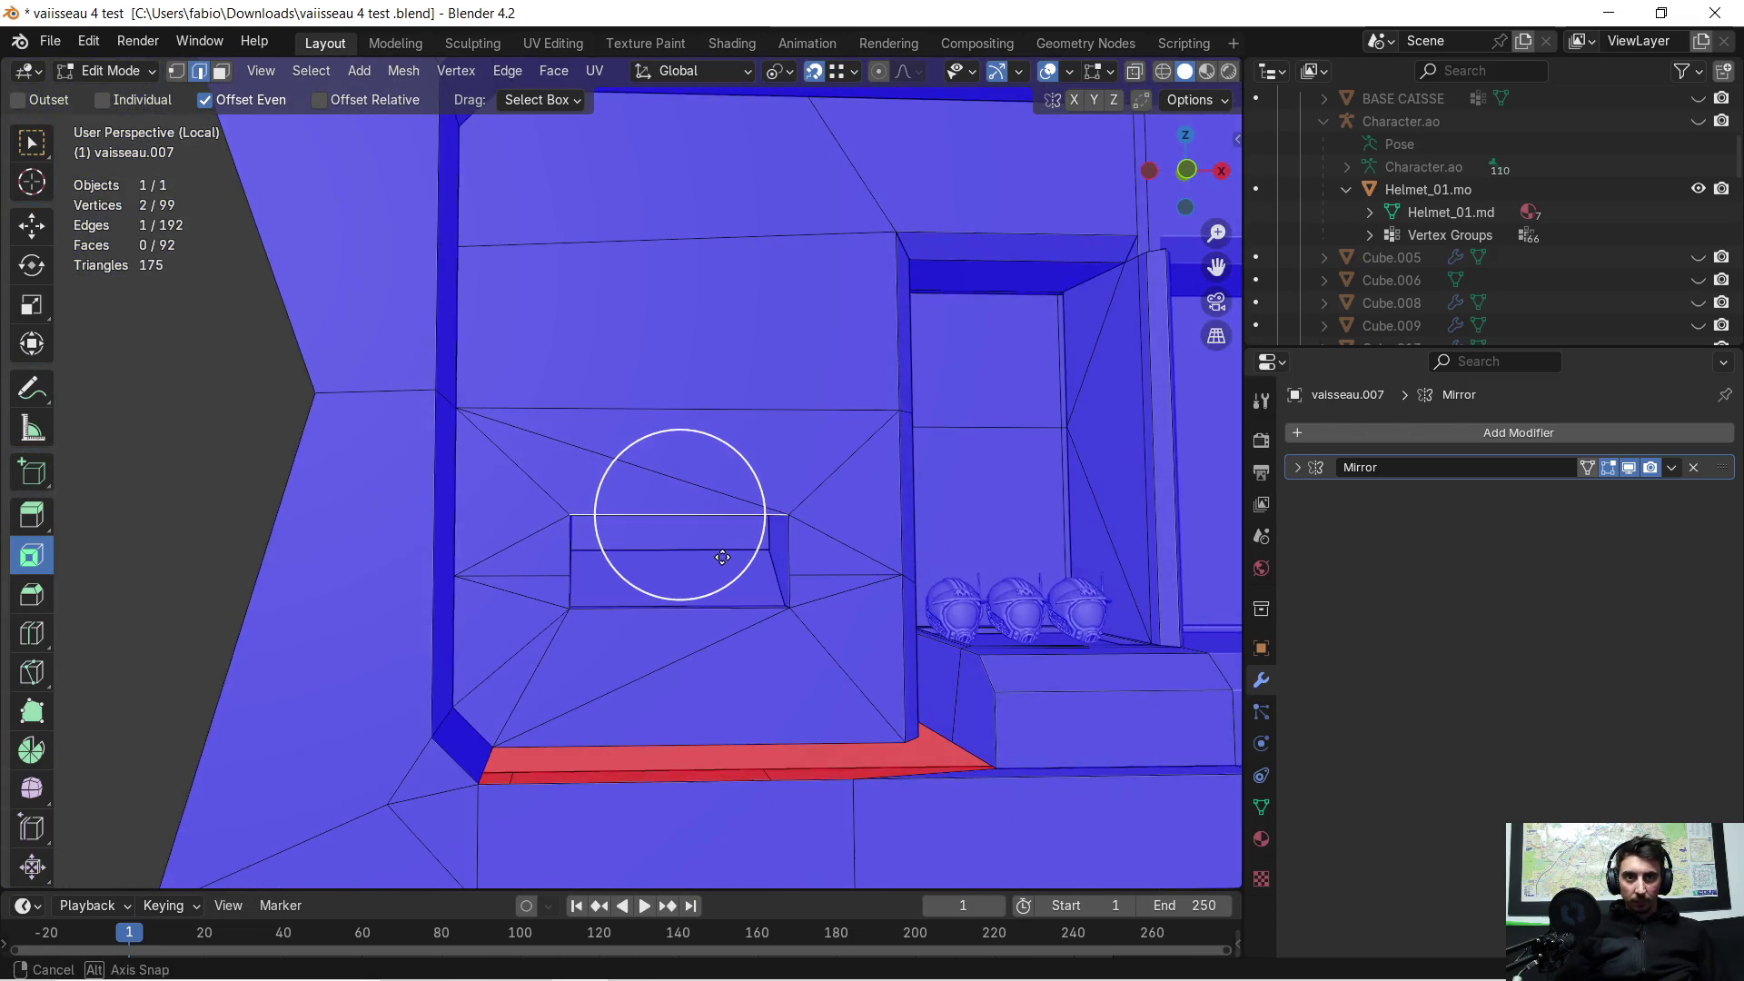
Step: Merge the whole wall mesh's vertices by distance
key(a)
key(m)
click(723, 566)
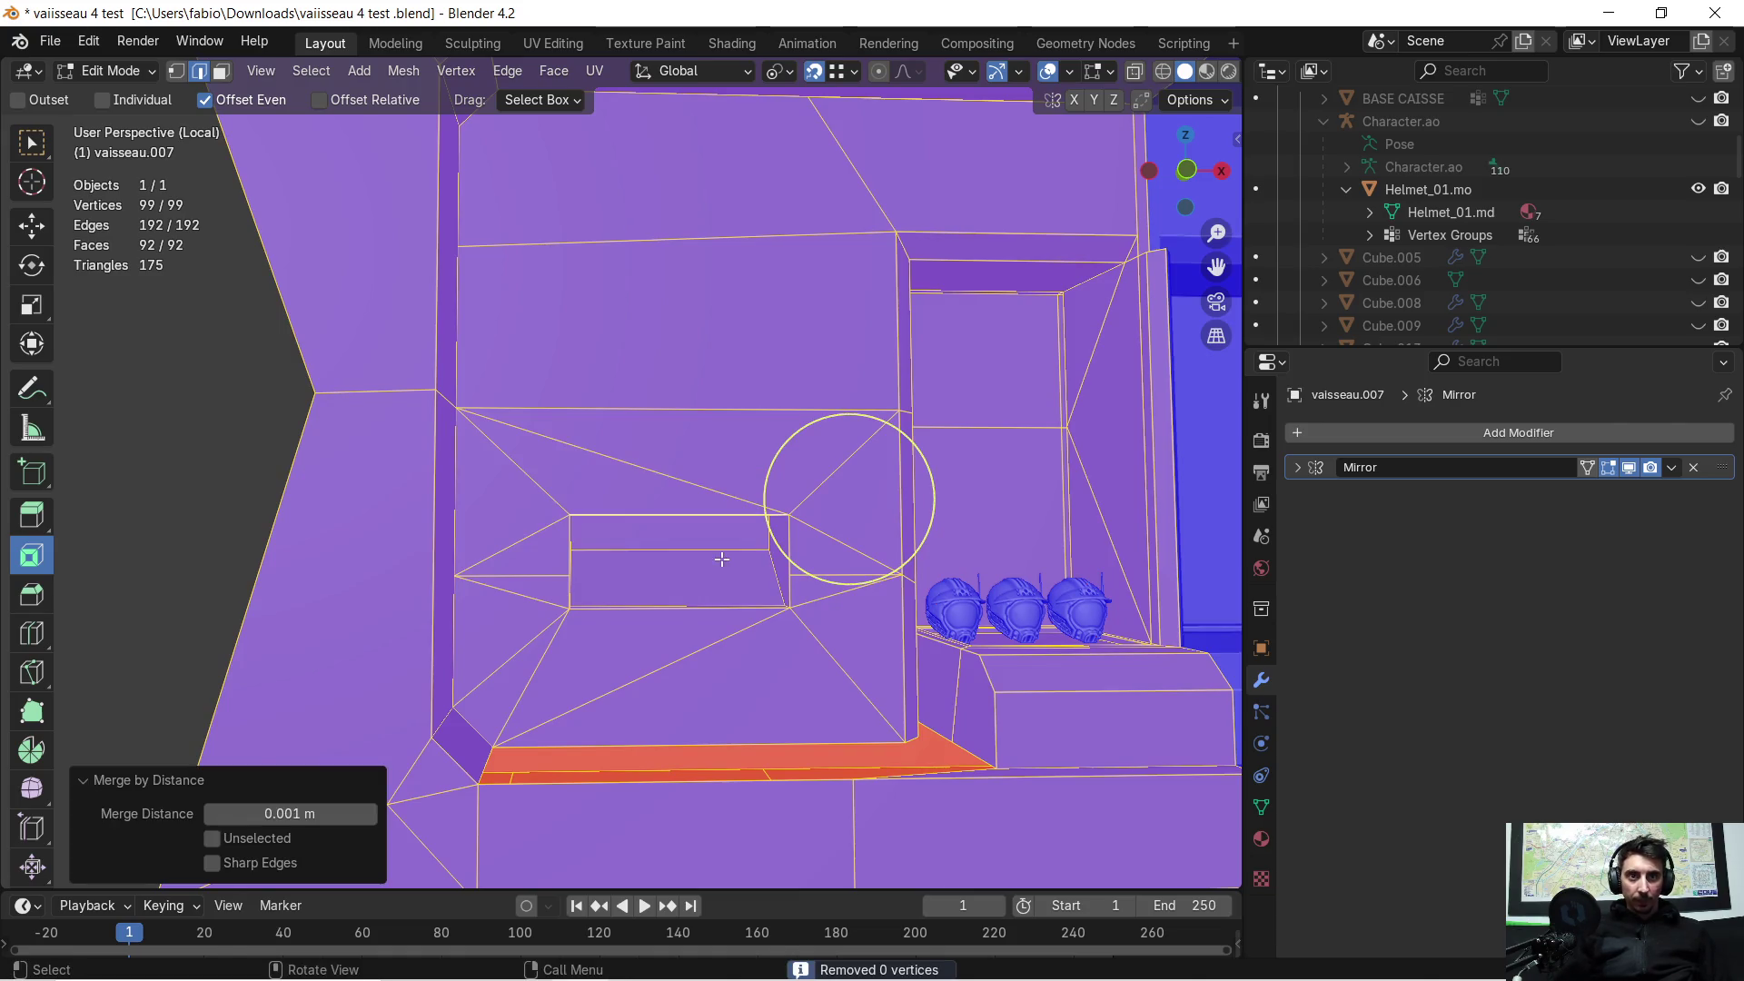
scroll(677, 561, down, 1)
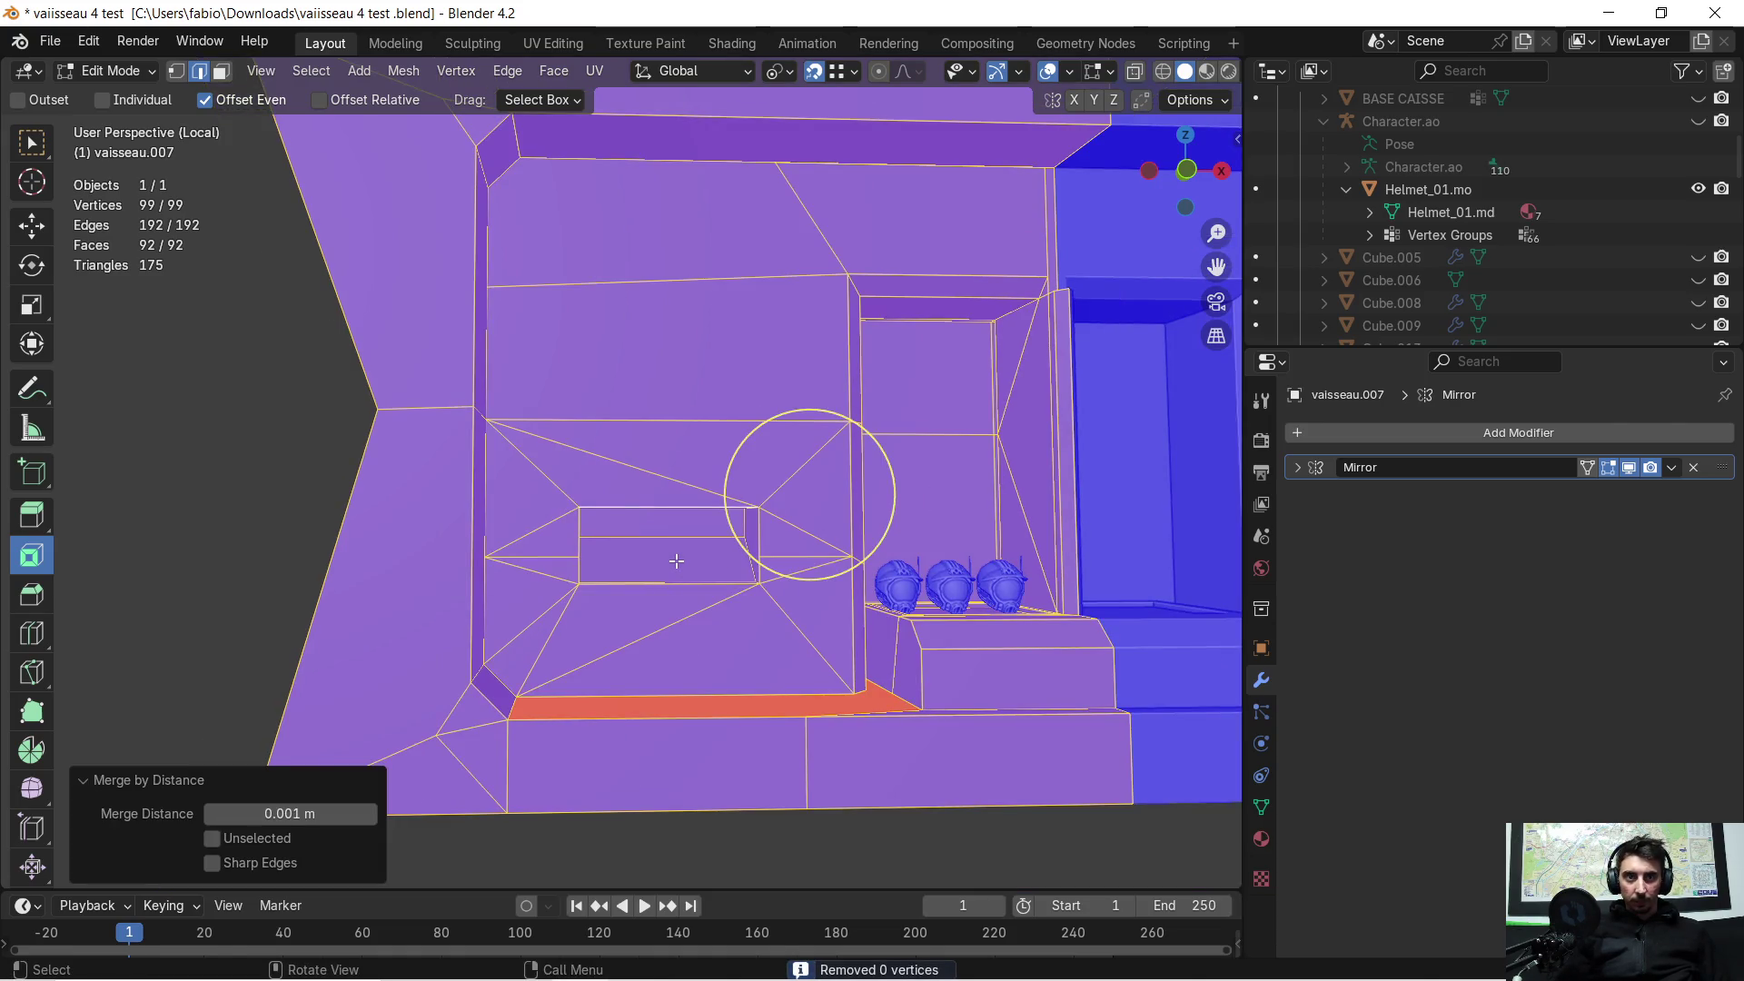
Step: Apply rotation and scale to the wall in Object Mode, then reselect the niche's top edge in Edit Mode
key(Tab)
key(ctrl+a)
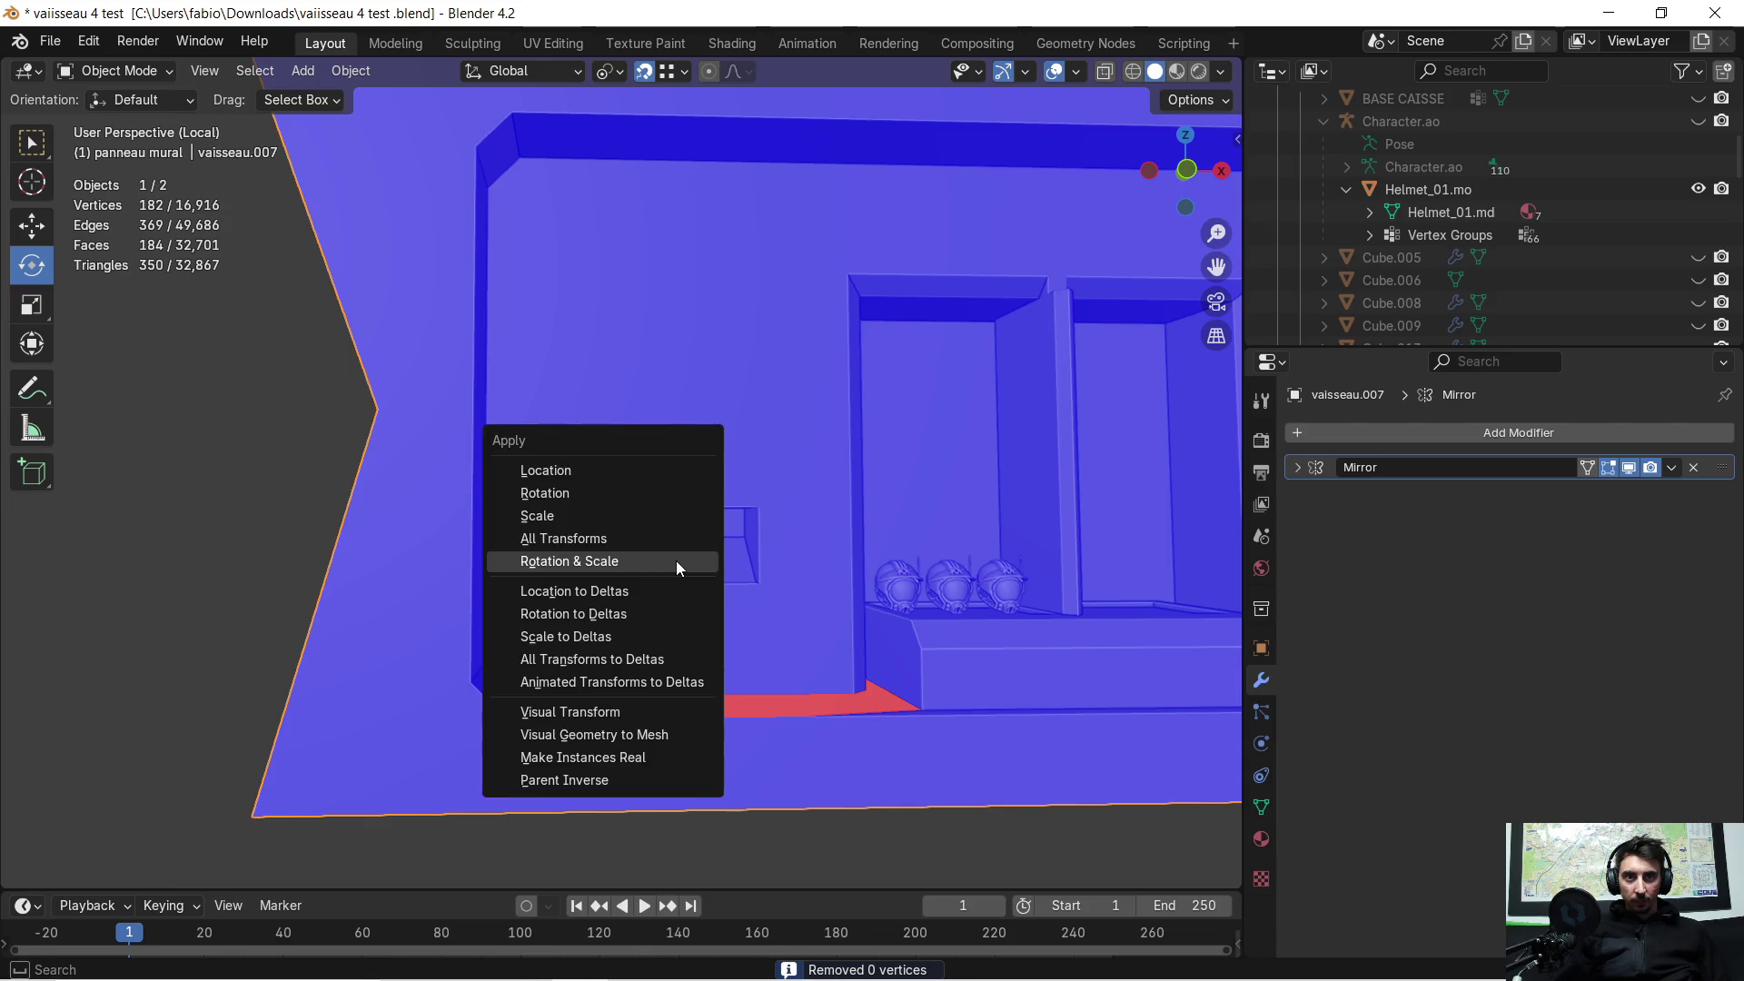
click(676, 560)
middle_drag(707, 545, 696, 498)
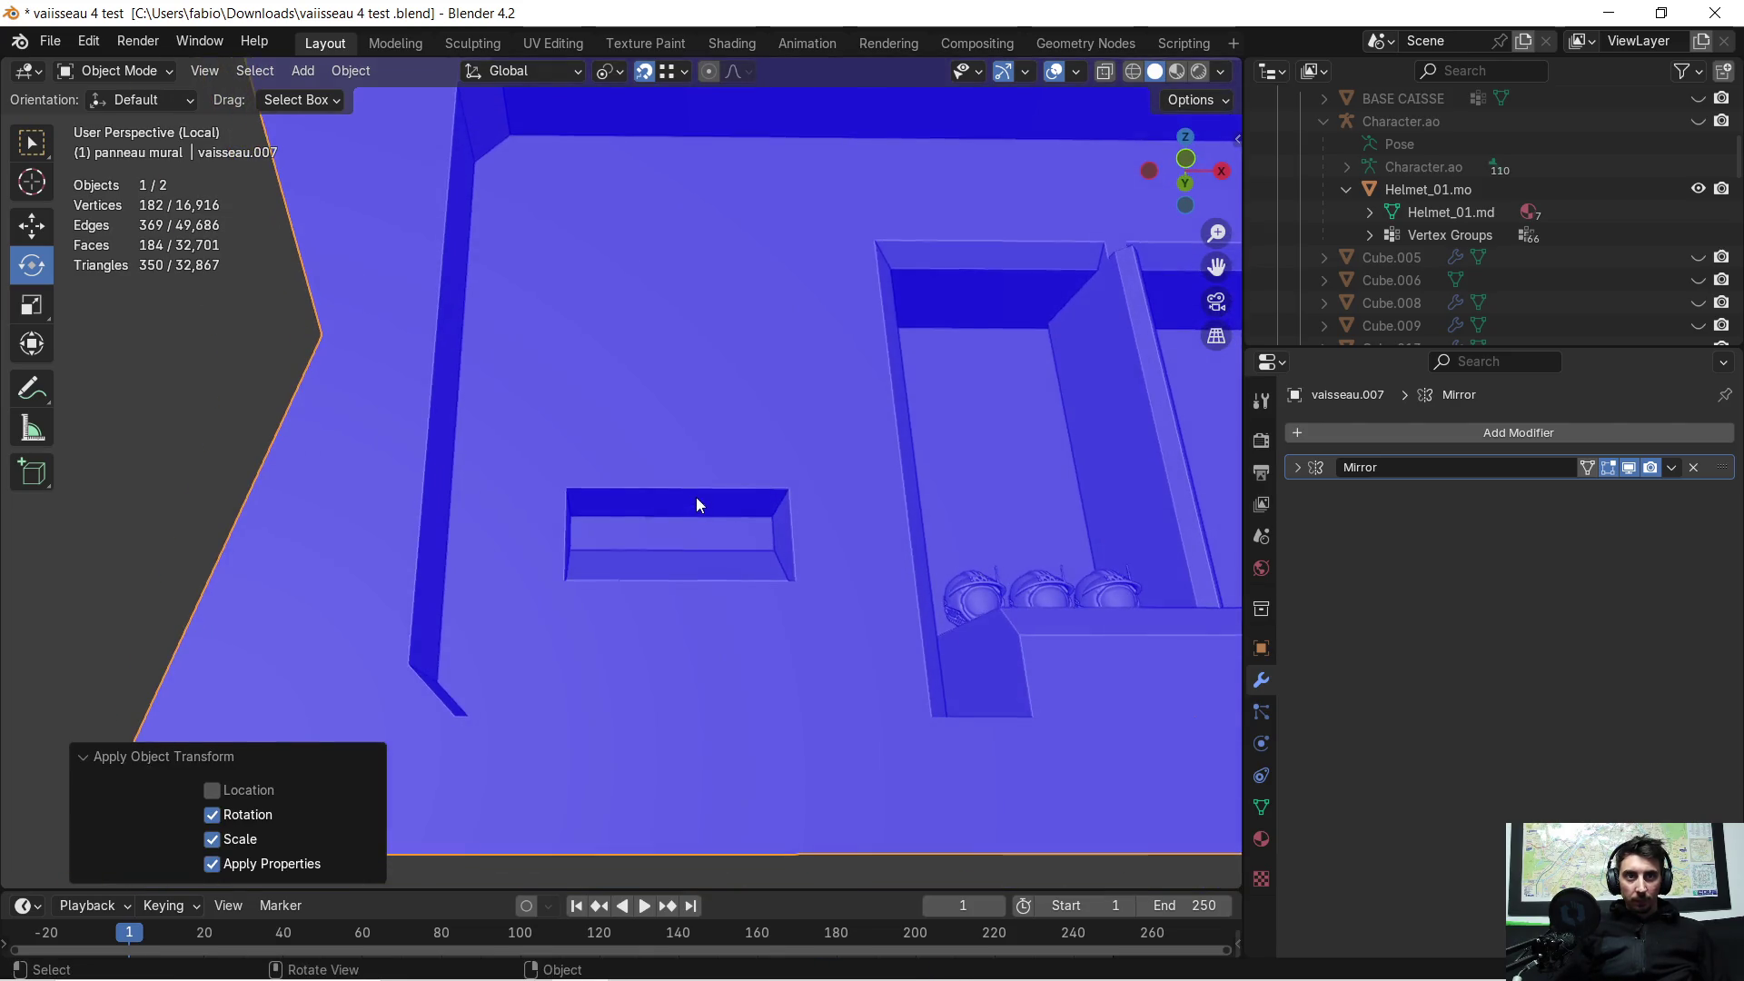
key(Tab)
click(681, 488)
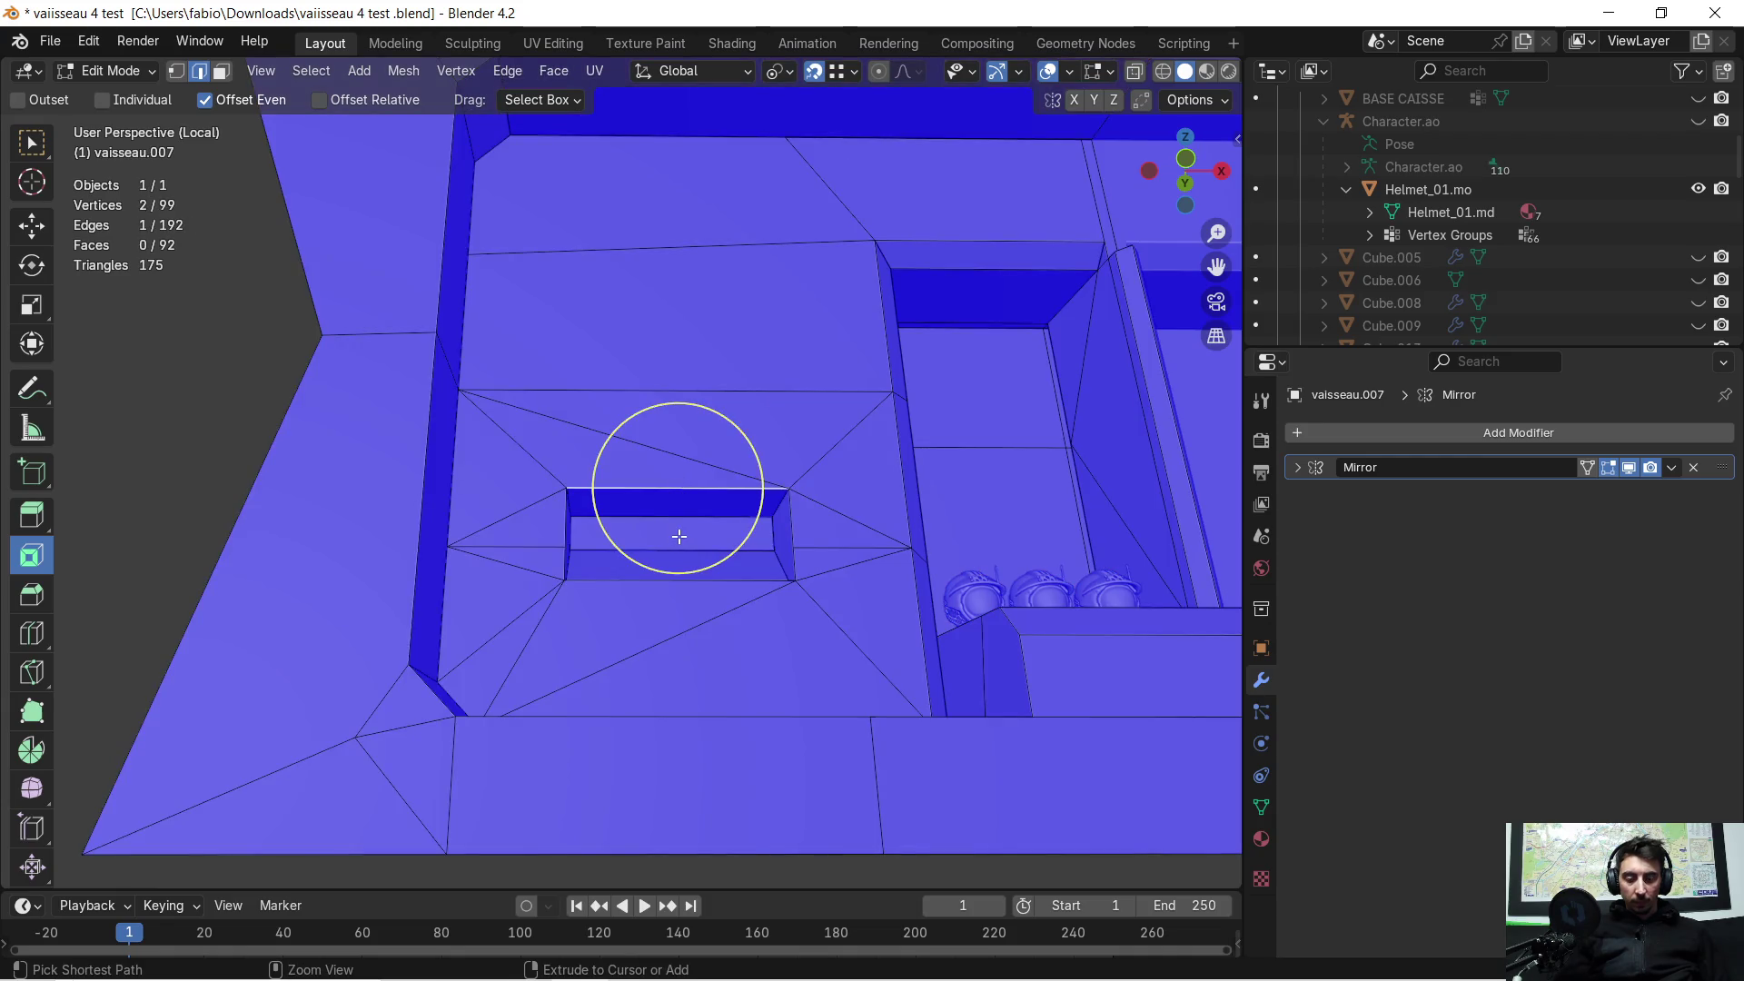
Step: Bevel the niche's top edge as a trial, inspect it, and undo it
key(ctrl+b)
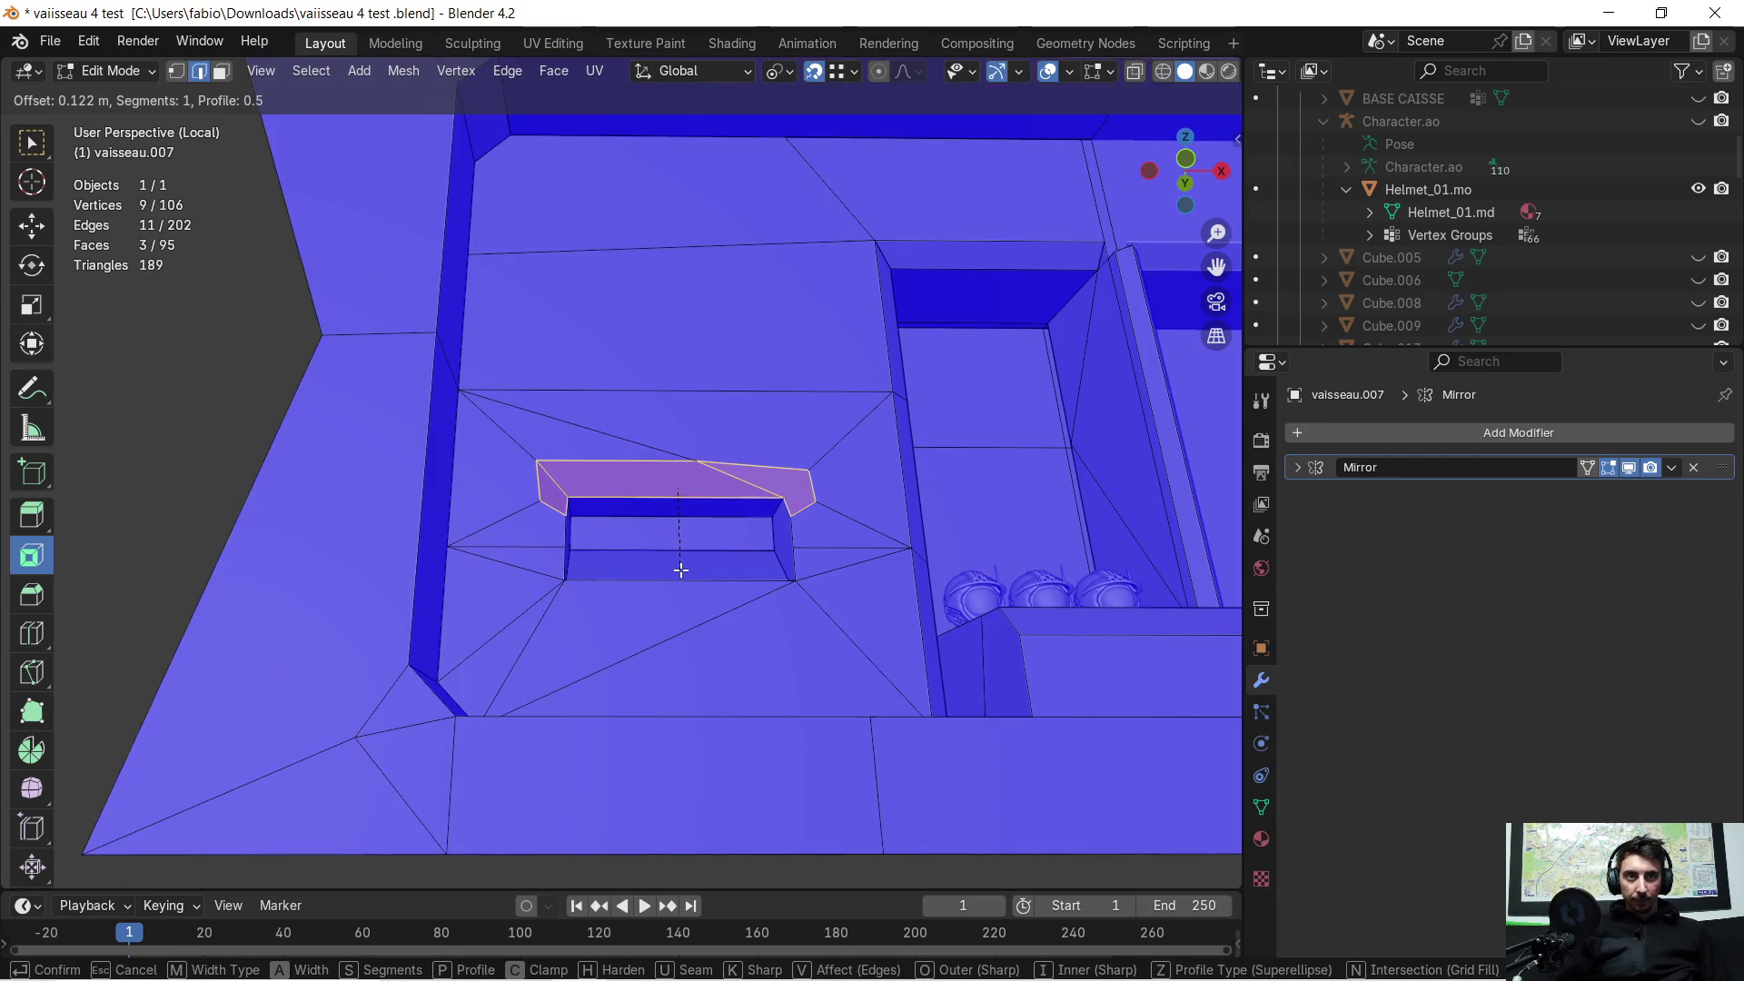
click(681, 569)
mouse_move(681, 569)
middle_down()
mouse_move(750, 556)
mouse_move(552, 575)
mouse_move(766, 560)
middle_up()
scroll(730, 565, up, 2)
scroll(766, 560, down, 1)
key(ctrl+z)
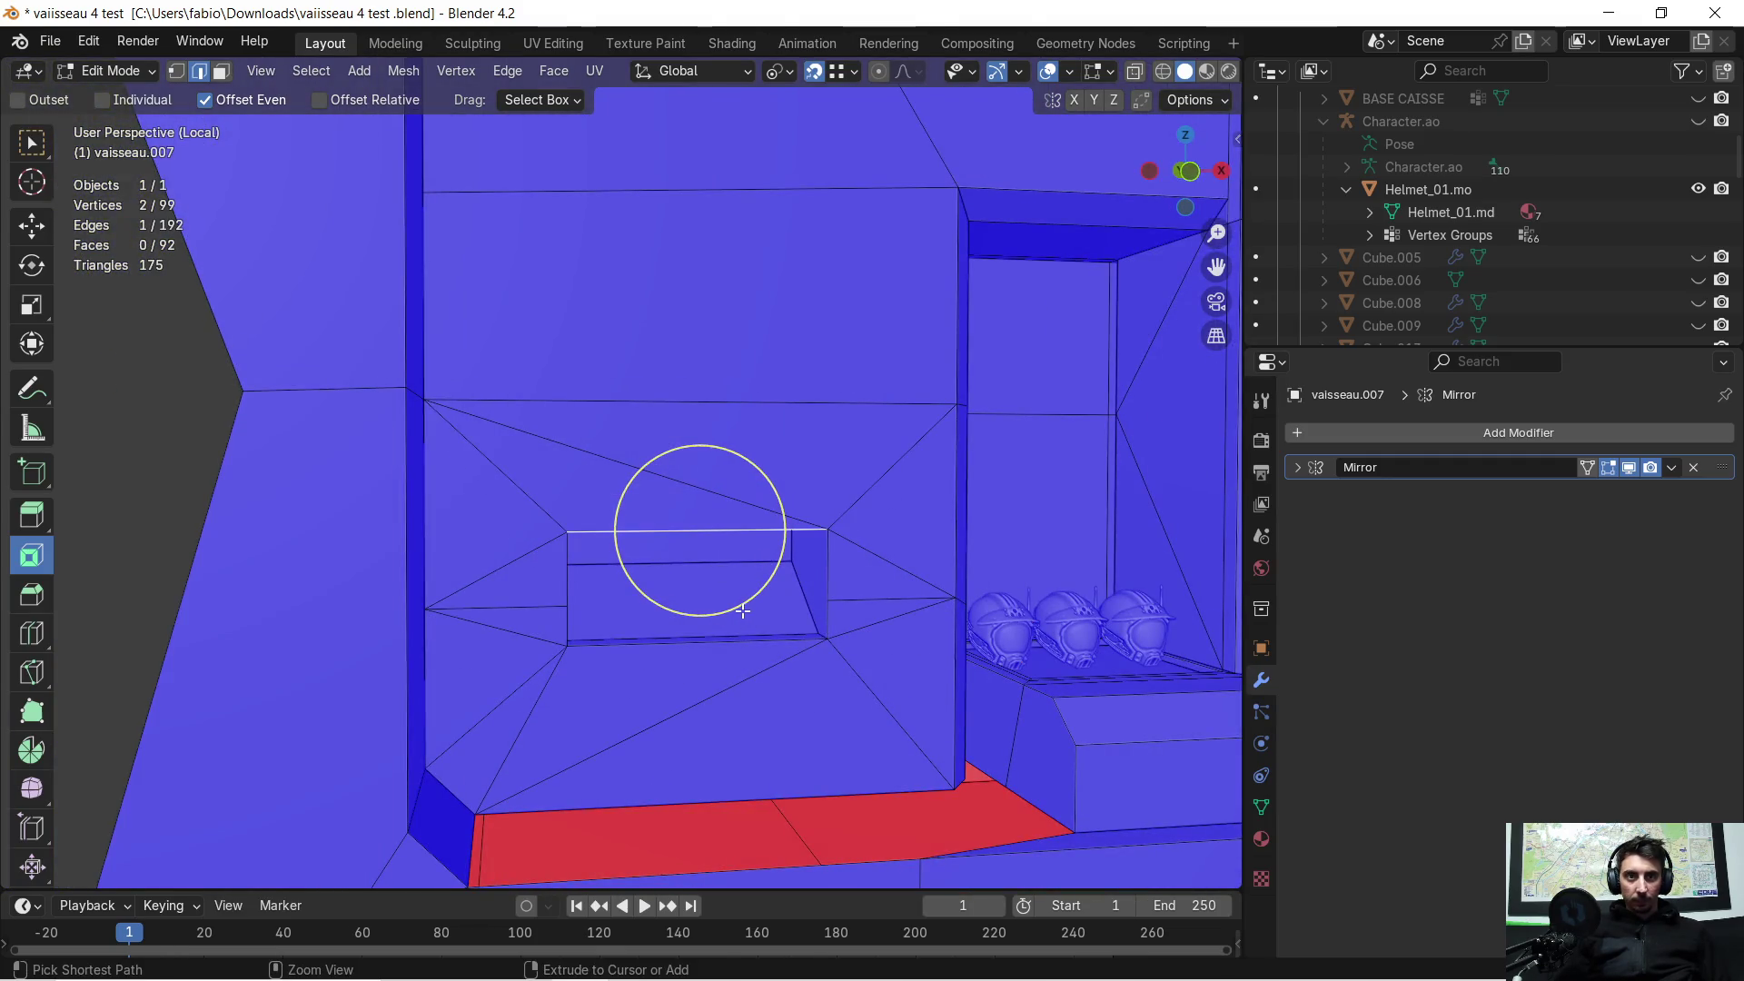
scroll(743, 611, down, 5)
mouse_move(746, 564)
middle_down()
mouse_move(709, 554)
mouse_move(722, 534)
mouse_move(623, 537)
mouse_move(787, 600)
mouse_move(843, 584)
mouse_move(623, 604)
mouse_move(648, 589)
mouse_move(701, 624)
mouse_move(657, 615)
middle_up()
scroll(754, 522, up, 4)
Step: Select the whole mesh and turn its triangles into quads, leaving 181 edges and 81 faces
key(a)
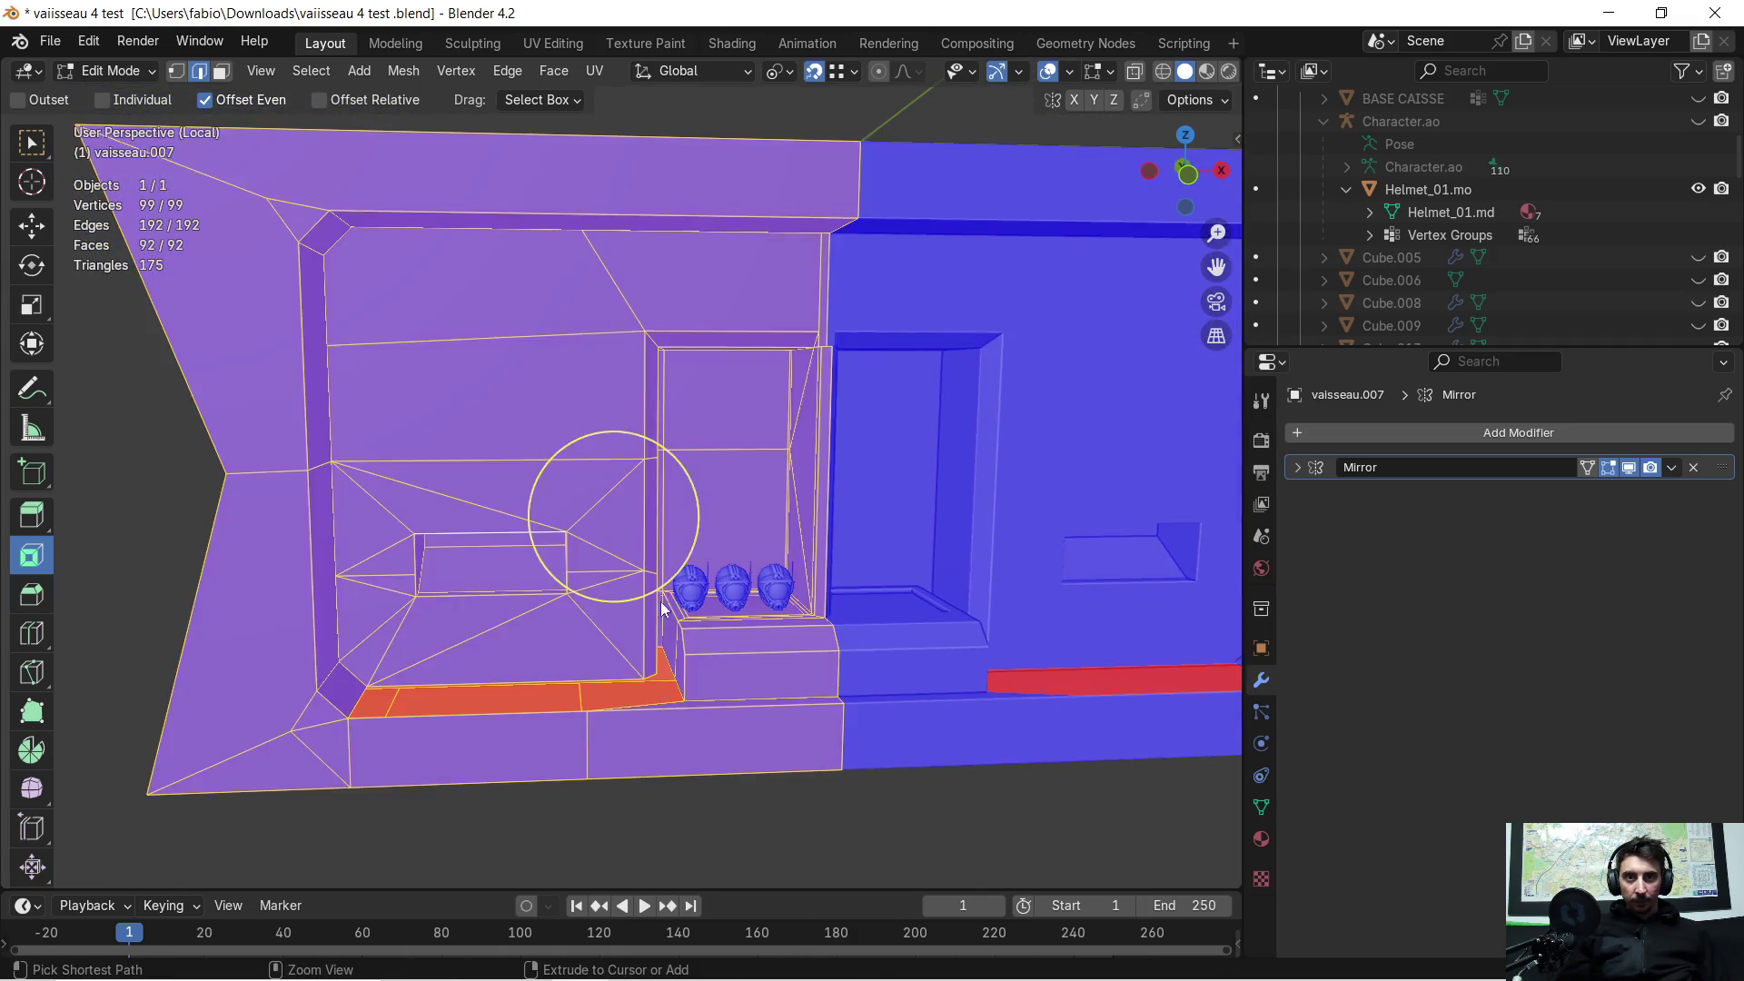
key(ctrl+z)
key(ctrl+z)
key(ctrl+z)
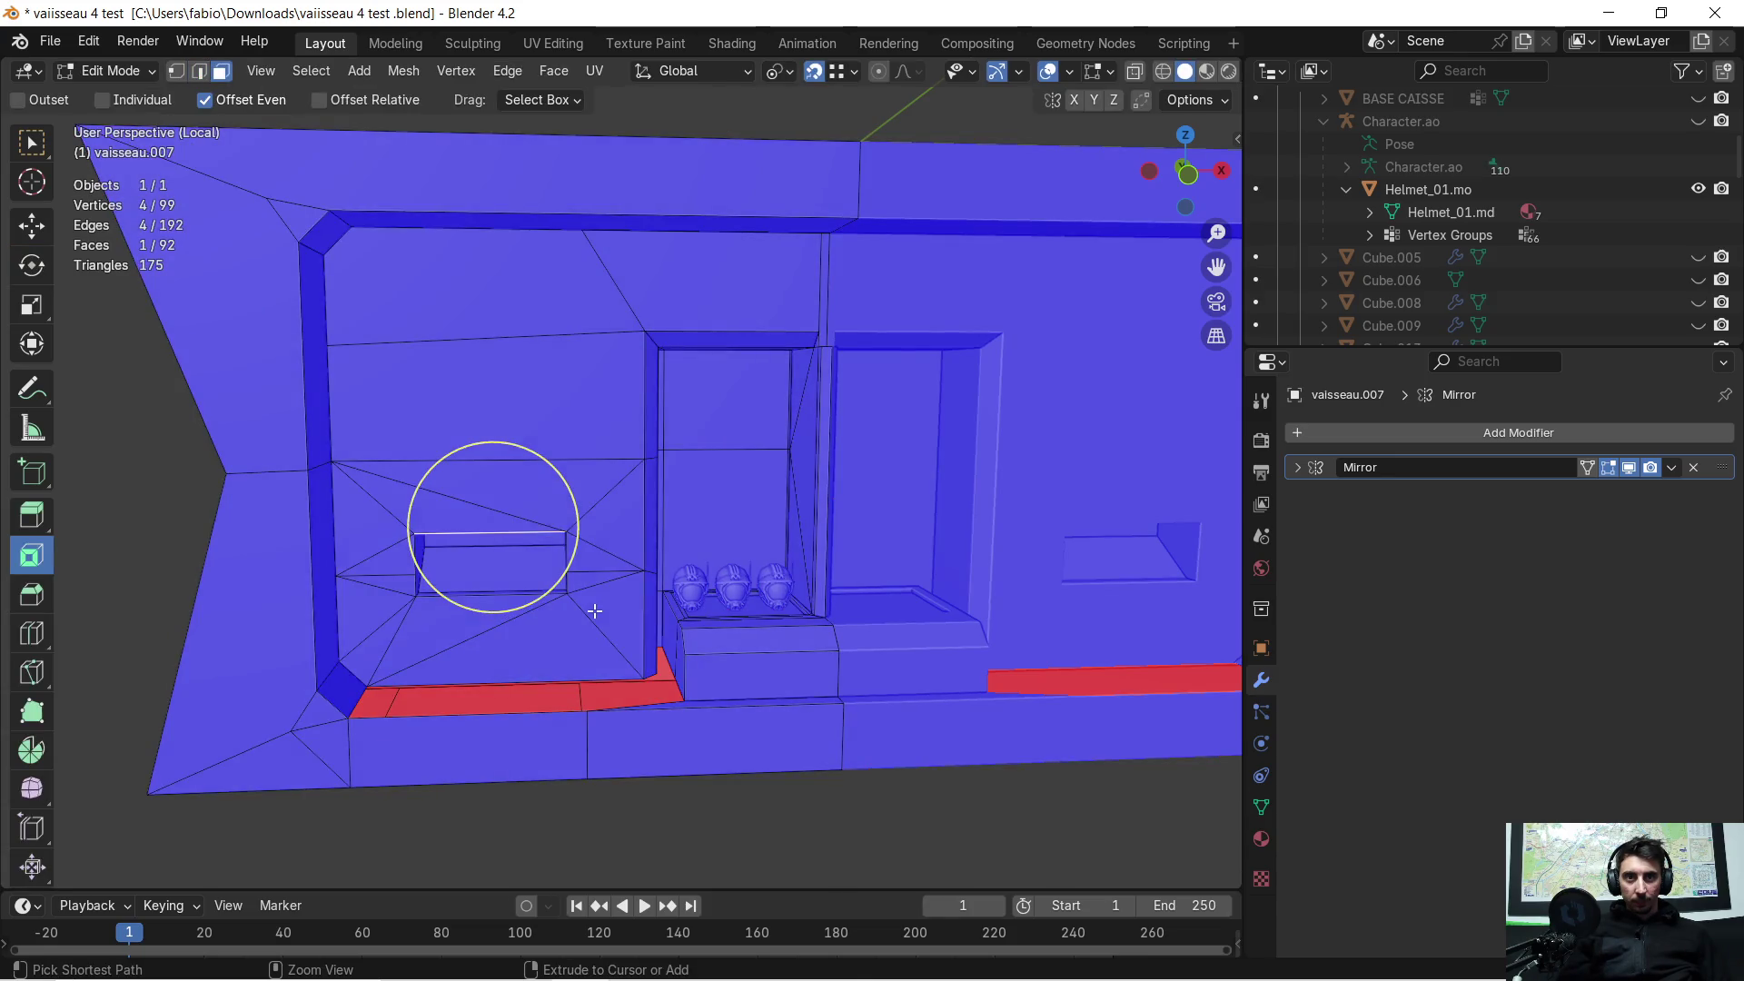
scroll(551, 604, up, 3)
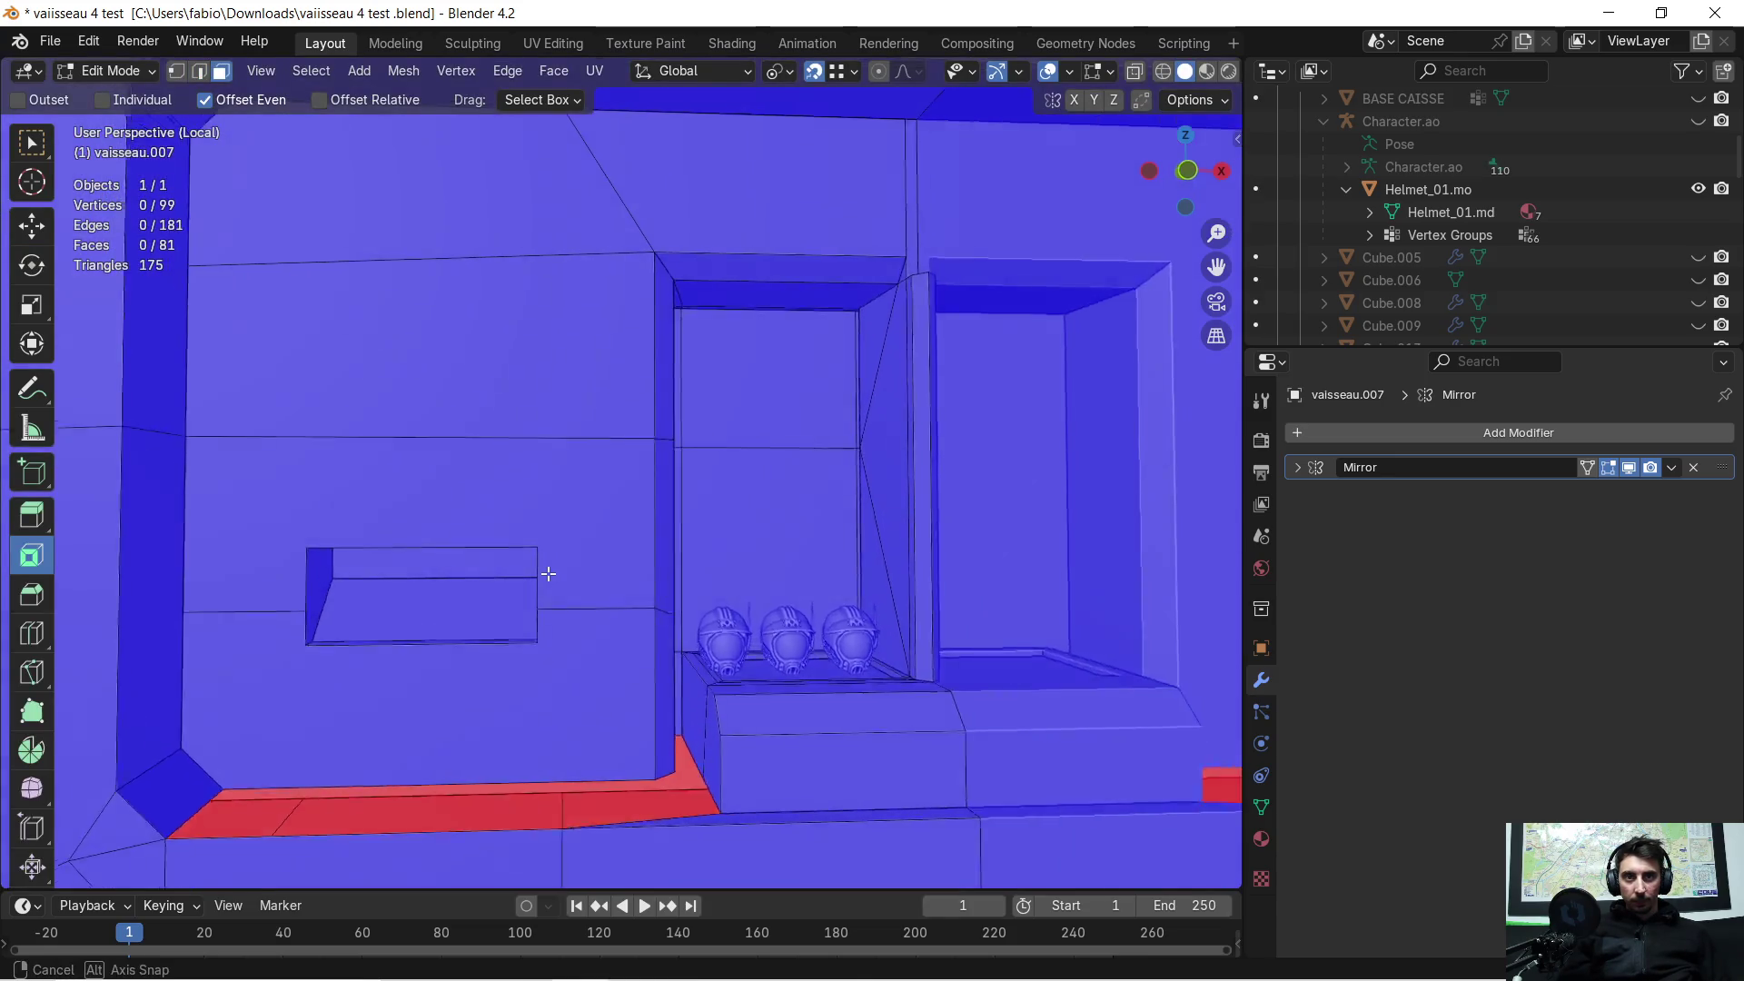
Step: Delete the two faces beside the wall niche opening
click(491, 475)
key(x)
click(488, 476)
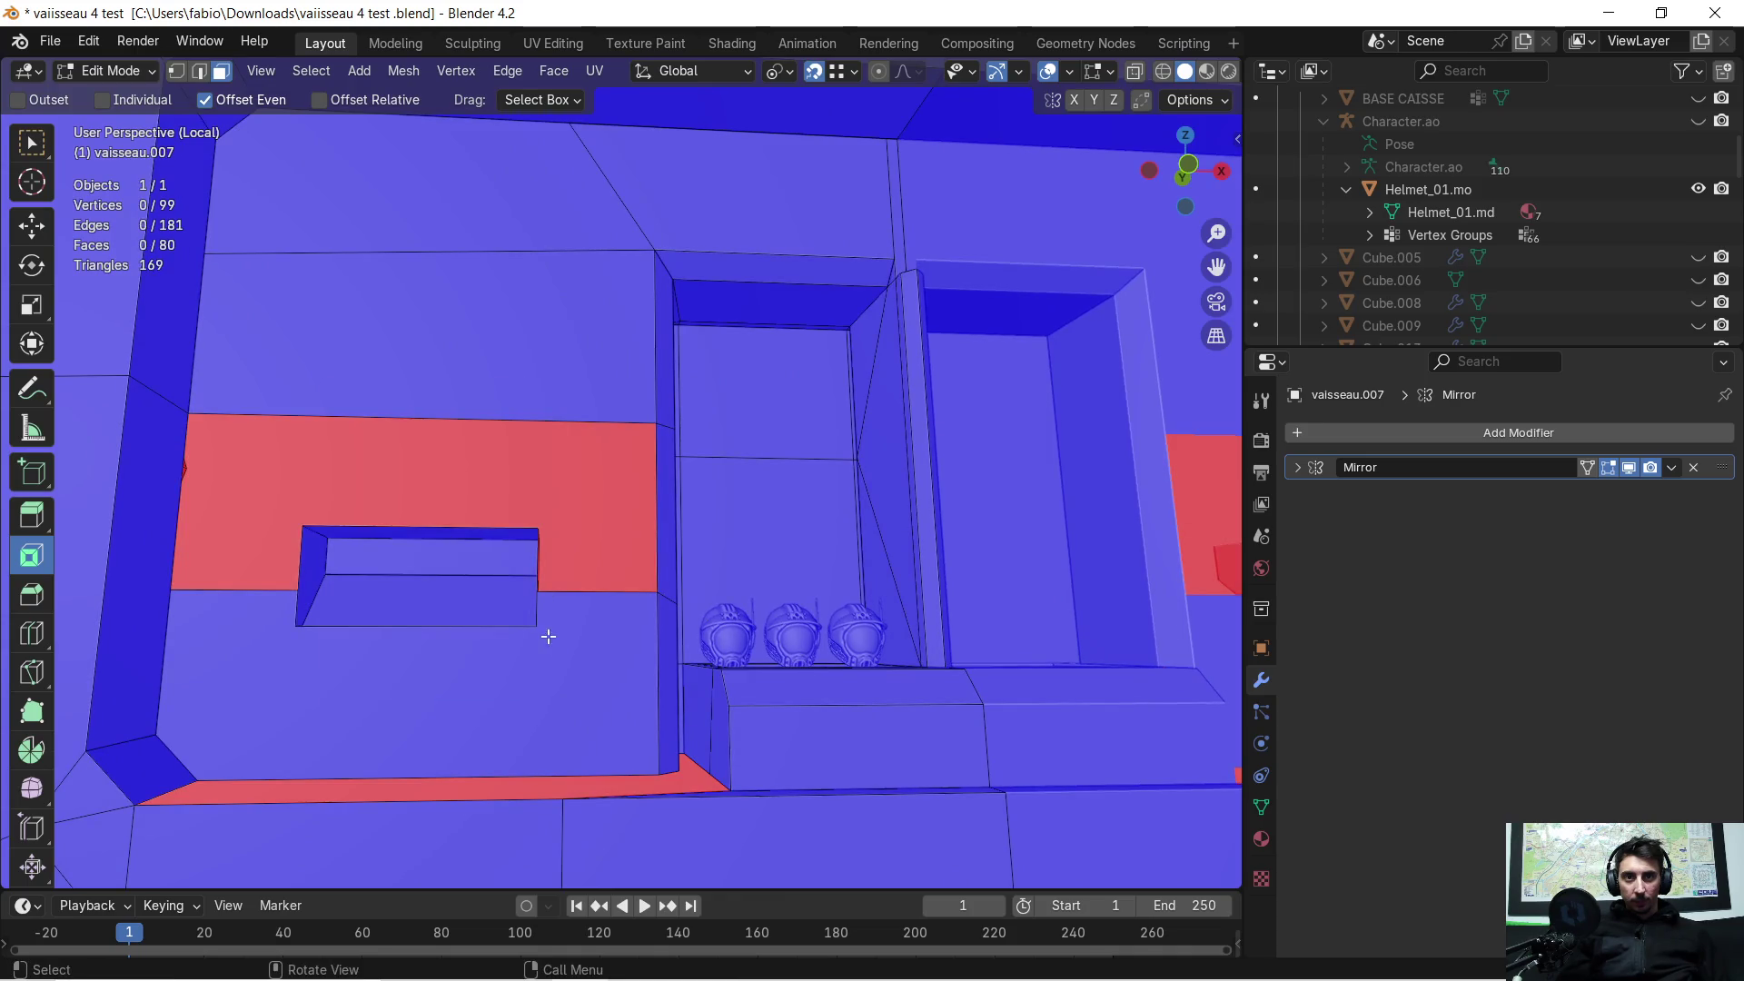
middle_drag(576, 615, 677, 612)
click(667, 651)
key(x)
click(666, 656)
scroll(608, 673, up, 3)
mouse_move(609, 673)
middle_down()
mouse_move(599, 650)
mouse_move(530, 646)
mouse_move(521, 611)
mouse_move(482, 607)
mouse_move(682, 596)
mouse_move(574, 636)
mouse_move(590, 608)
middle_up()
Step: Fill a new face between the gap's lower edge and the box's top edge
click(202, 73)
click(589, 410)
mouse_move(341, 482)
middle_down()
mouse_move(611, 531)
mouse_move(608, 504)
mouse_move(581, 516)
mouse_move(517, 475)
mouse_move(547, 466)
middle_up()
shift+click(589, 548)
key(f)
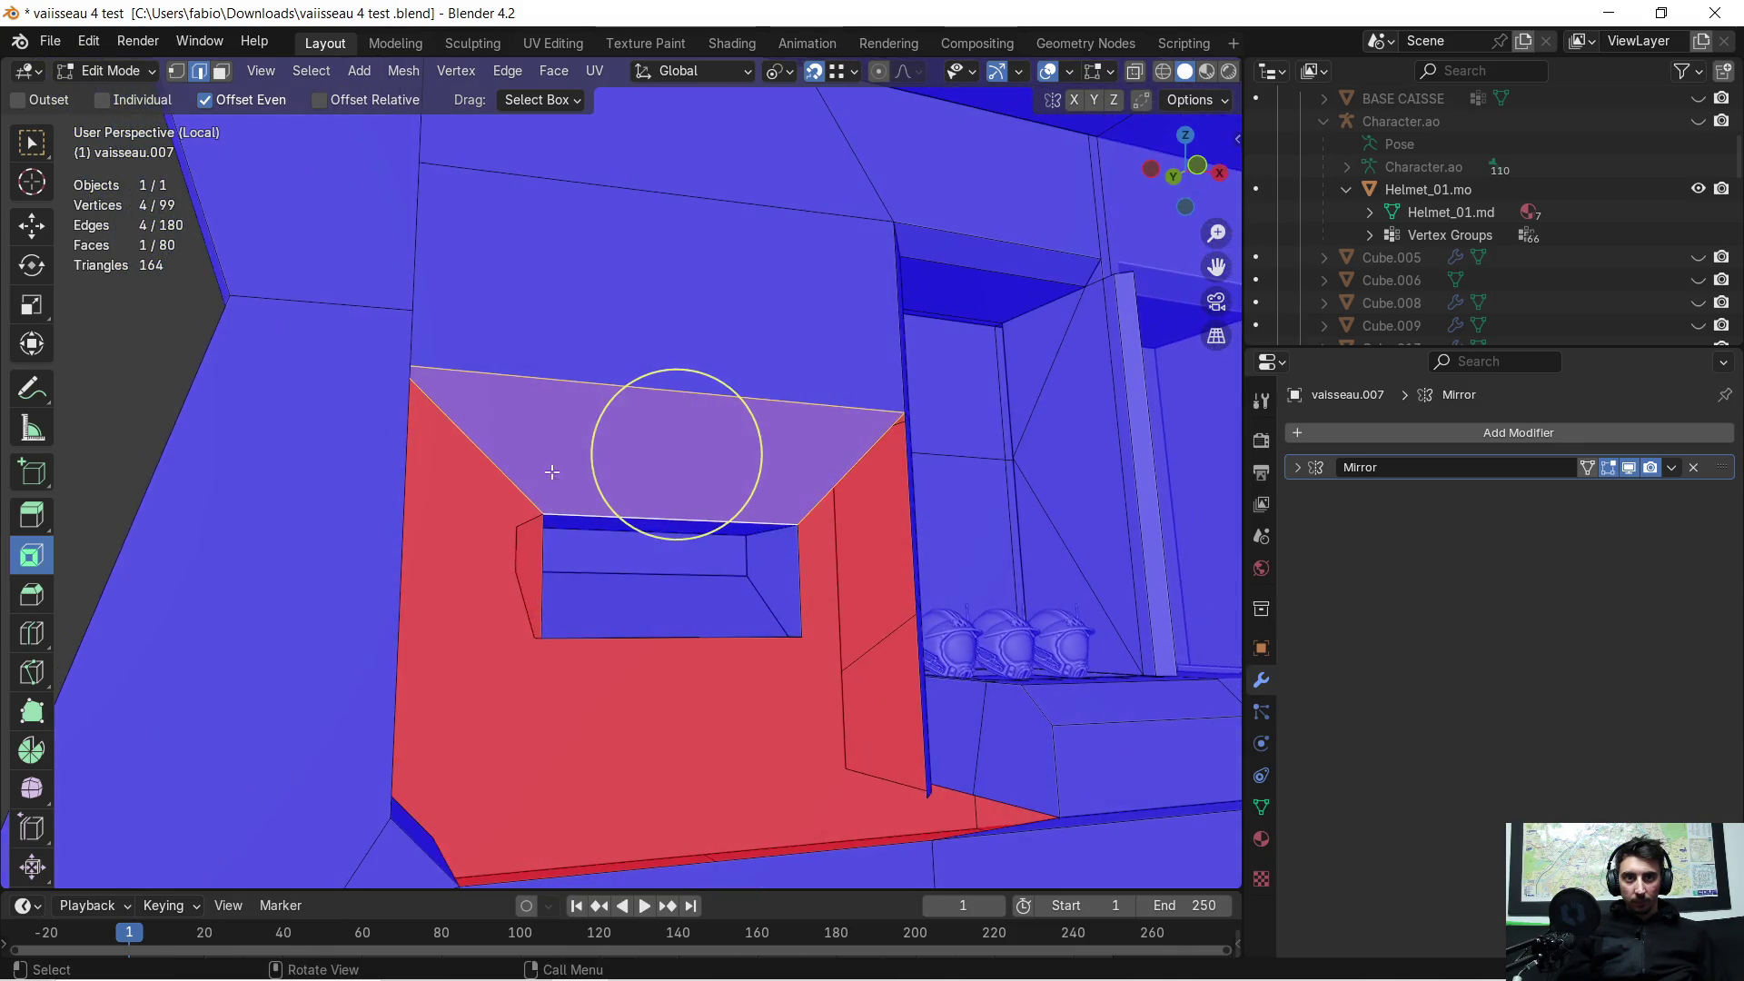
click(533, 550)
scroll(536, 552, up, 2)
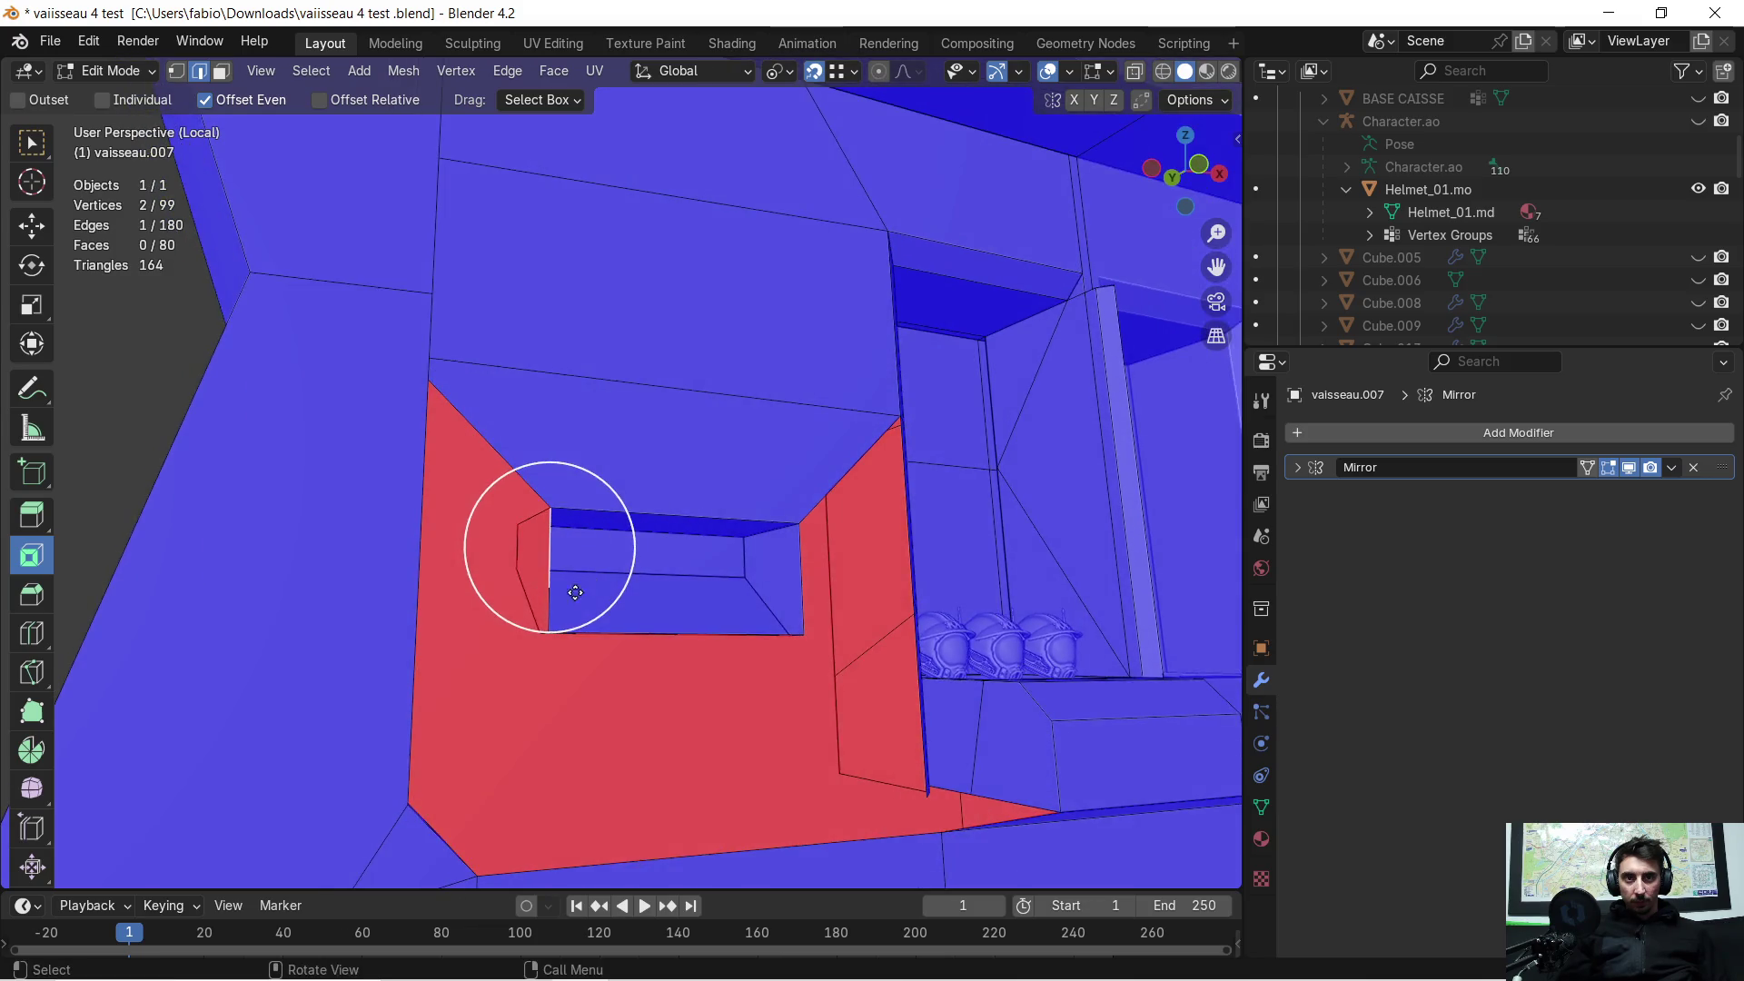
scroll(558, 633, up, 2)
mouse_move(564, 642)
middle_down()
mouse_move(545, 611)
mouse_move(572, 530)
mouse_move(588, 596)
mouse_move(342, 387)
middle_up()
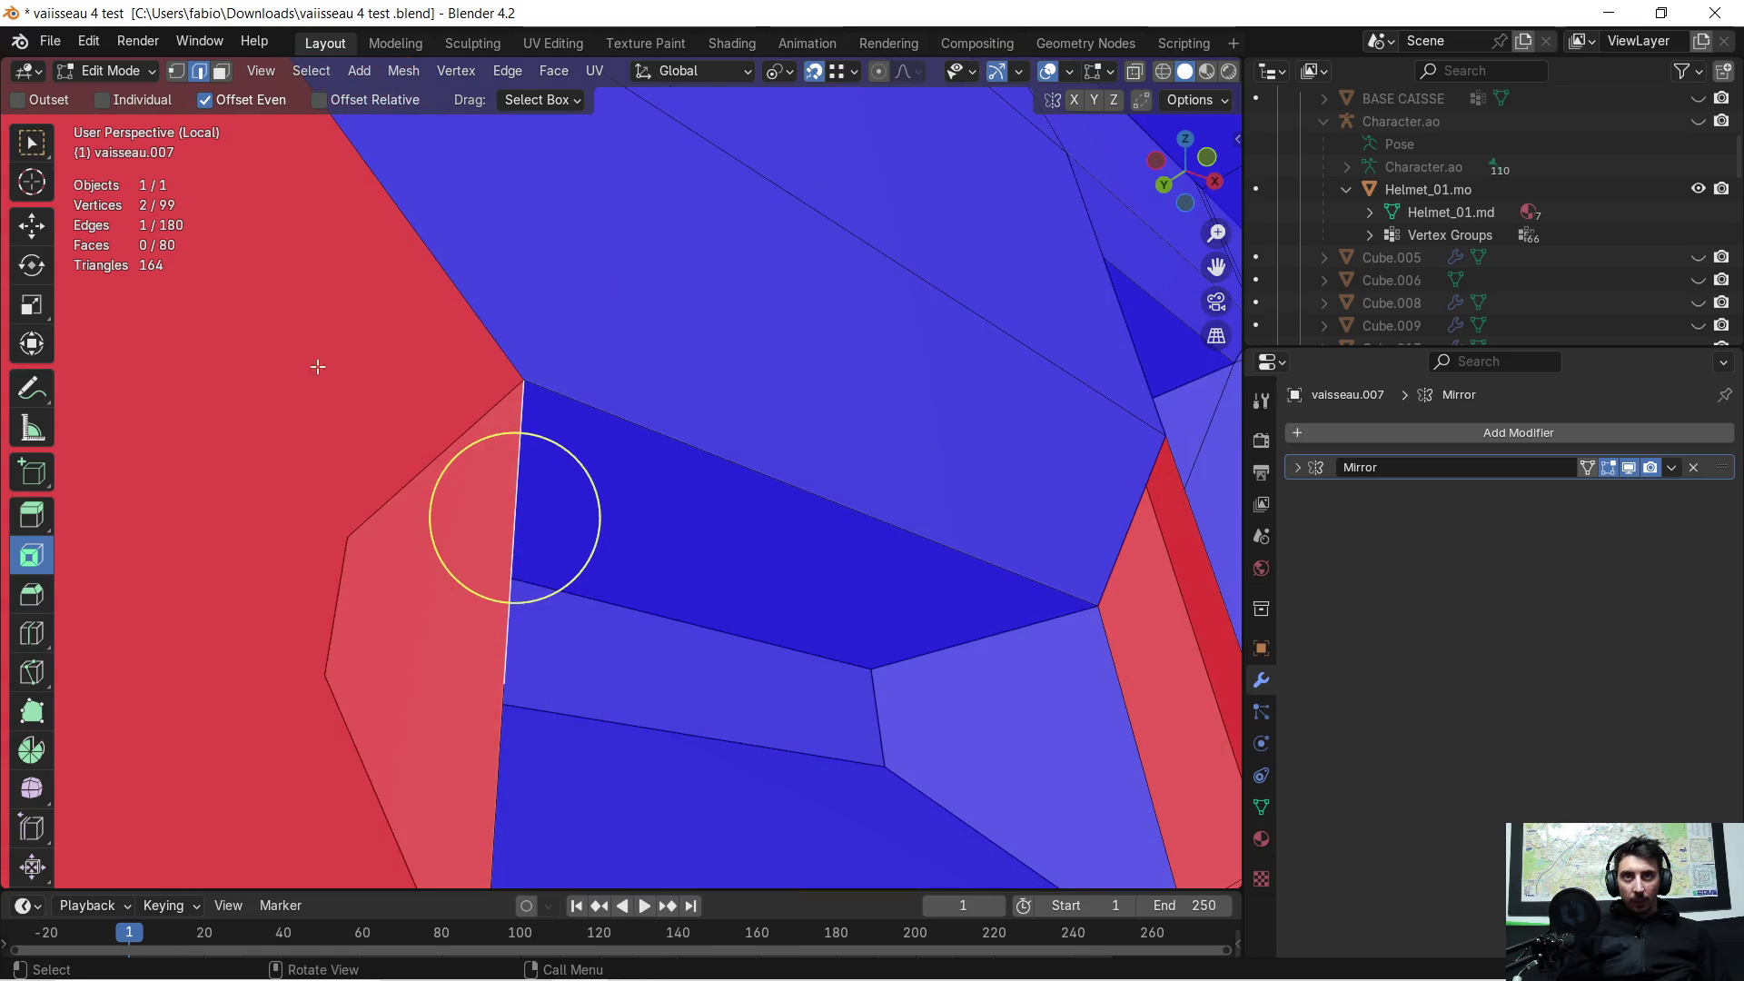
Step: Lower the first corner vertex beside the opening 0.138 m on Z
click(178, 76)
mouse_move(455, 702)
middle_down()
mouse_move(529, 685)
mouse_move(571, 648)
middle_up()
click(586, 634)
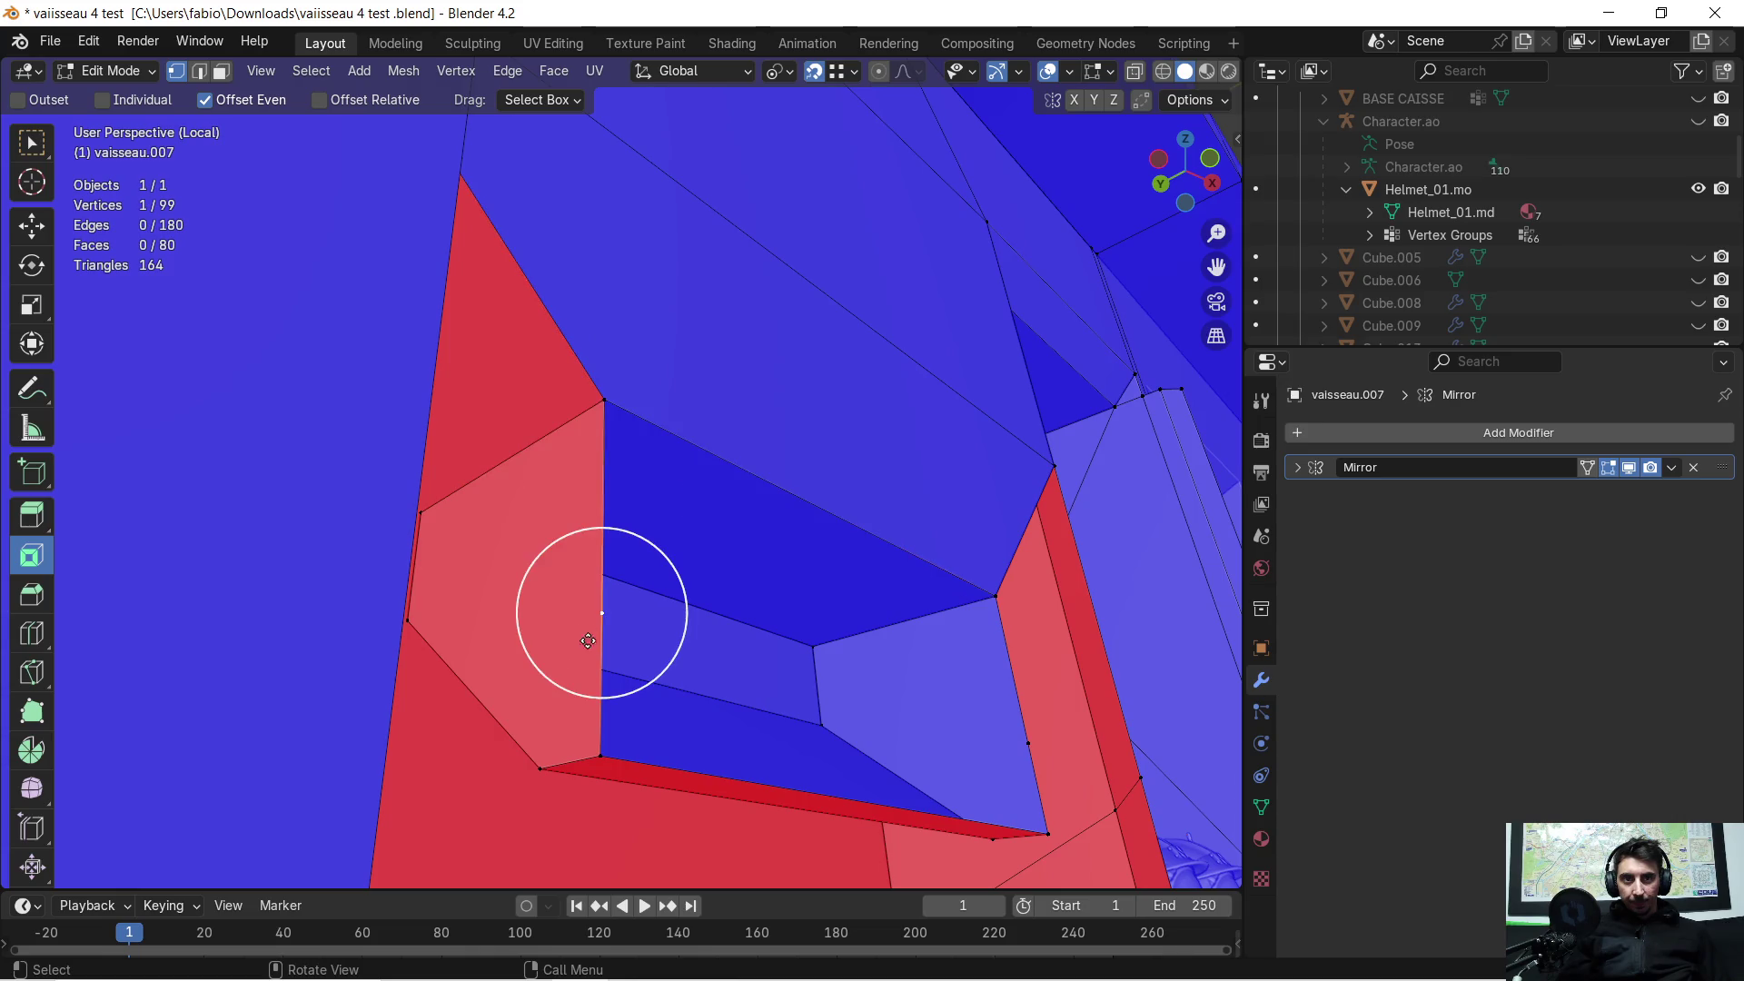
key(g)
key(z)
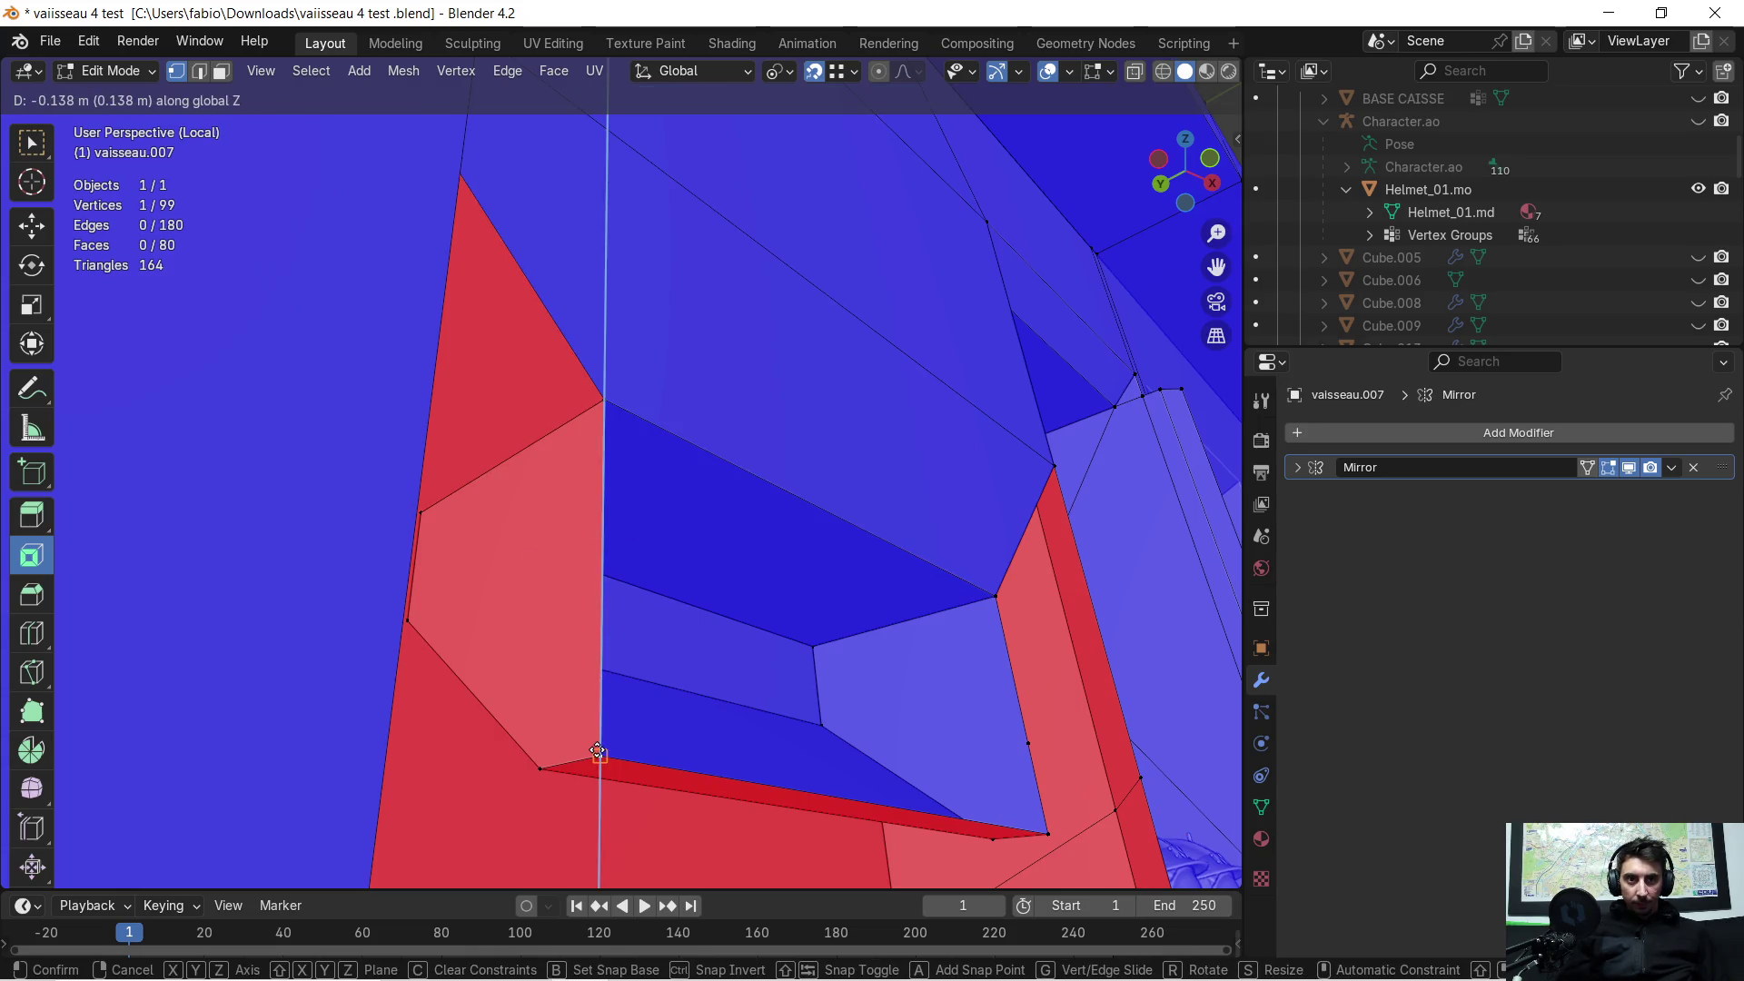
click(618, 731)
scroll(648, 688, up, 1)
Step: Lower the opposite corner vertex by the same 0.138 m on Z
mouse_move(648, 688)
middle_down()
mouse_move(774, 670)
mouse_move(561, 682)
middle_up()
key(o)
key(g)
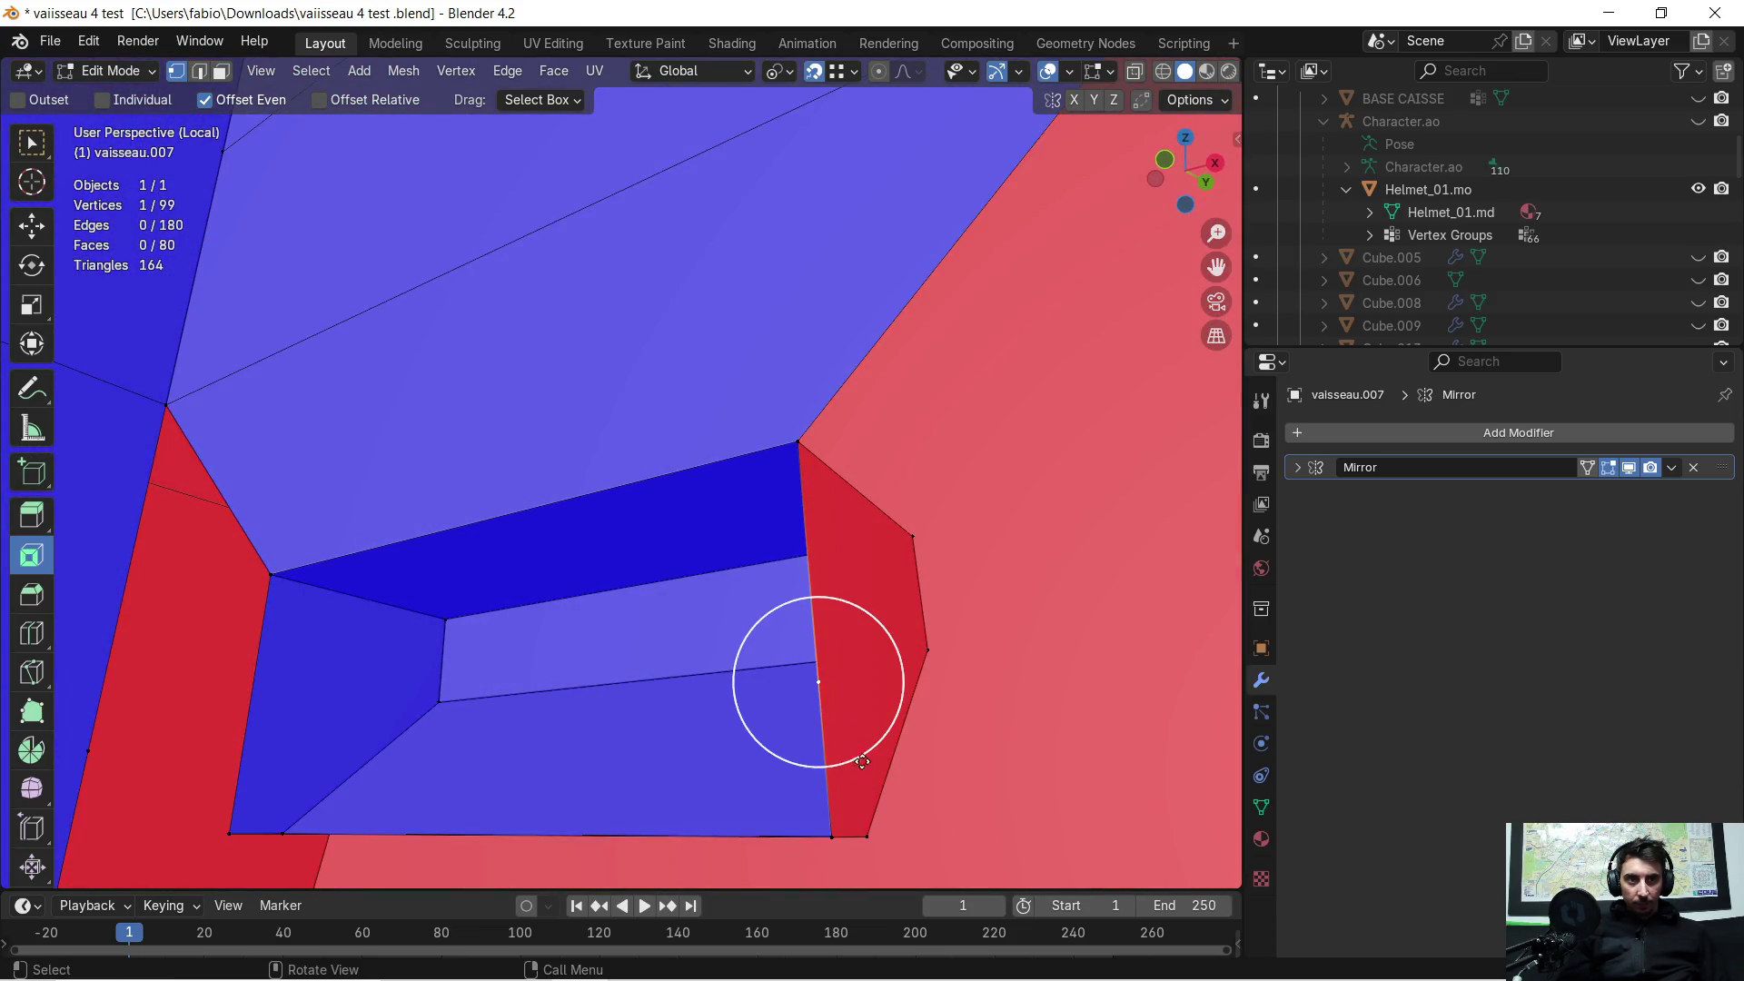
key(z)
click(829, 829)
mouse_move(830, 829)
middle_down()
mouse_move(533, 641)
mouse_move(623, 639)
middle_up()
Step: Merge the whole mesh's overlapping vertices by distance
key(a)
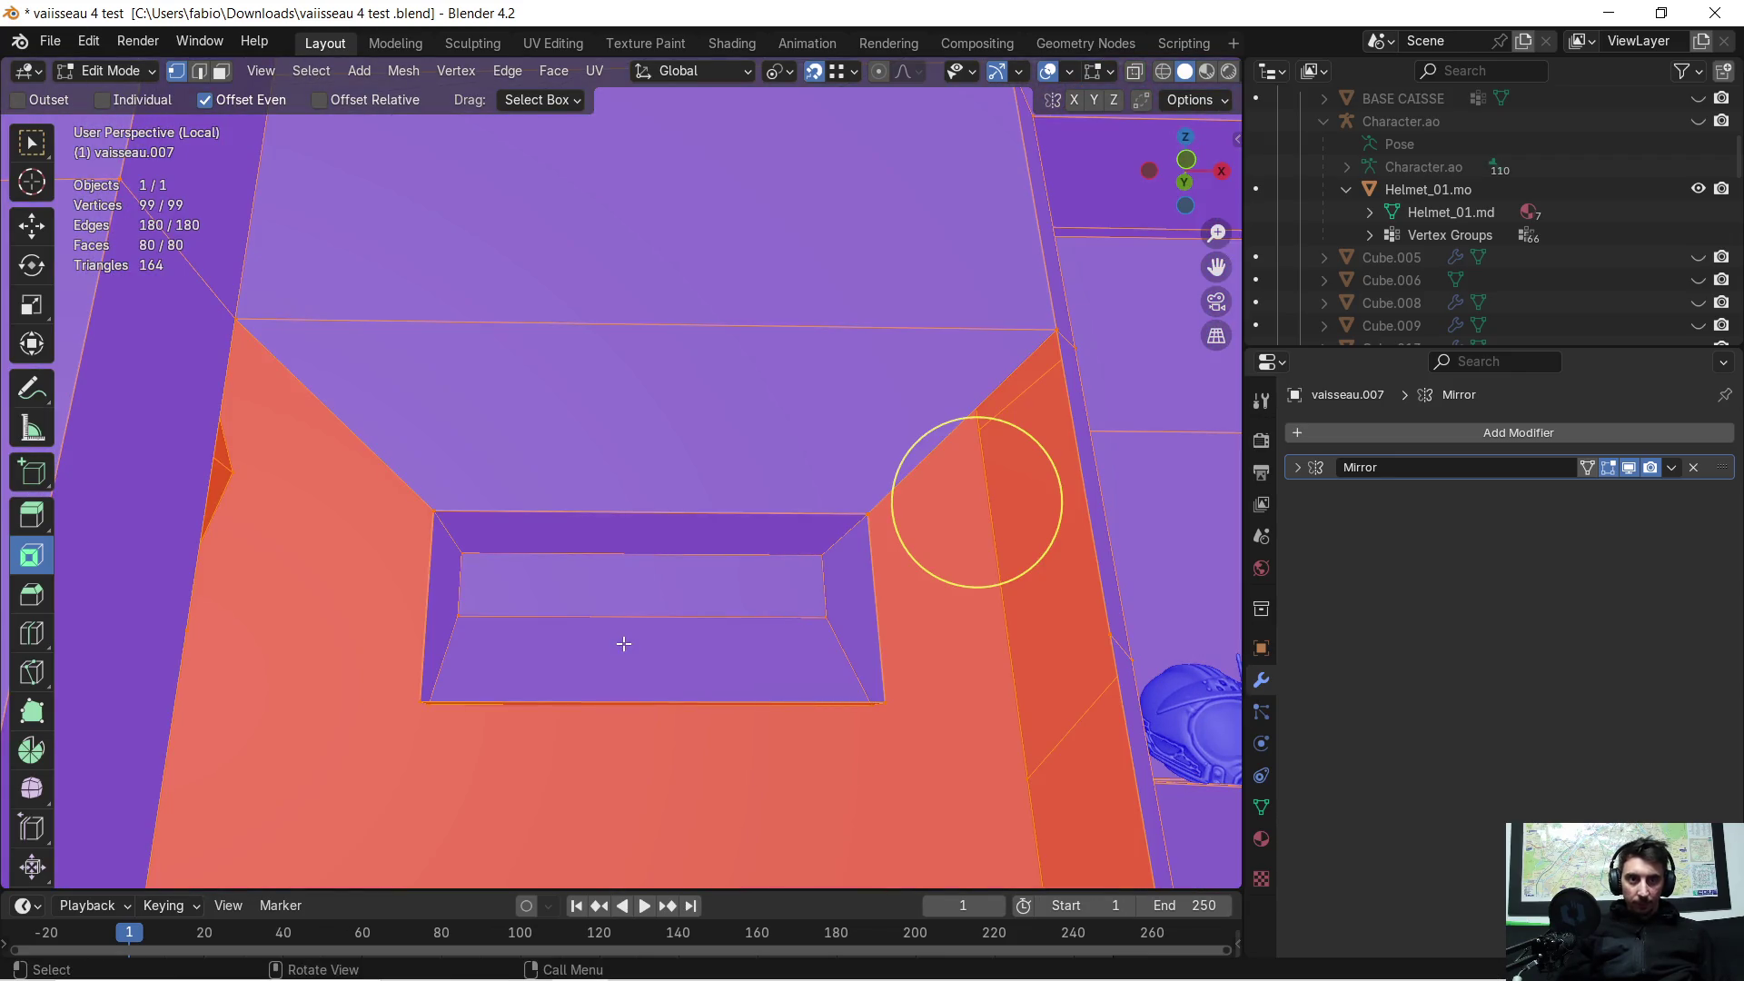
key(m)
click(623, 643)
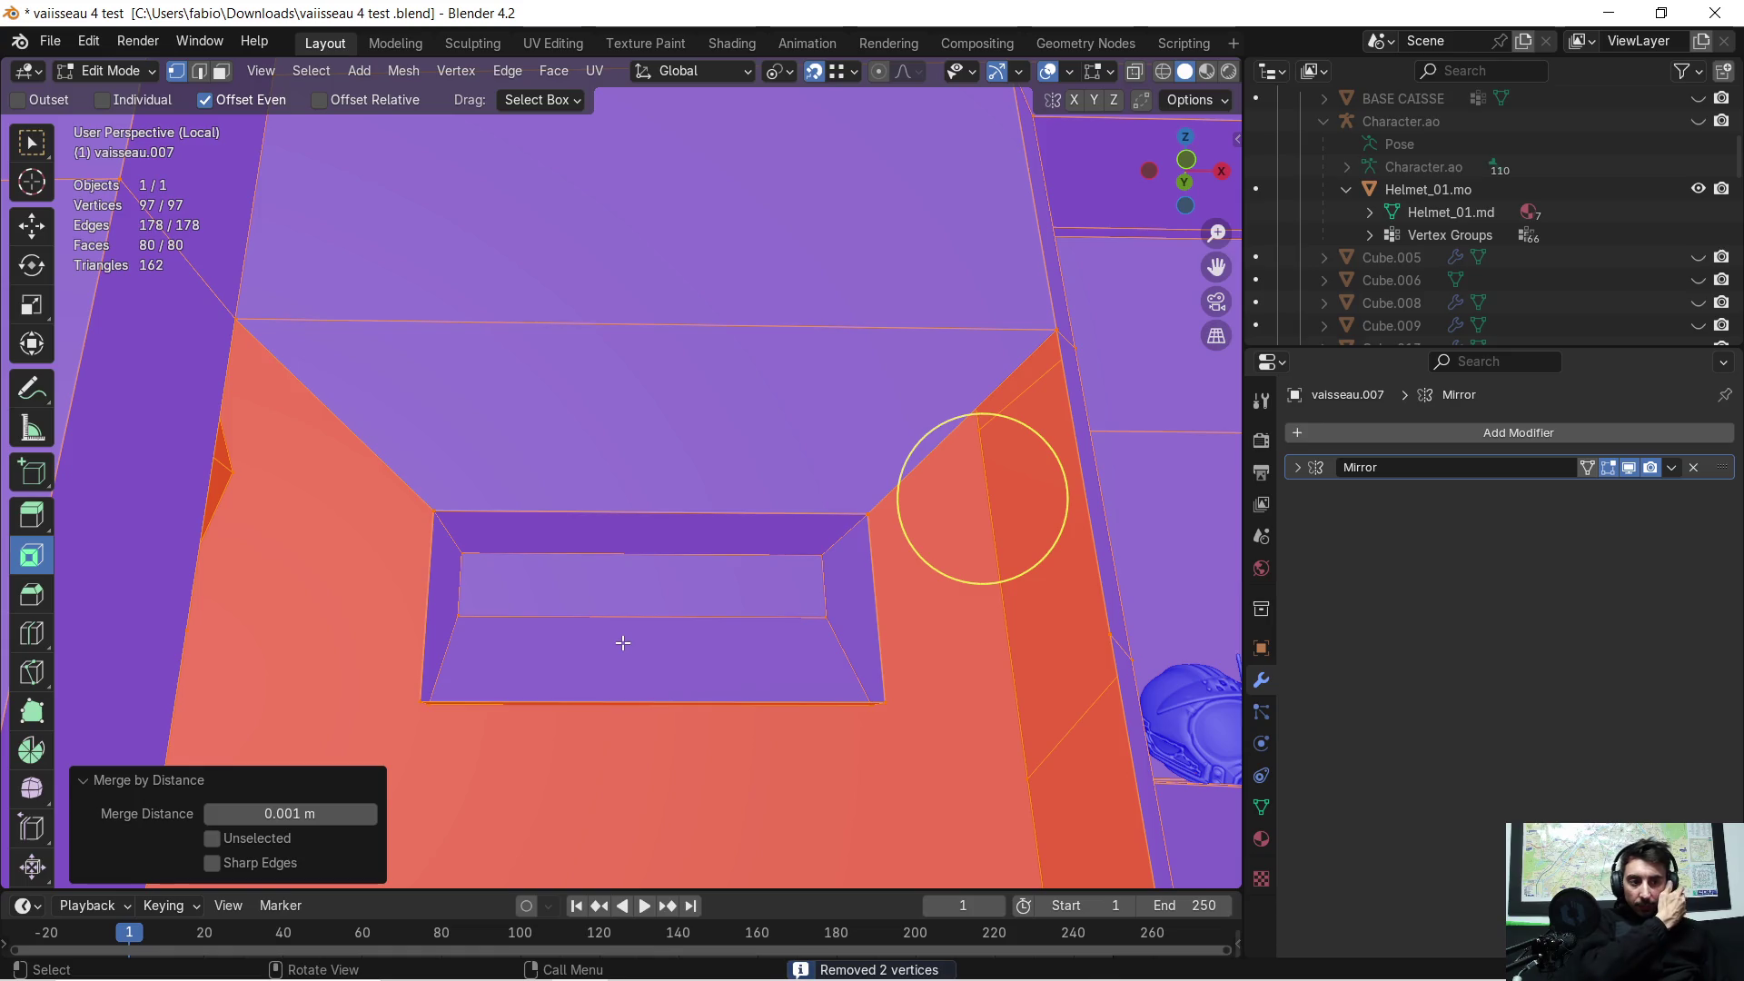
Step: Fill a new face across four corner vertices at the niche's inset corner
mouse_move(575, 632)
middle_down()
mouse_move(378, 681)
mouse_move(779, 500)
mouse_move(848, 518)
mouse_move(773, 569)
middle_up()
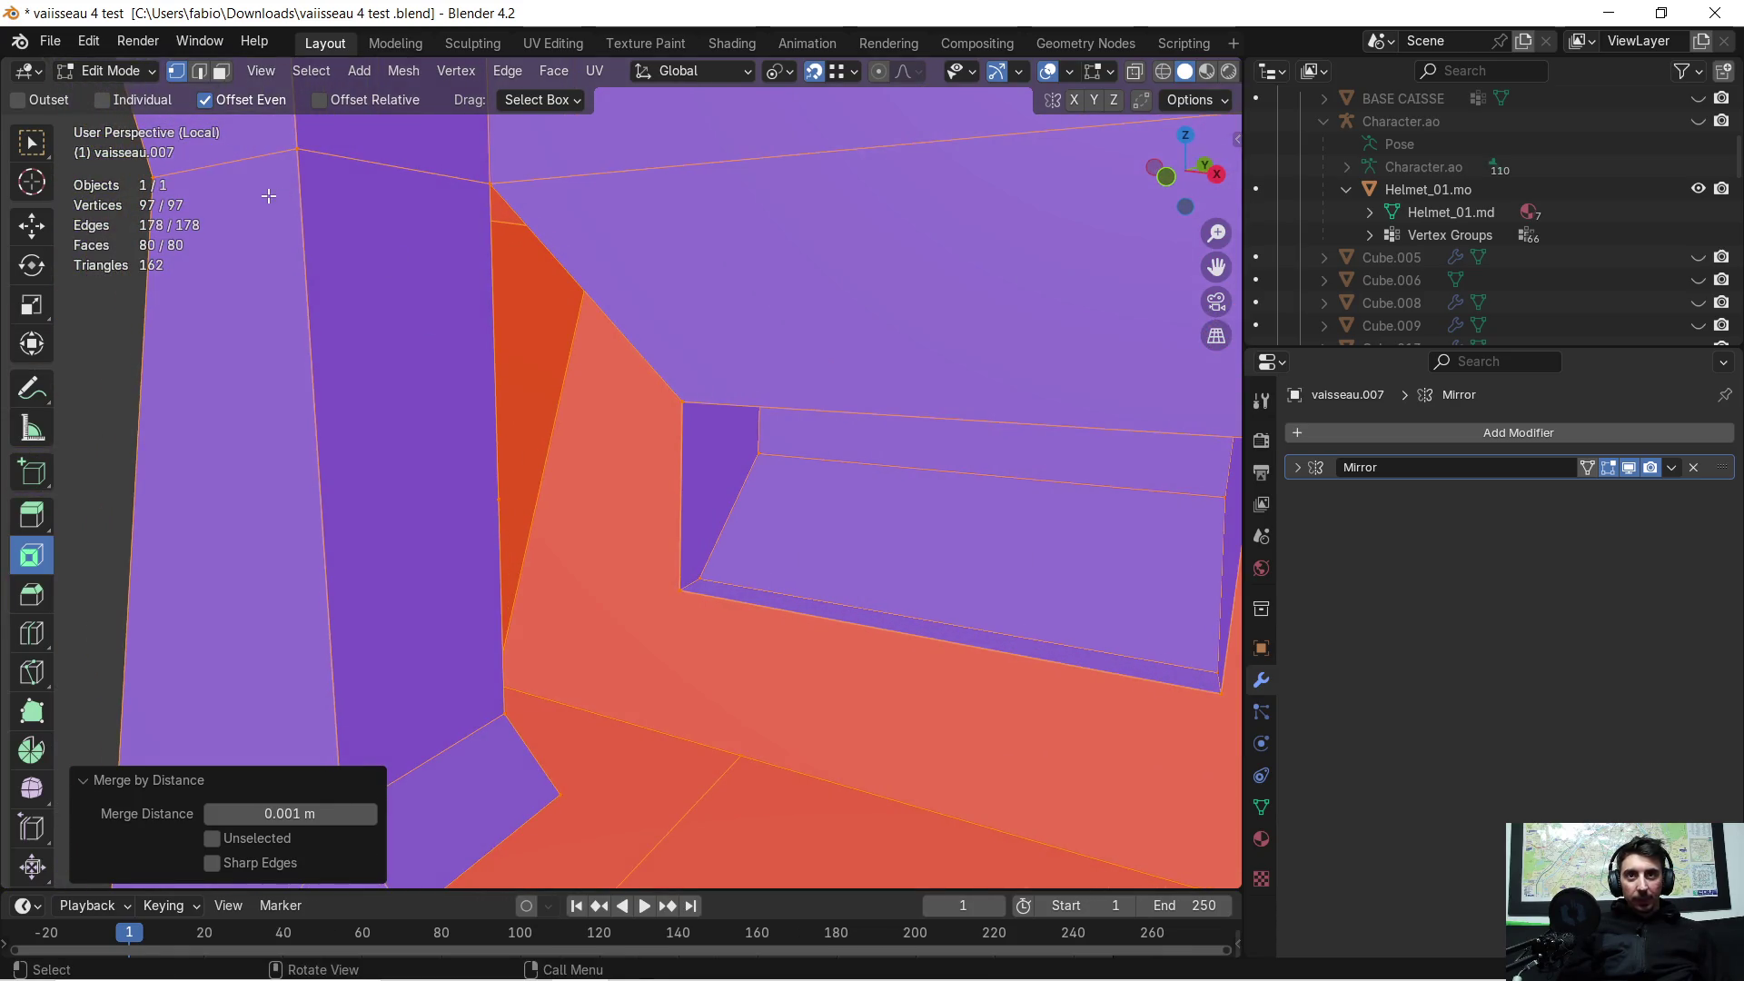
shift+click(684, 589)
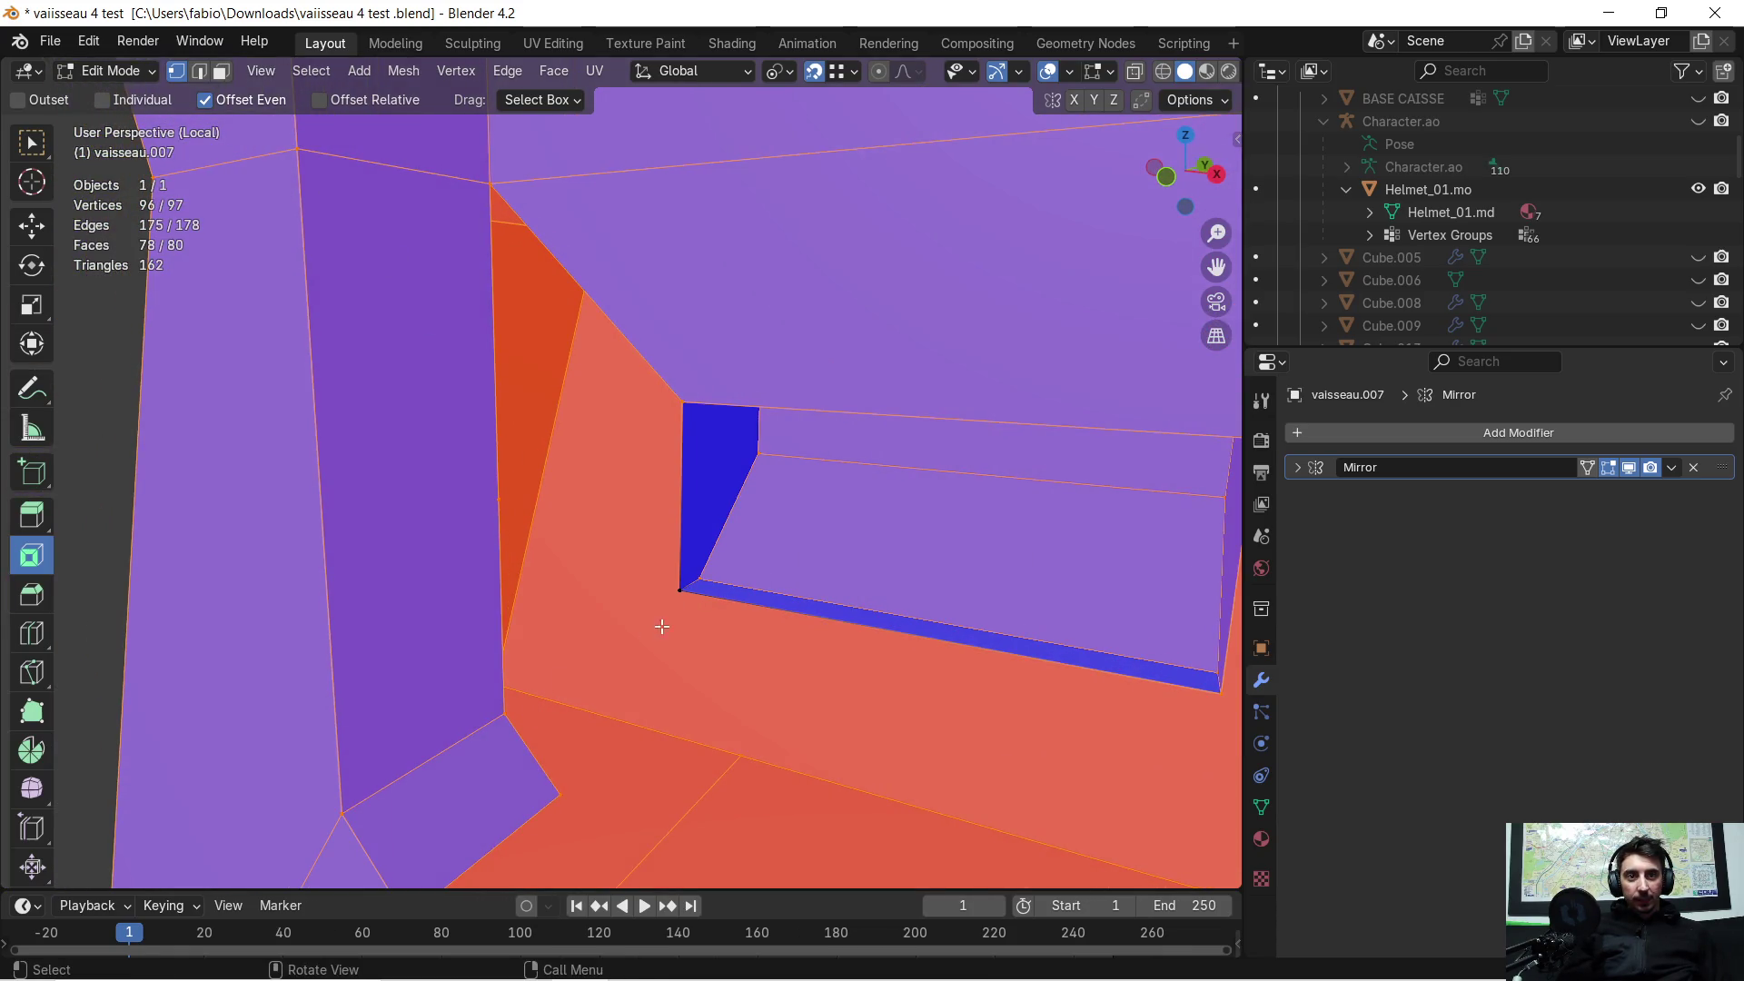
key(alt+a)
key(c)
drag(682, 583, 681, 498)
drag(515, 180, 536, 325)
middle_drag(507, 711, 646, 674)
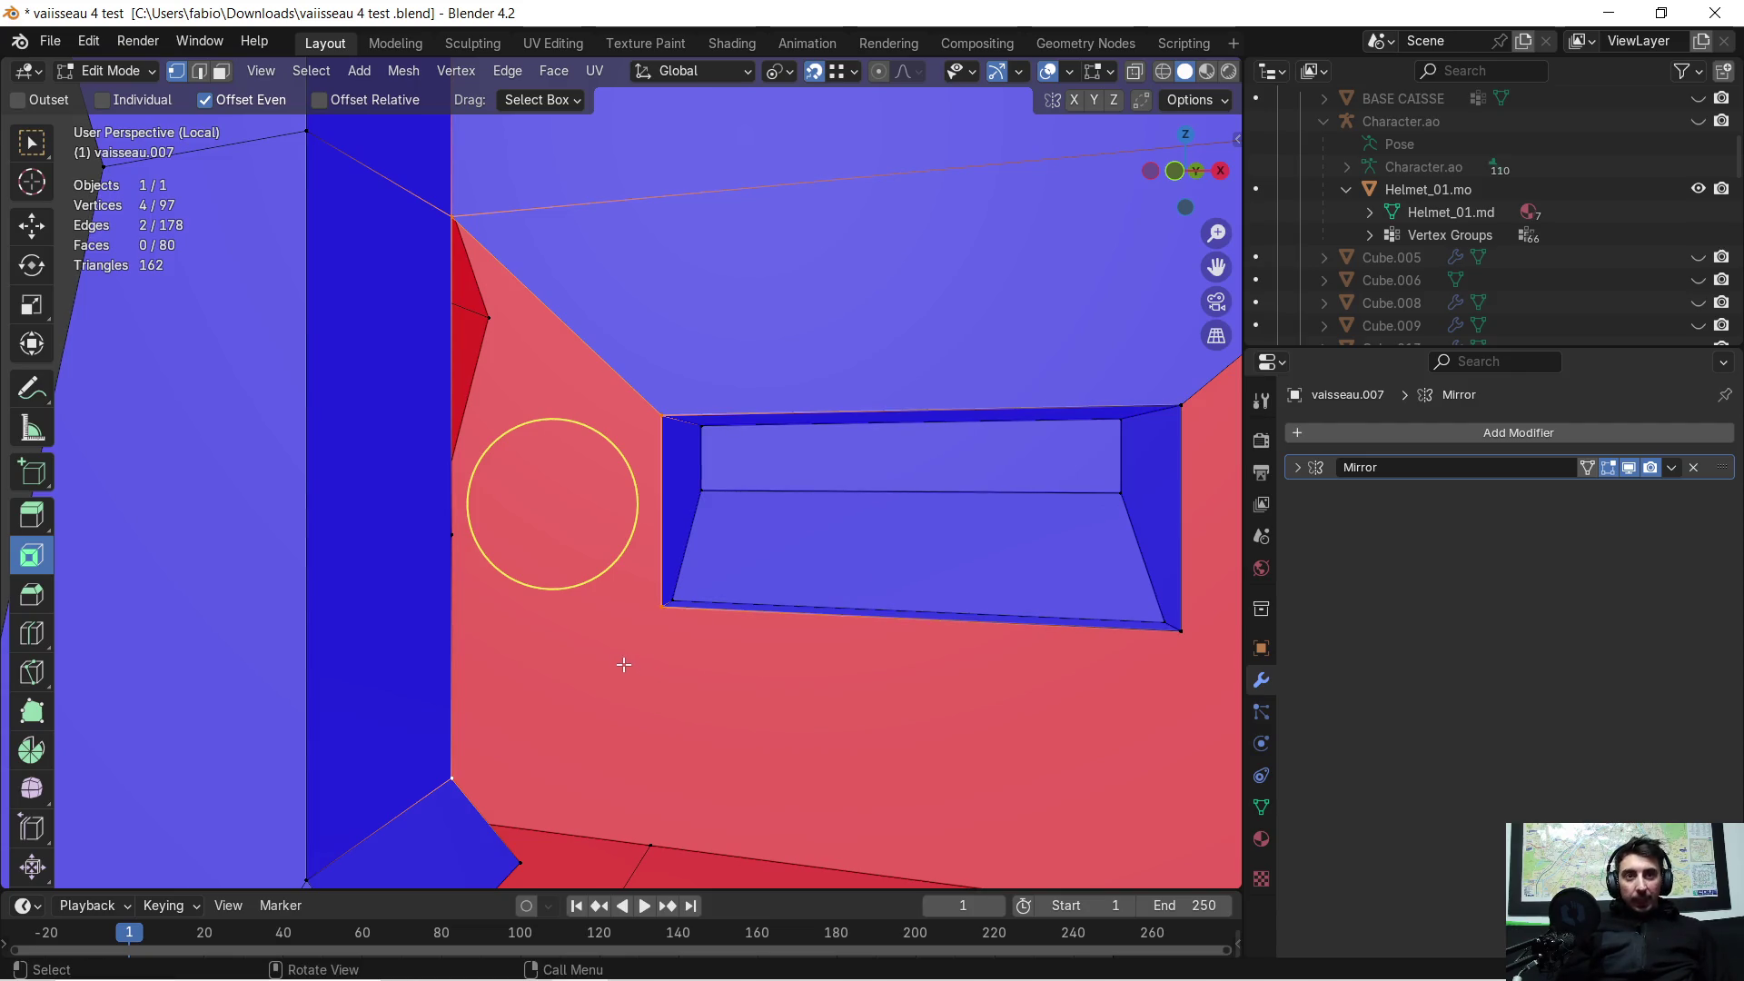
key(f)
mouse_move(498, 628)
middle_down()
mouse_move(327, 603)
mouse_move(482, 587)
mouse_move(483, 650)
mouse_move(494, 494)
mouse_move(443, 527)
mouse_move(475, 435)
middle_up()
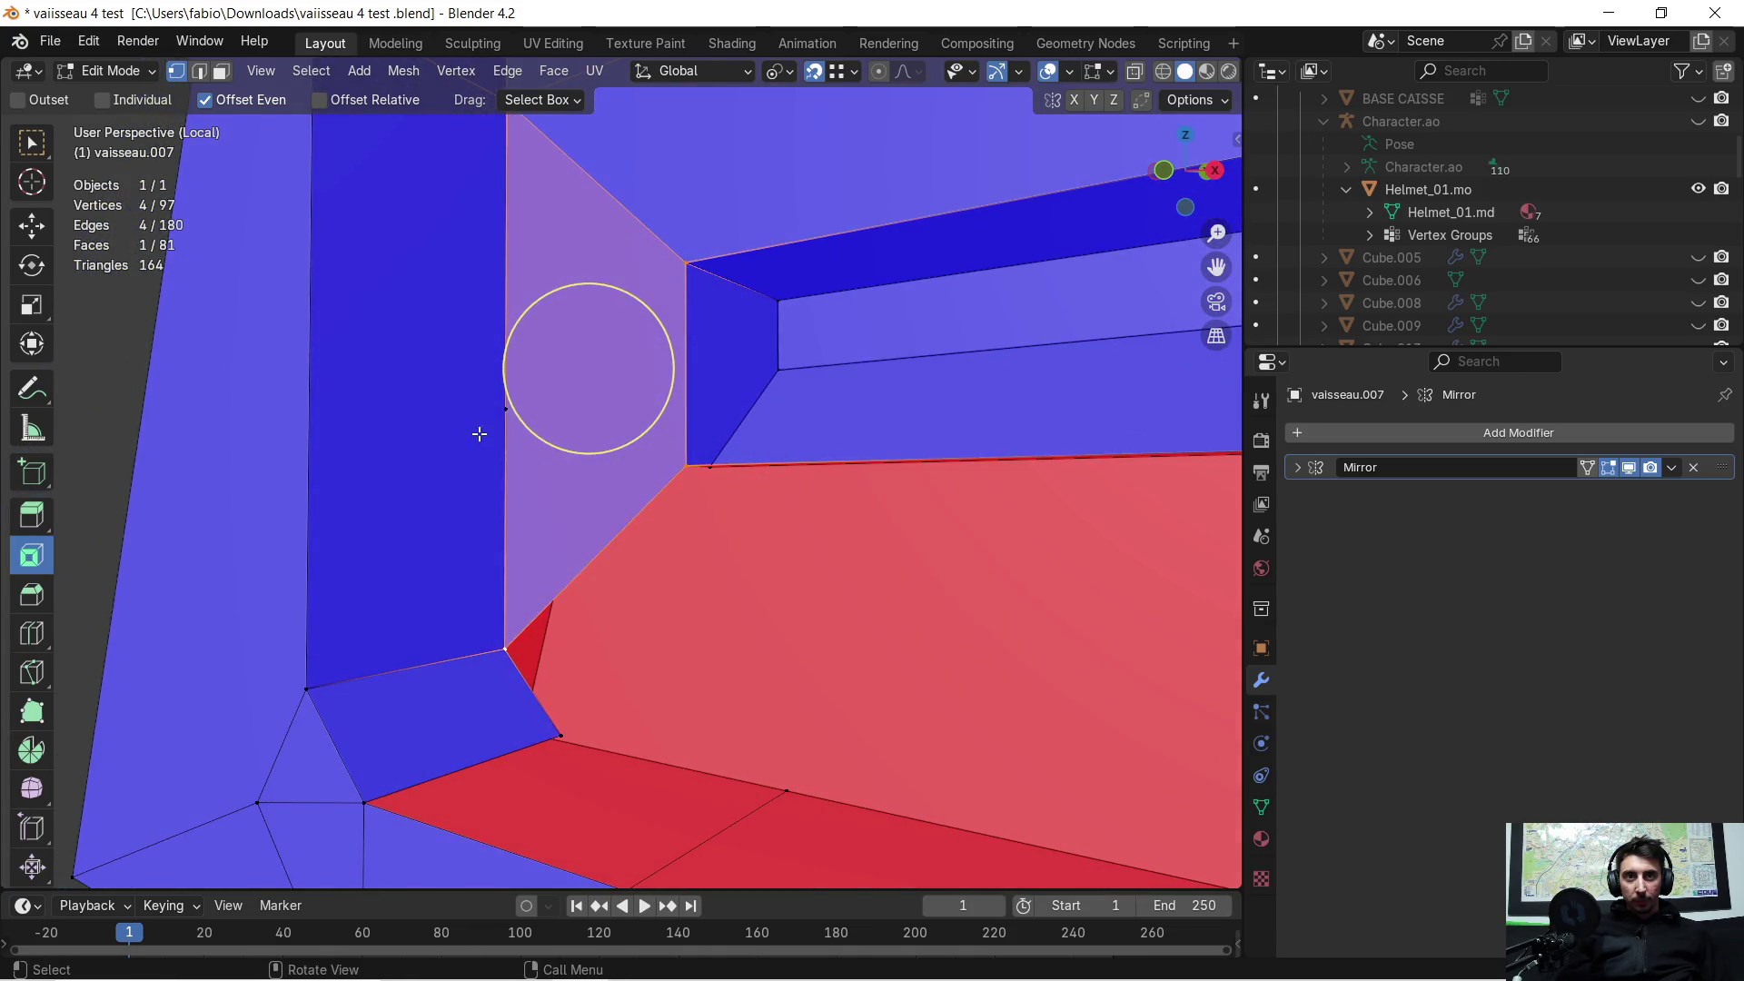
Step: Drop a vertex vertically onto the lower corner and merge overlapping vertices
click(492, 461)
key(g)
key(z)
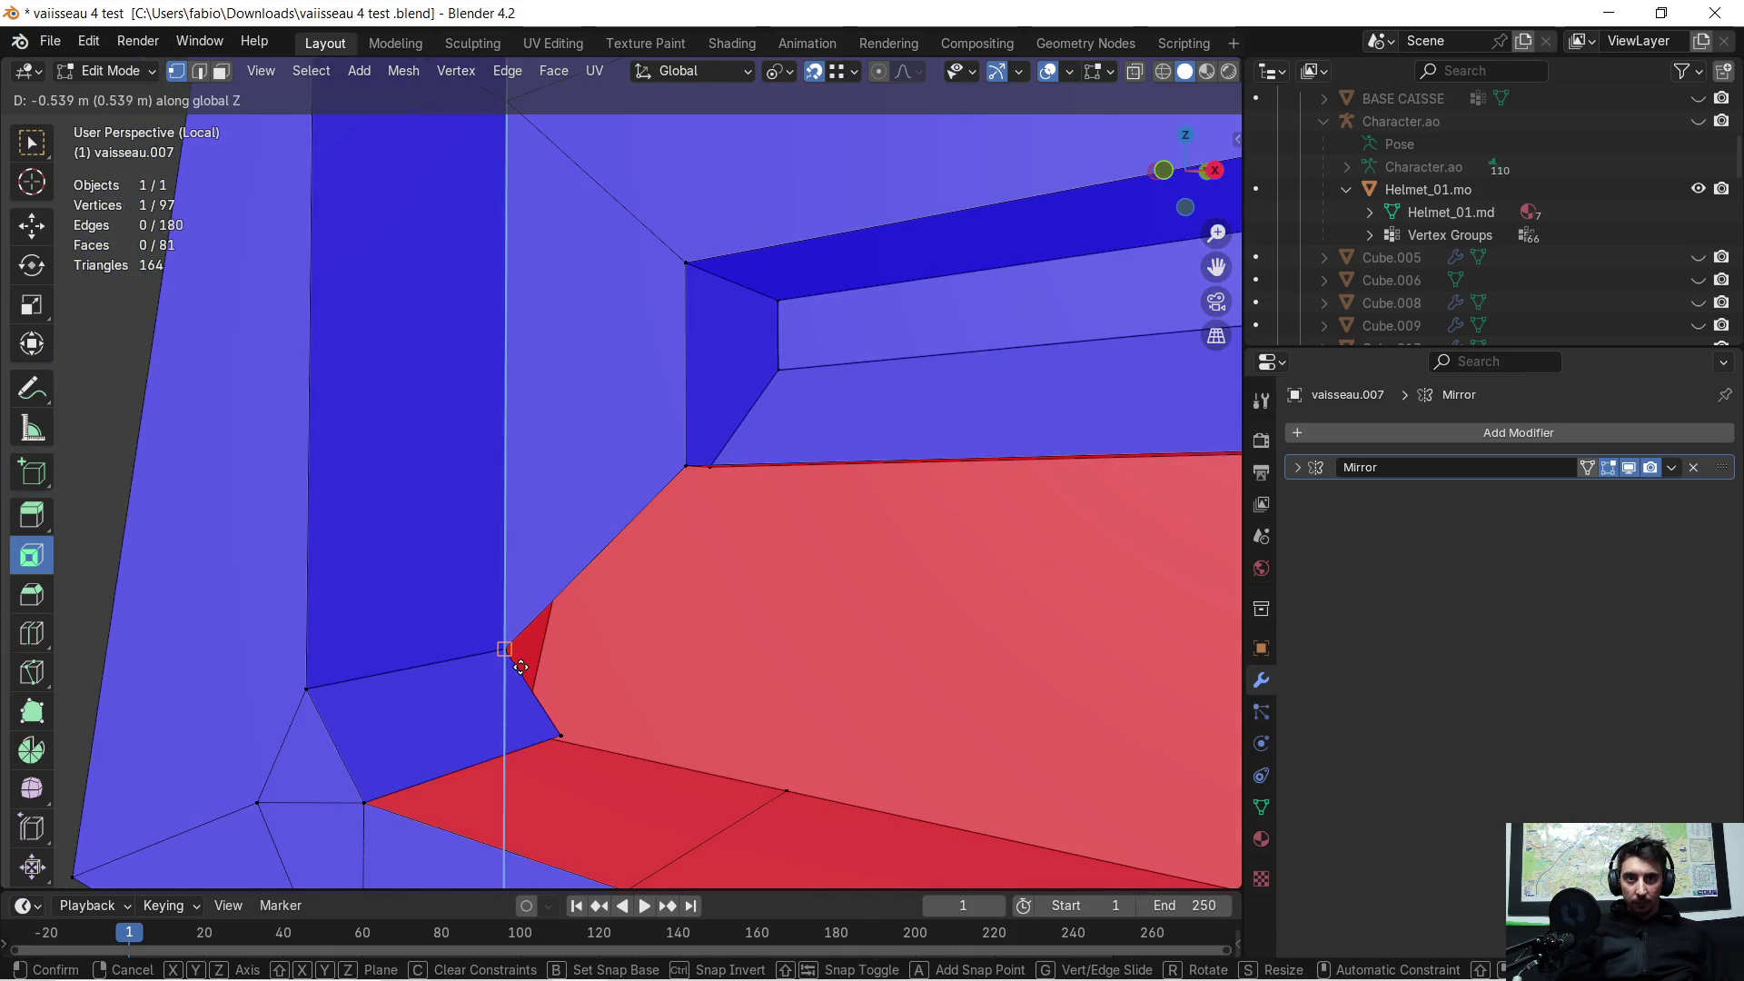
click(522, 669)
middle_drag(524, 671, 618, 648)
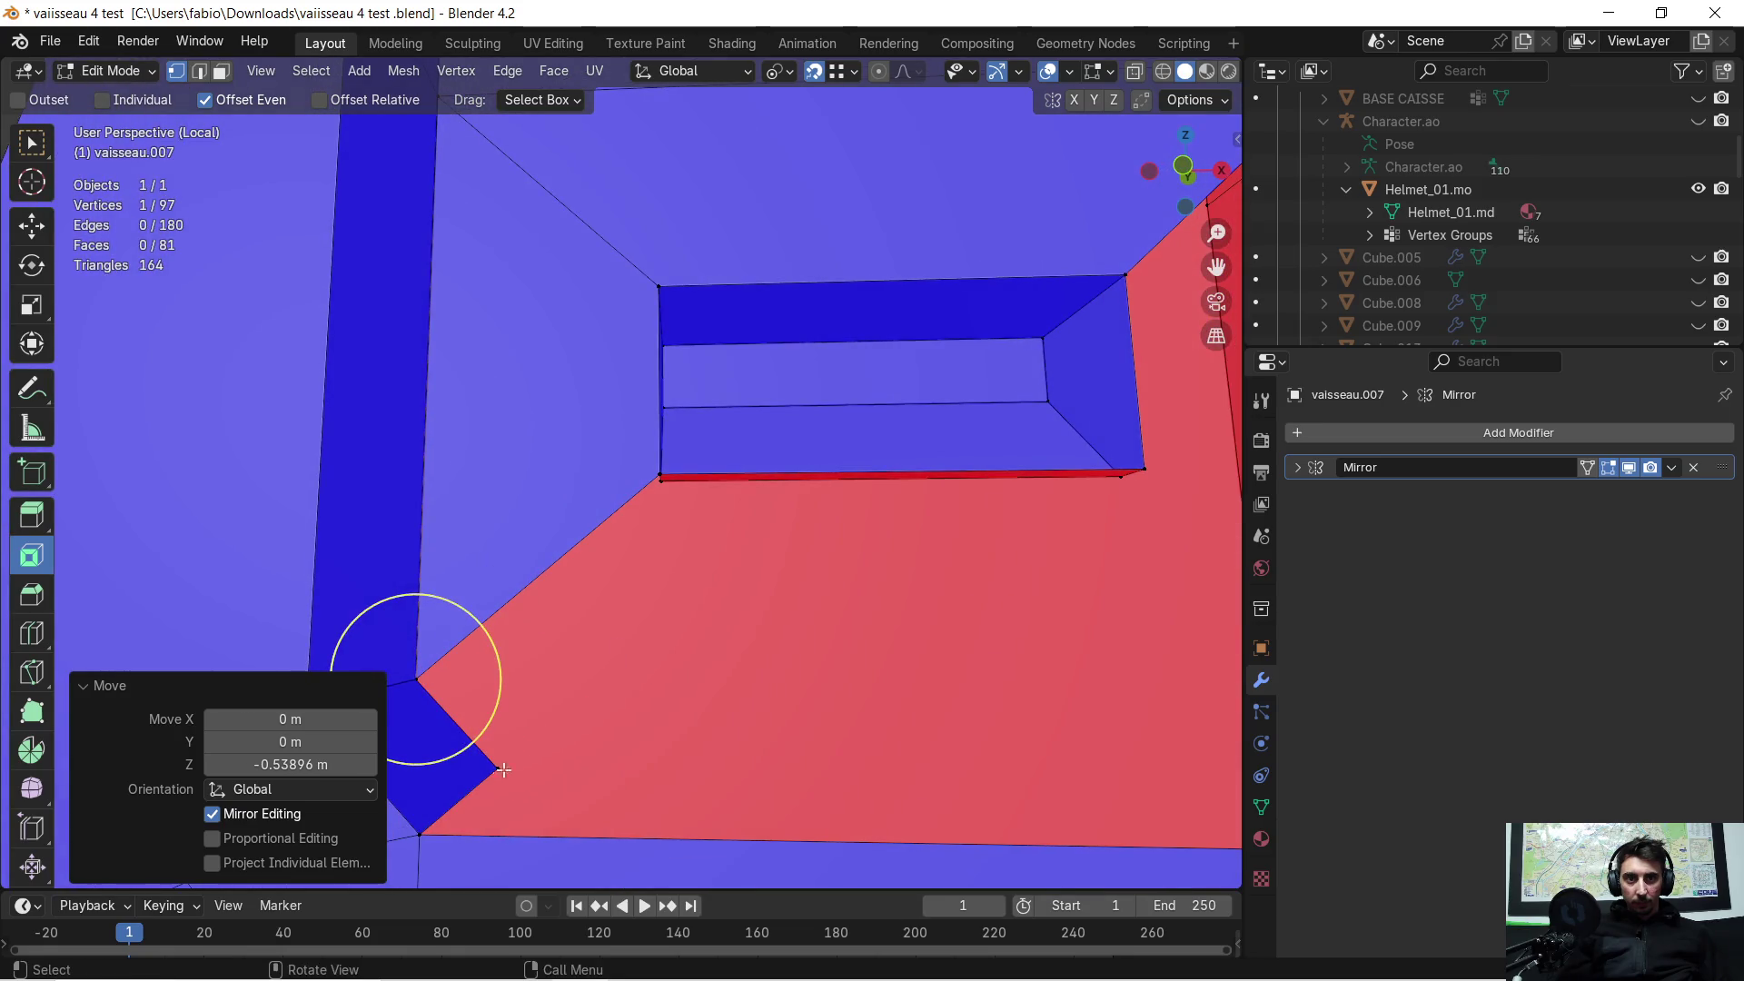
key(a)
key(m)
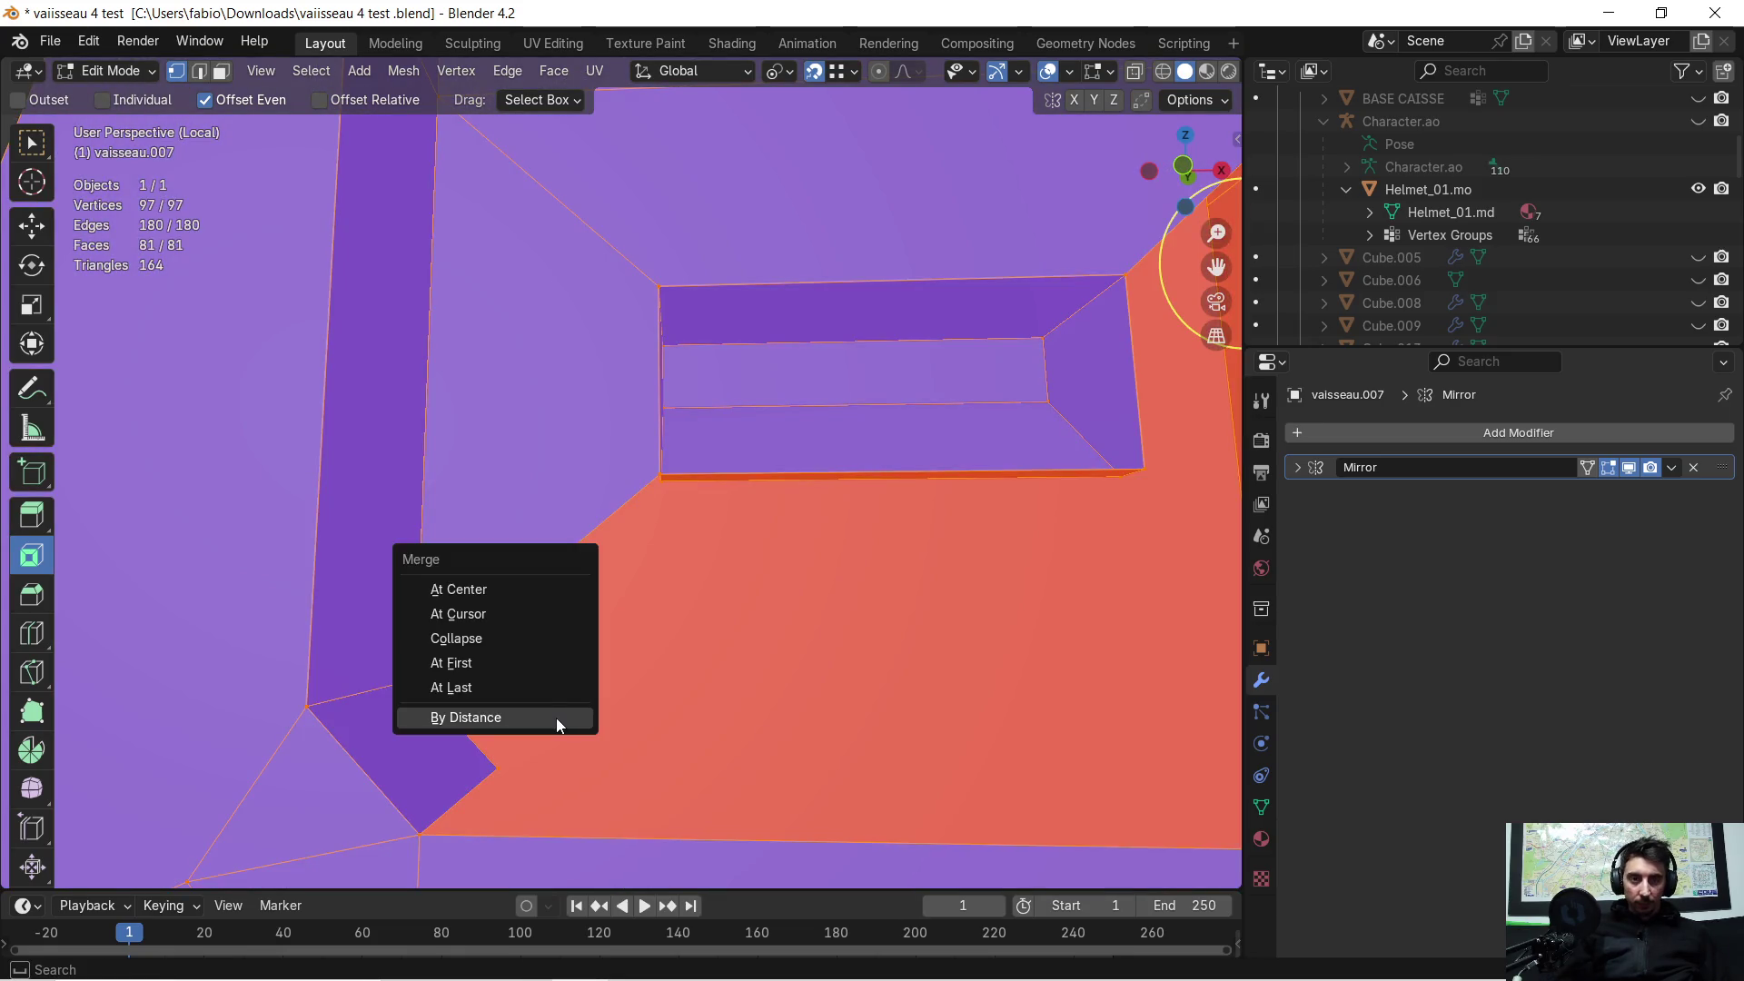
click(556, 718)
Step: Select the lower-right vertex and the vertex atop the red diagonal edge, then undo
click(416, 678)
key(c)
drag(464, 738, 495, 757)
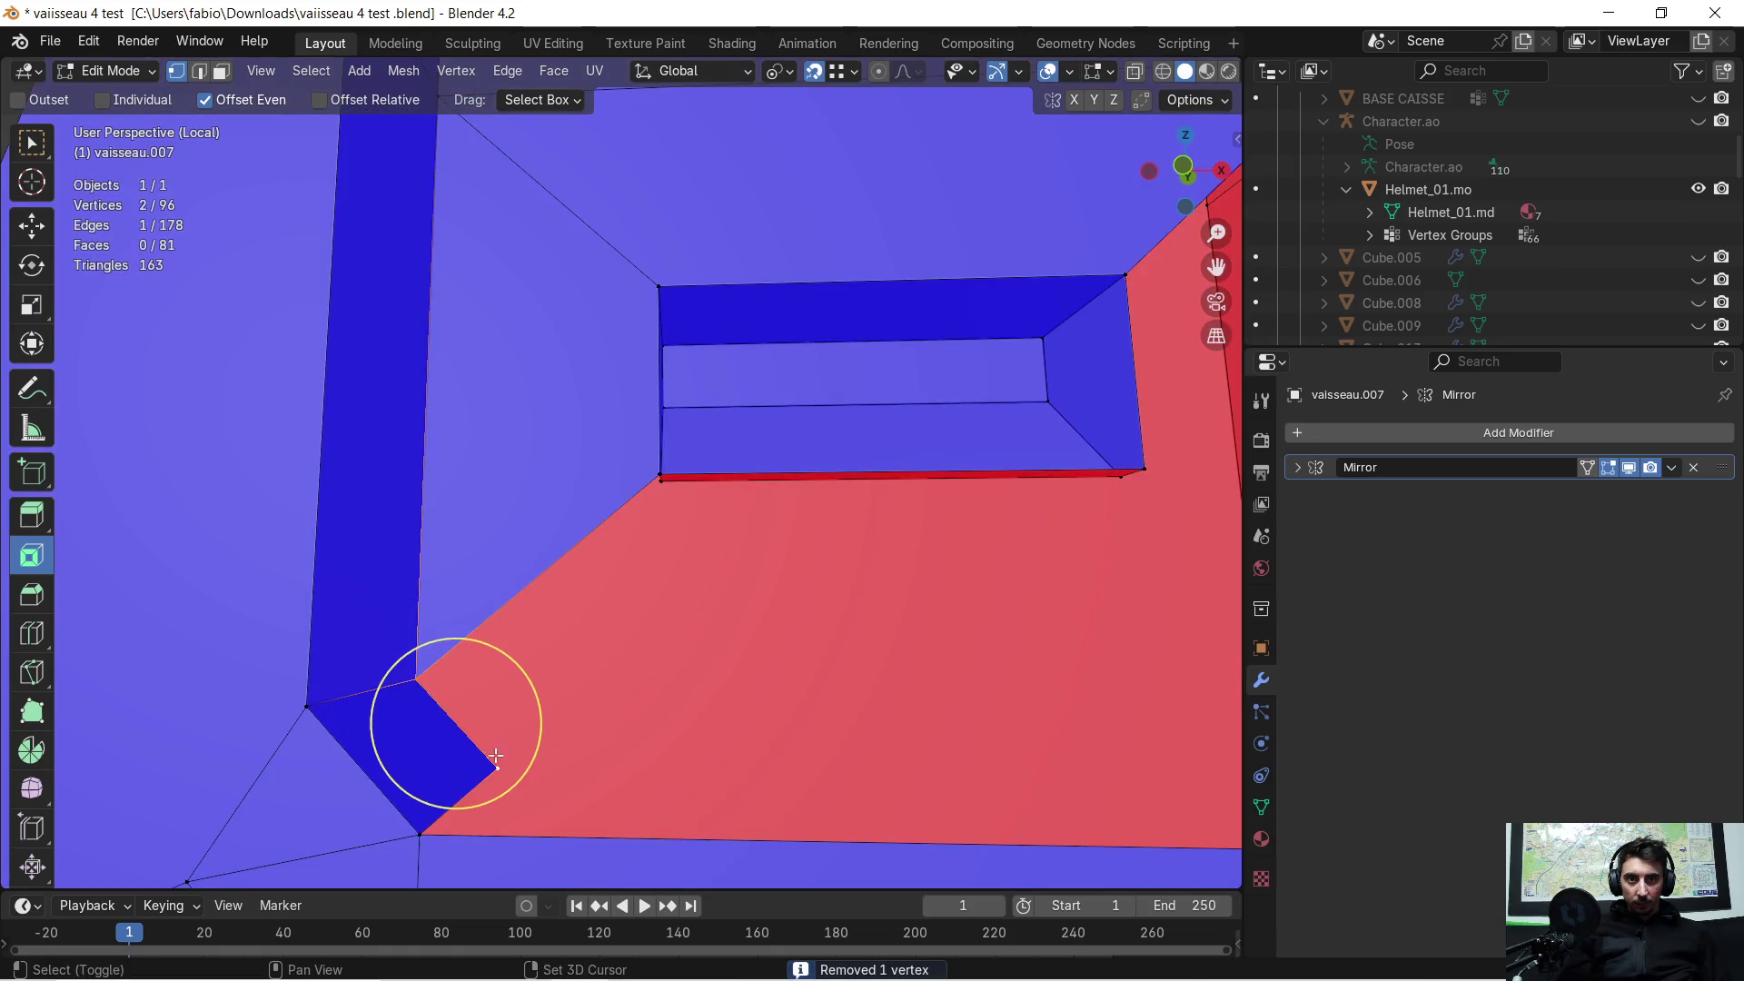
click(660, 471)
mouse_move(695, 590)
middle_down()
mouse_move(689, 635)
mouse_move(487, 297)
middle_up()
key(ctrl+z)
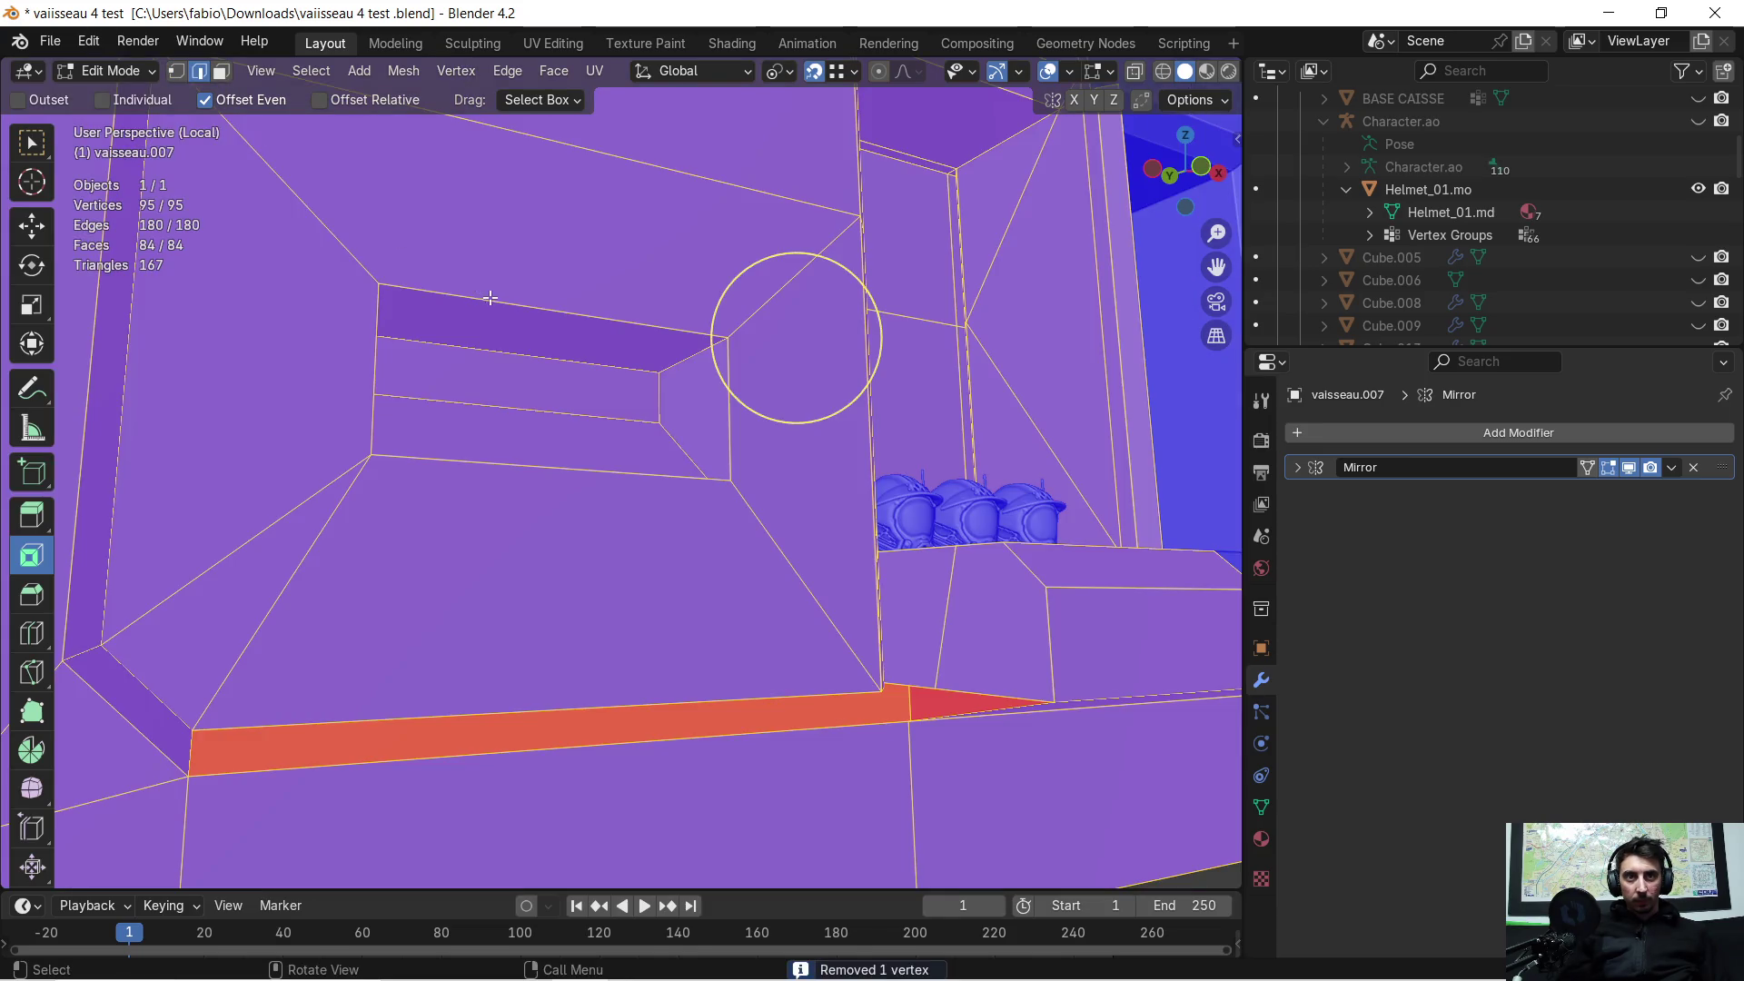
Step: Bevel the niche's top edge
click(487, 296)
key(ctrl+b)
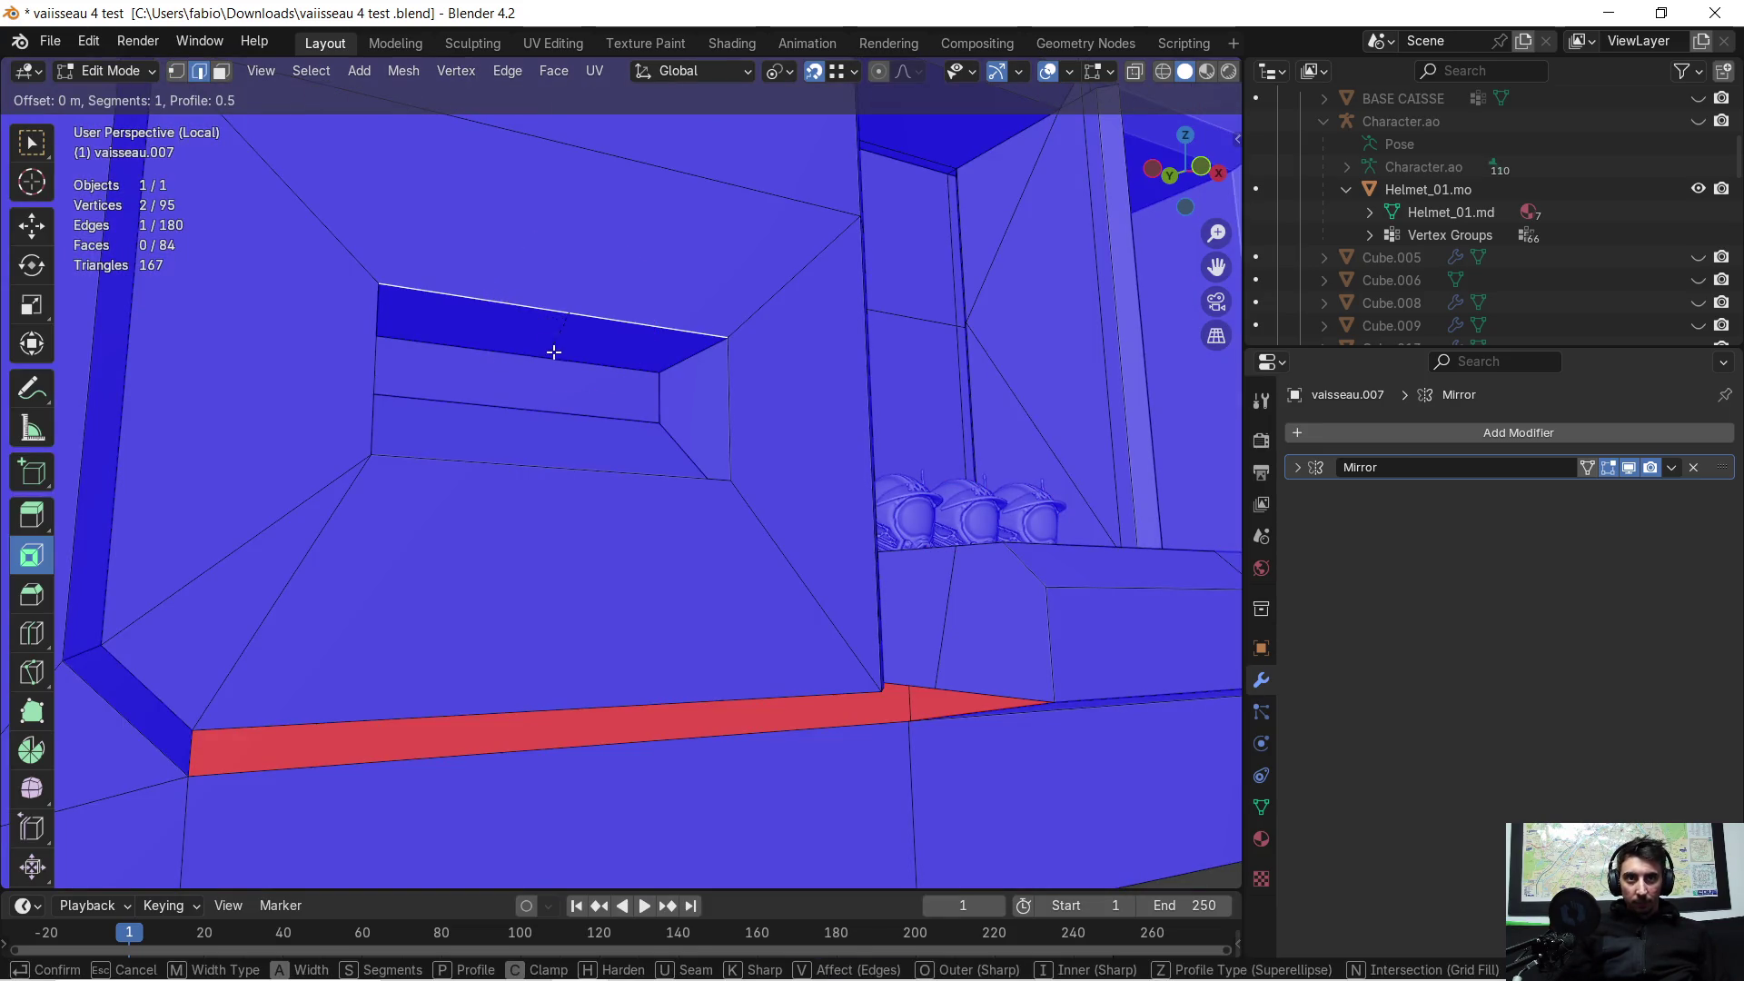
click(623, 445)
mouse_move(687, 382)
middle_down()
mouse_move(630, 440)
mouse_move(818, 409)
mouse_move(691, 457)
middle_up()
scroll(630, 440, down, 4)
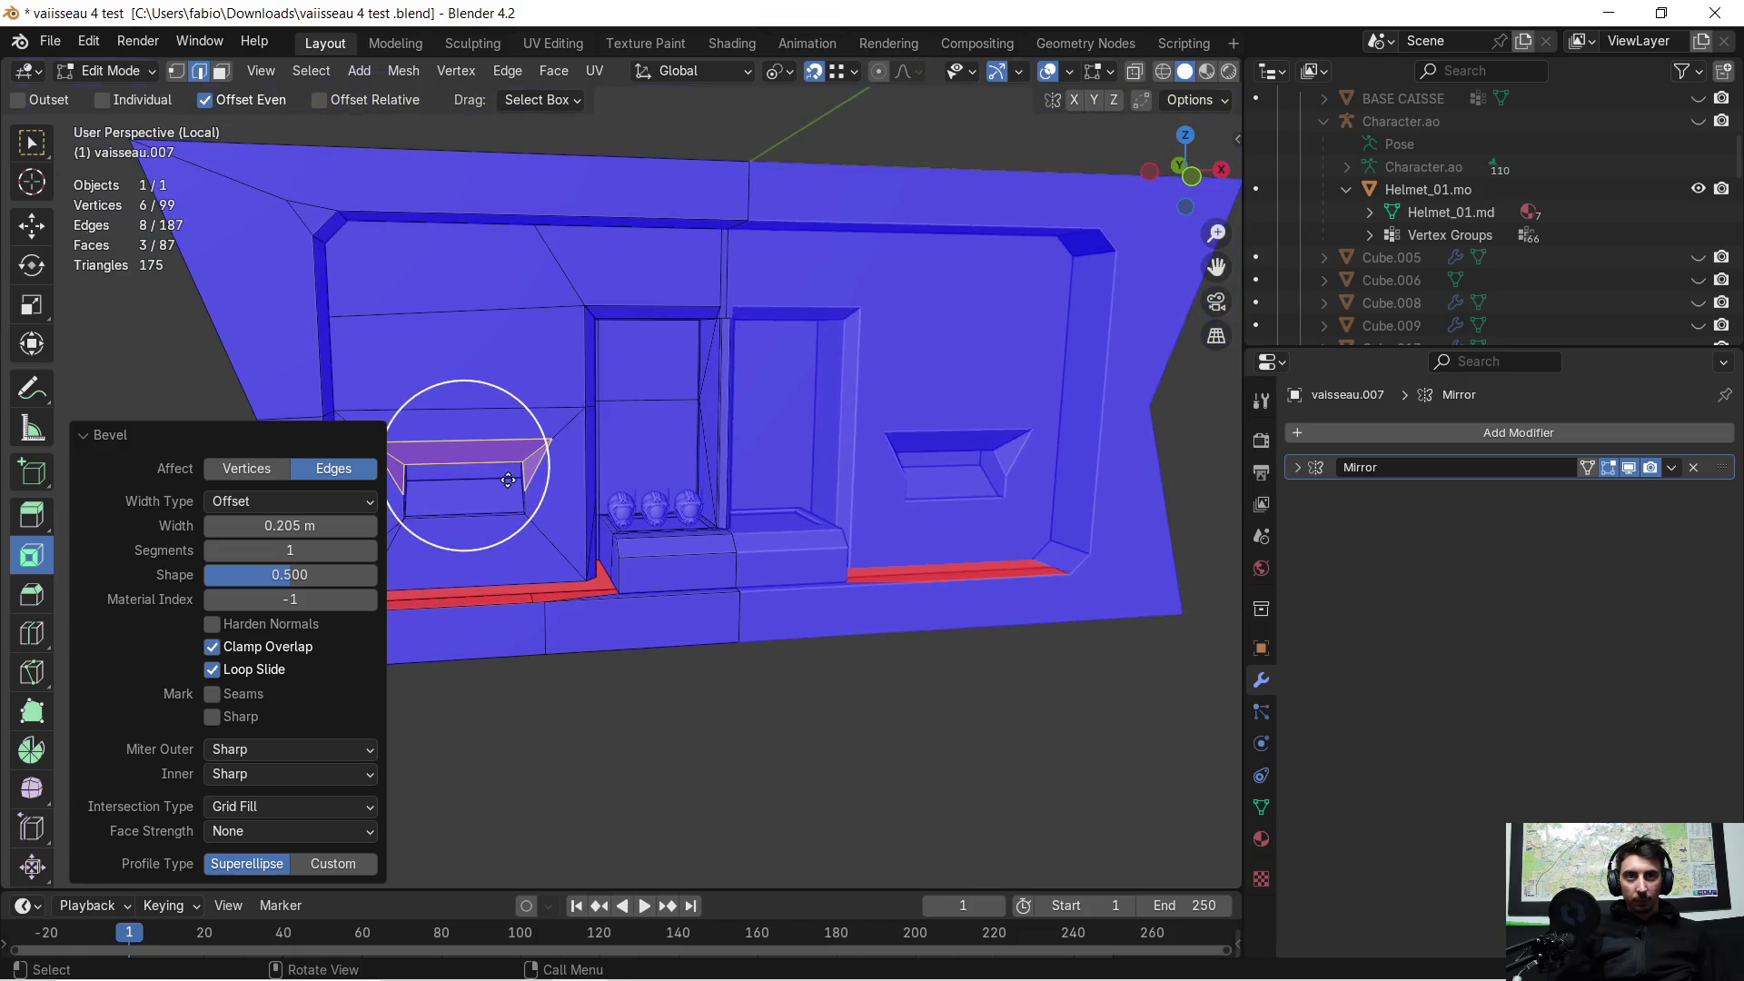
scroll(452, 479, up, 5)
shift+middle_drag(452, 480, 865, 386)
scroll(667, 316, up, 2)
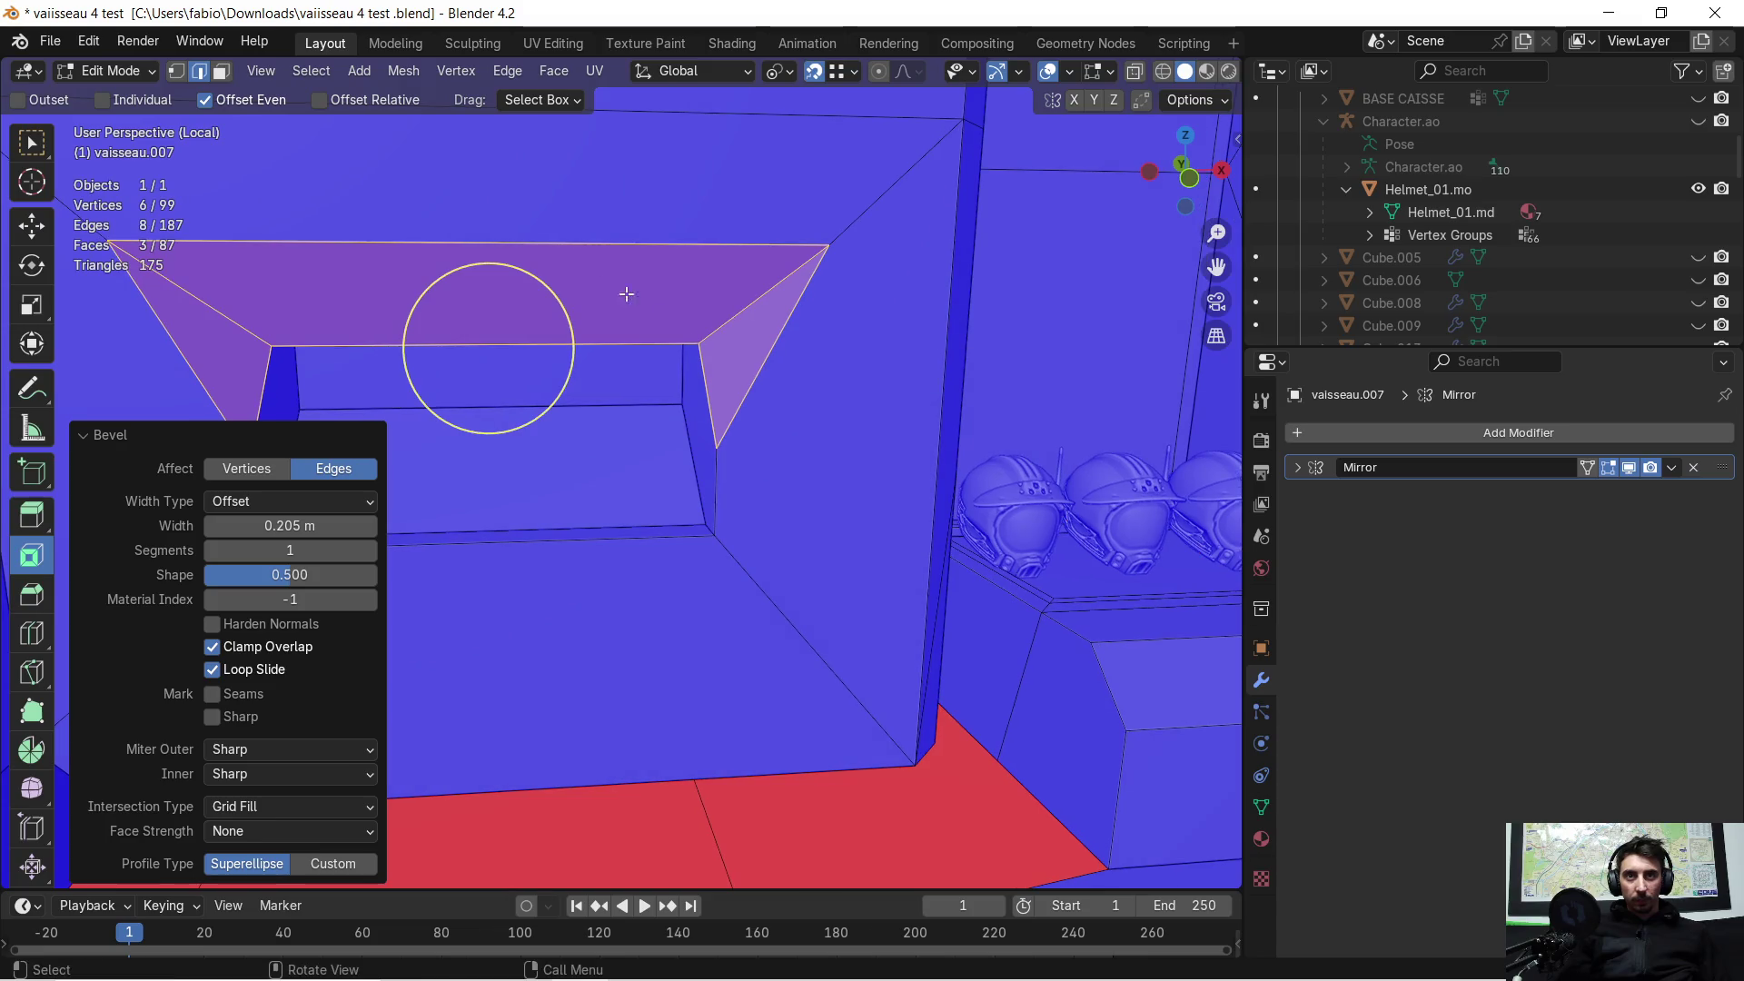
Step: Slide the bevel's corner vertex about 0.22 m along X
click(177, 72)
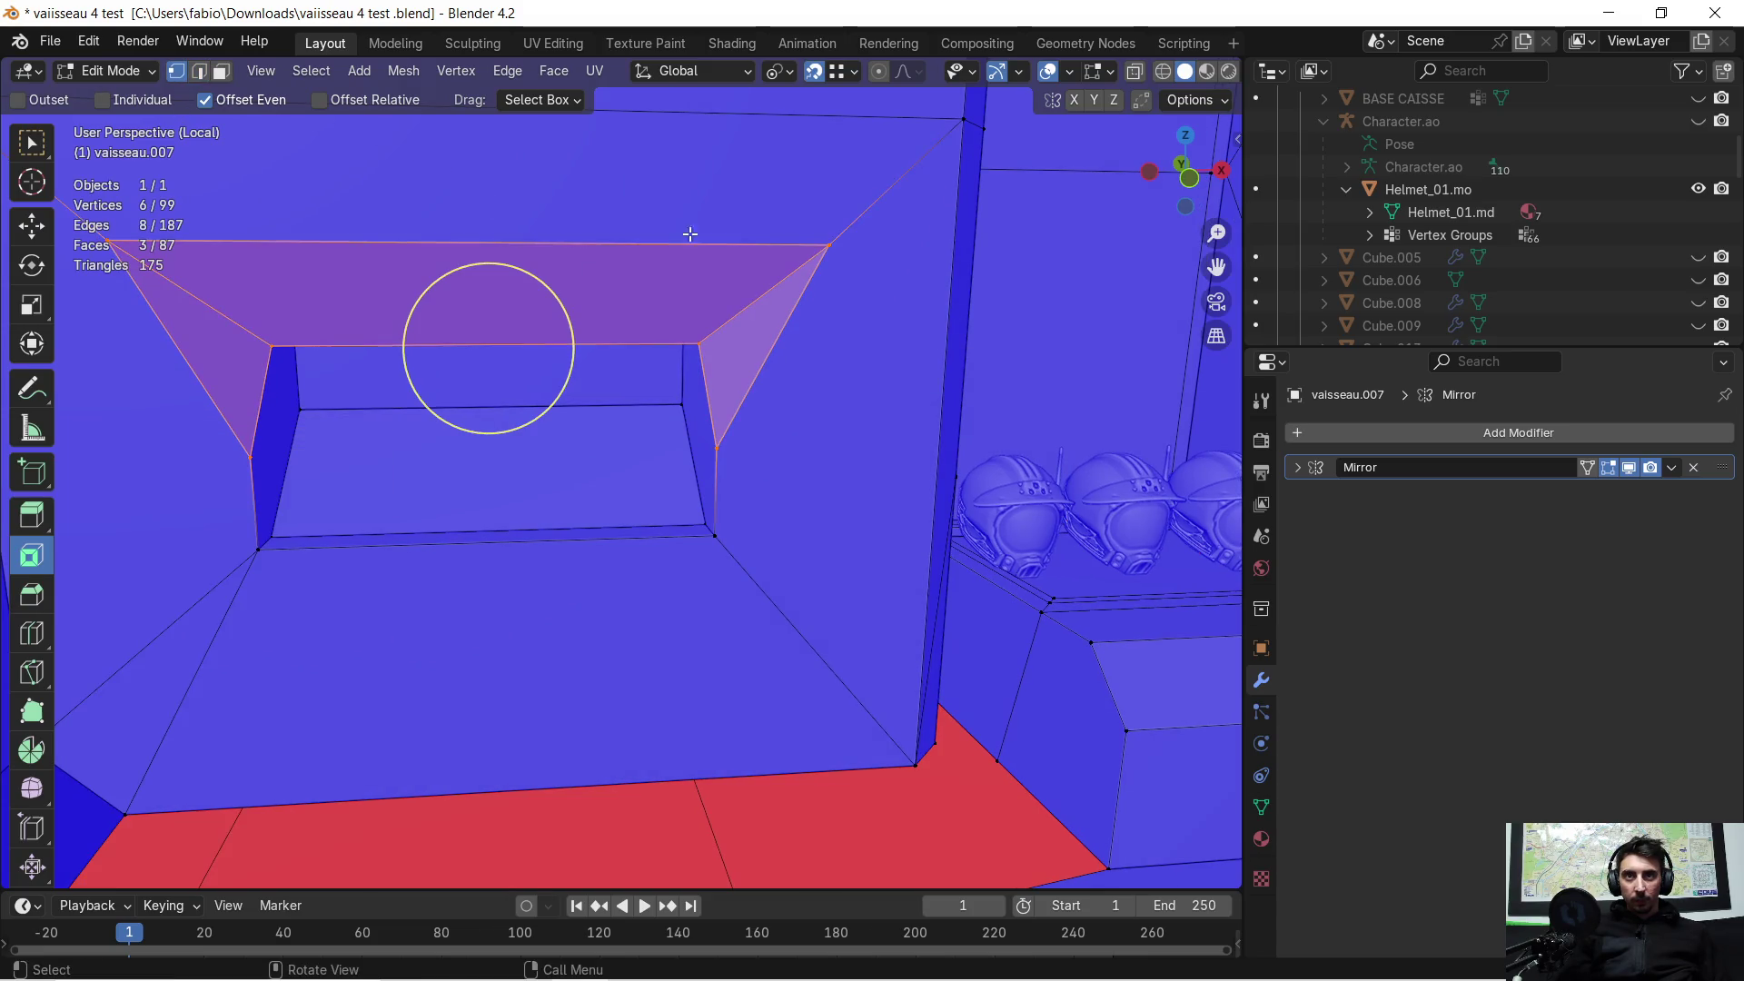
click(830, 246)
middle_drag(829, 245, 821, 408)
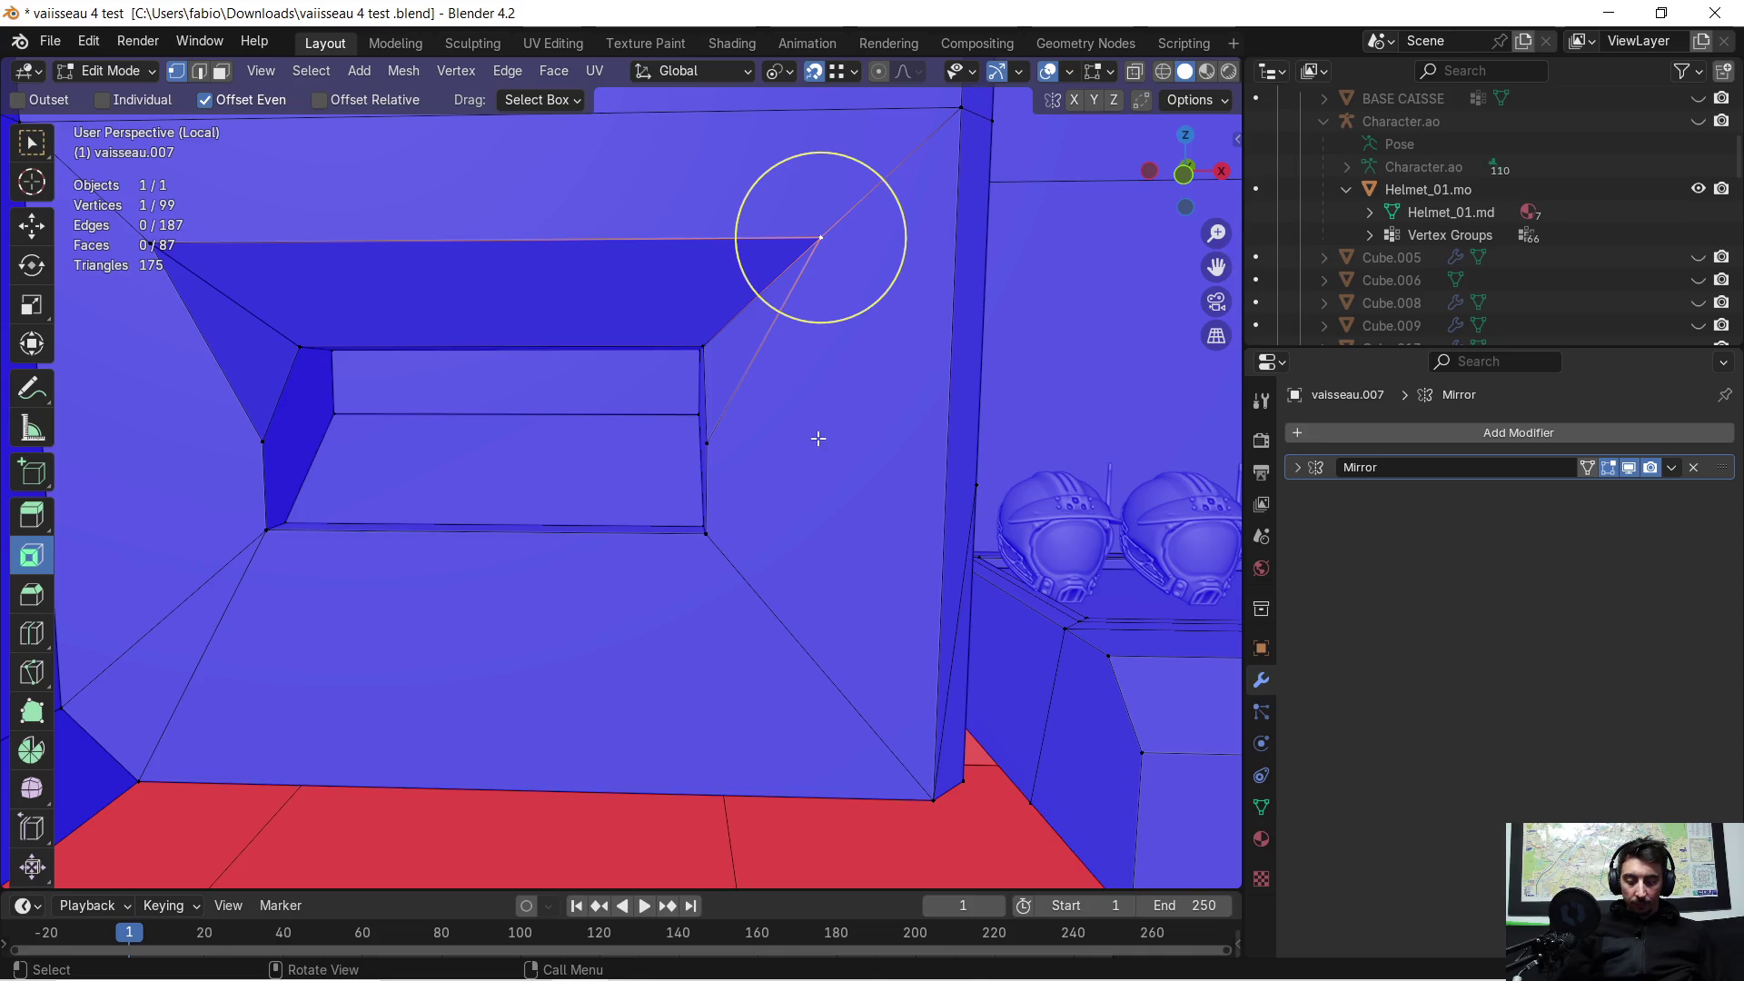
key(g)
key(x)
click(712, 430)
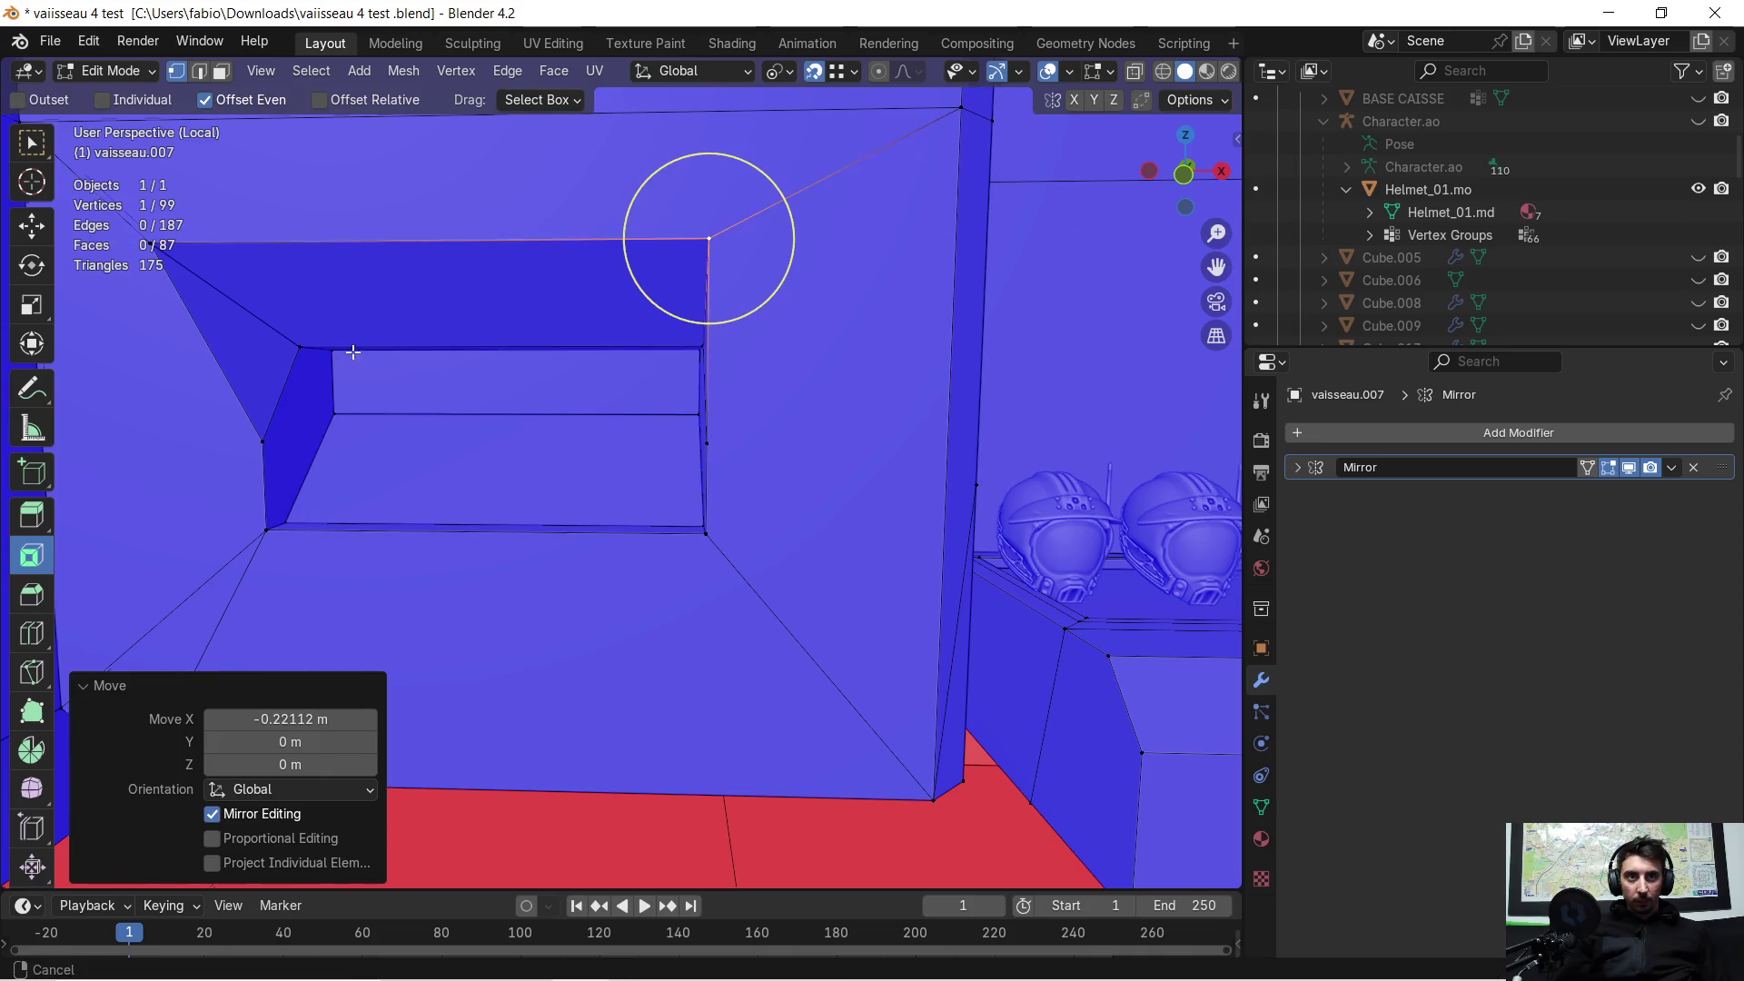
middle_drag(351, 352, 612, 351)
key(g)
key(x)
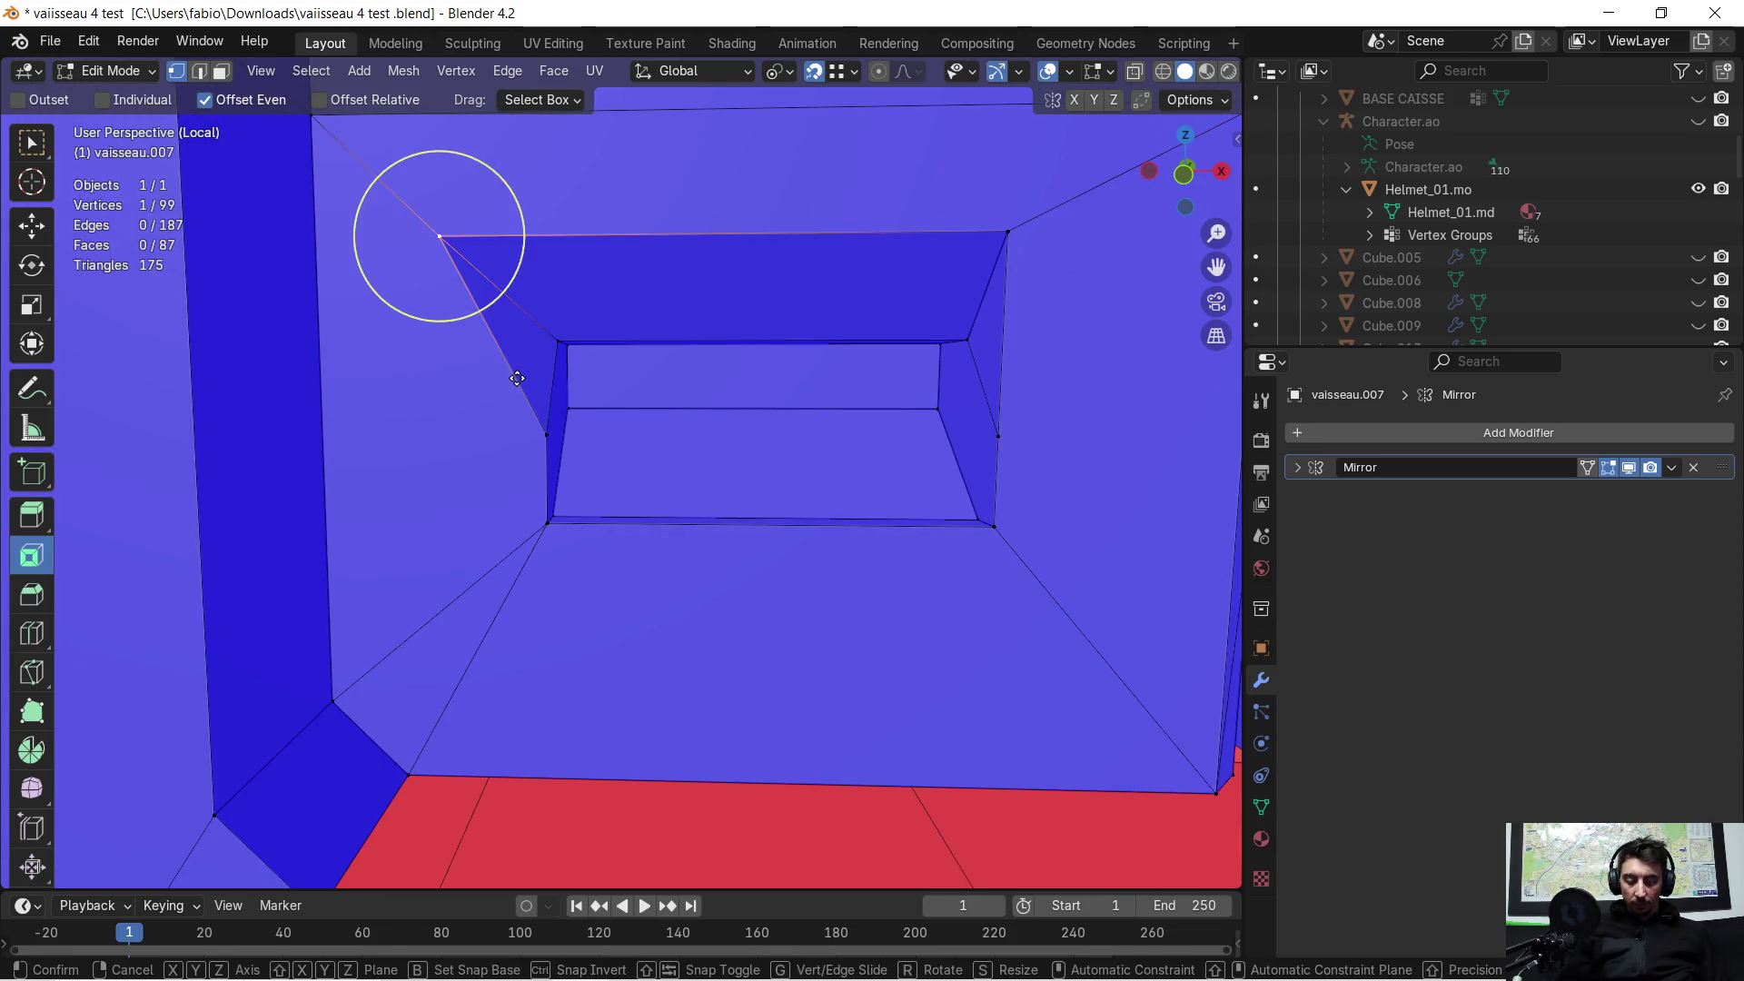
click(550, 419)
Step: View the whole wall from a steep side angle and start brush-selecting niche vertices
middle_drag(763, 372, 708, 438)
scroll(943, 448, down, 5)
mouse_move(909, 436)
middle_down()
mouse_move(732, 417)
mouse_move(705, 436)
mouse_move(608, 431)
middle_up()
scroll(608, 432, up, 3)
mouse_move(720, 440)
middle_down()
mouse_move(736, 452)
mouse_move(624, 448)
mouse_move(627, 408)
mouse_move(722, 466)
mouse_move(828, 451)
mouse_move(645, 433)
mouse_move(662, 444)
mouse_move(595, 472)
mouse_move(571, 382)
middle_up()
key(c)
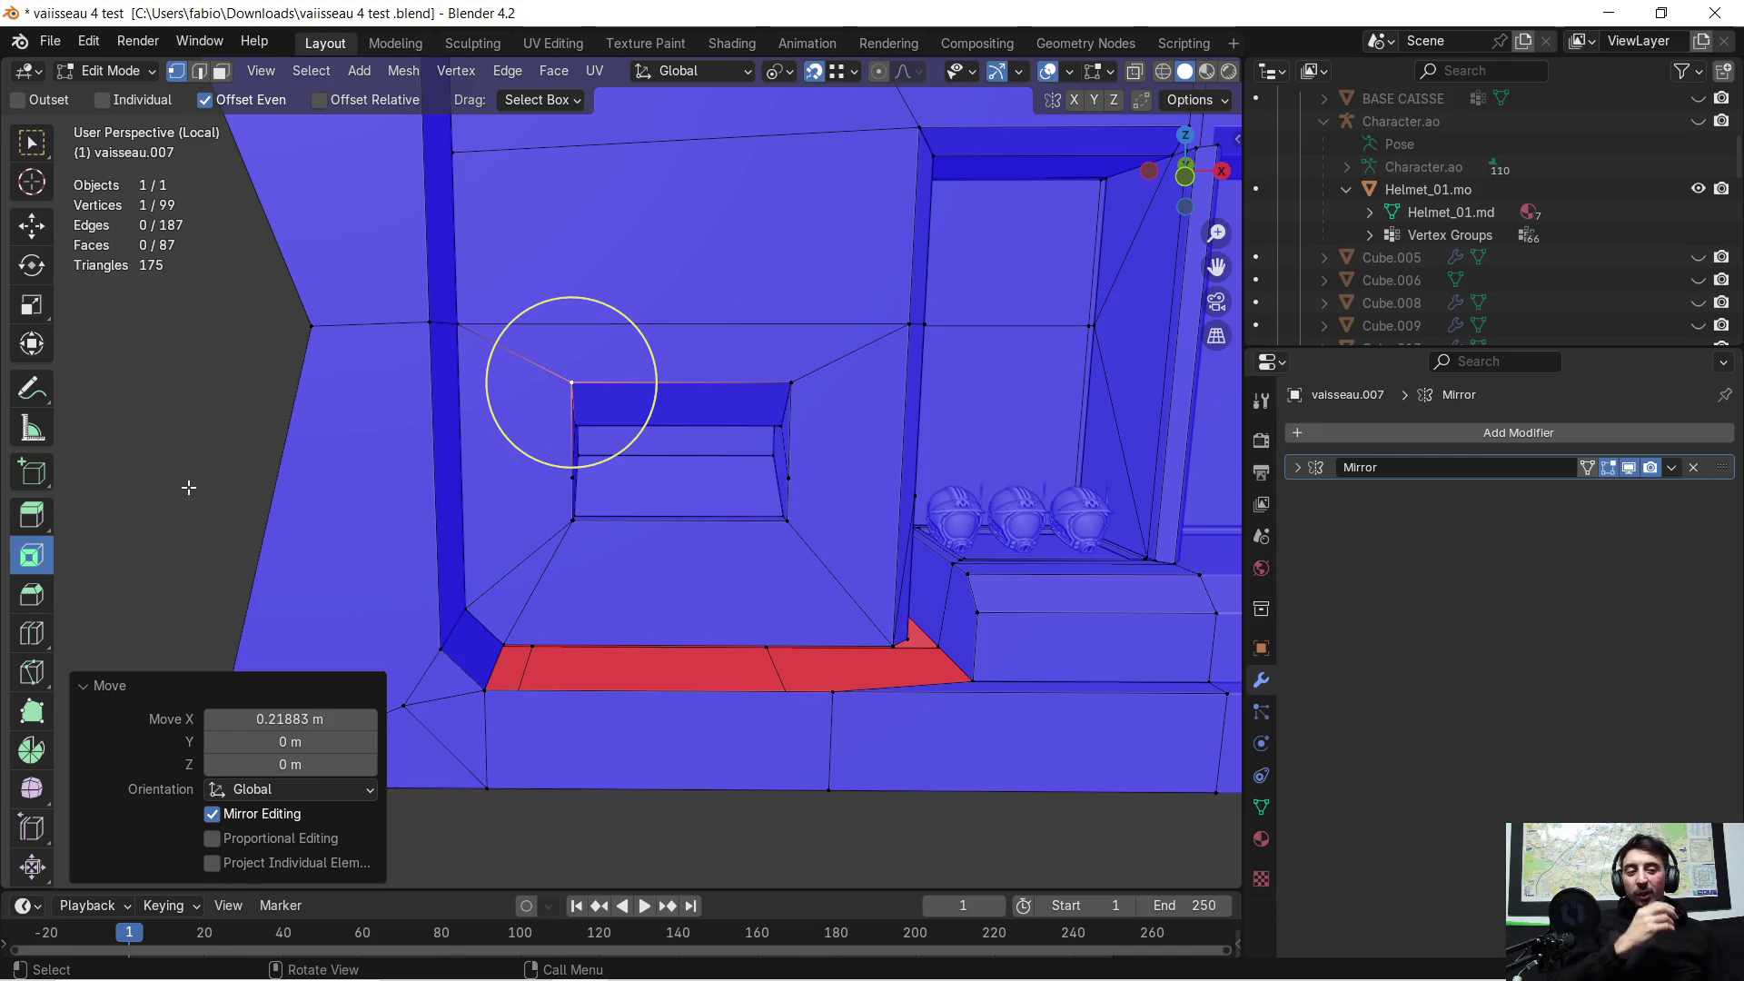
scroll(899, 450, up, 3)
Step: Lower both upper corner vertices of the niche by 0.188 m on Z
mouse_move(884, 467)
middle_down()
mouse_move(829, 495)
mouse_move(985, 457)
mouse_move(646, 455)
mouse_move(703, 452)
middle_up()
key(g)
key(g)
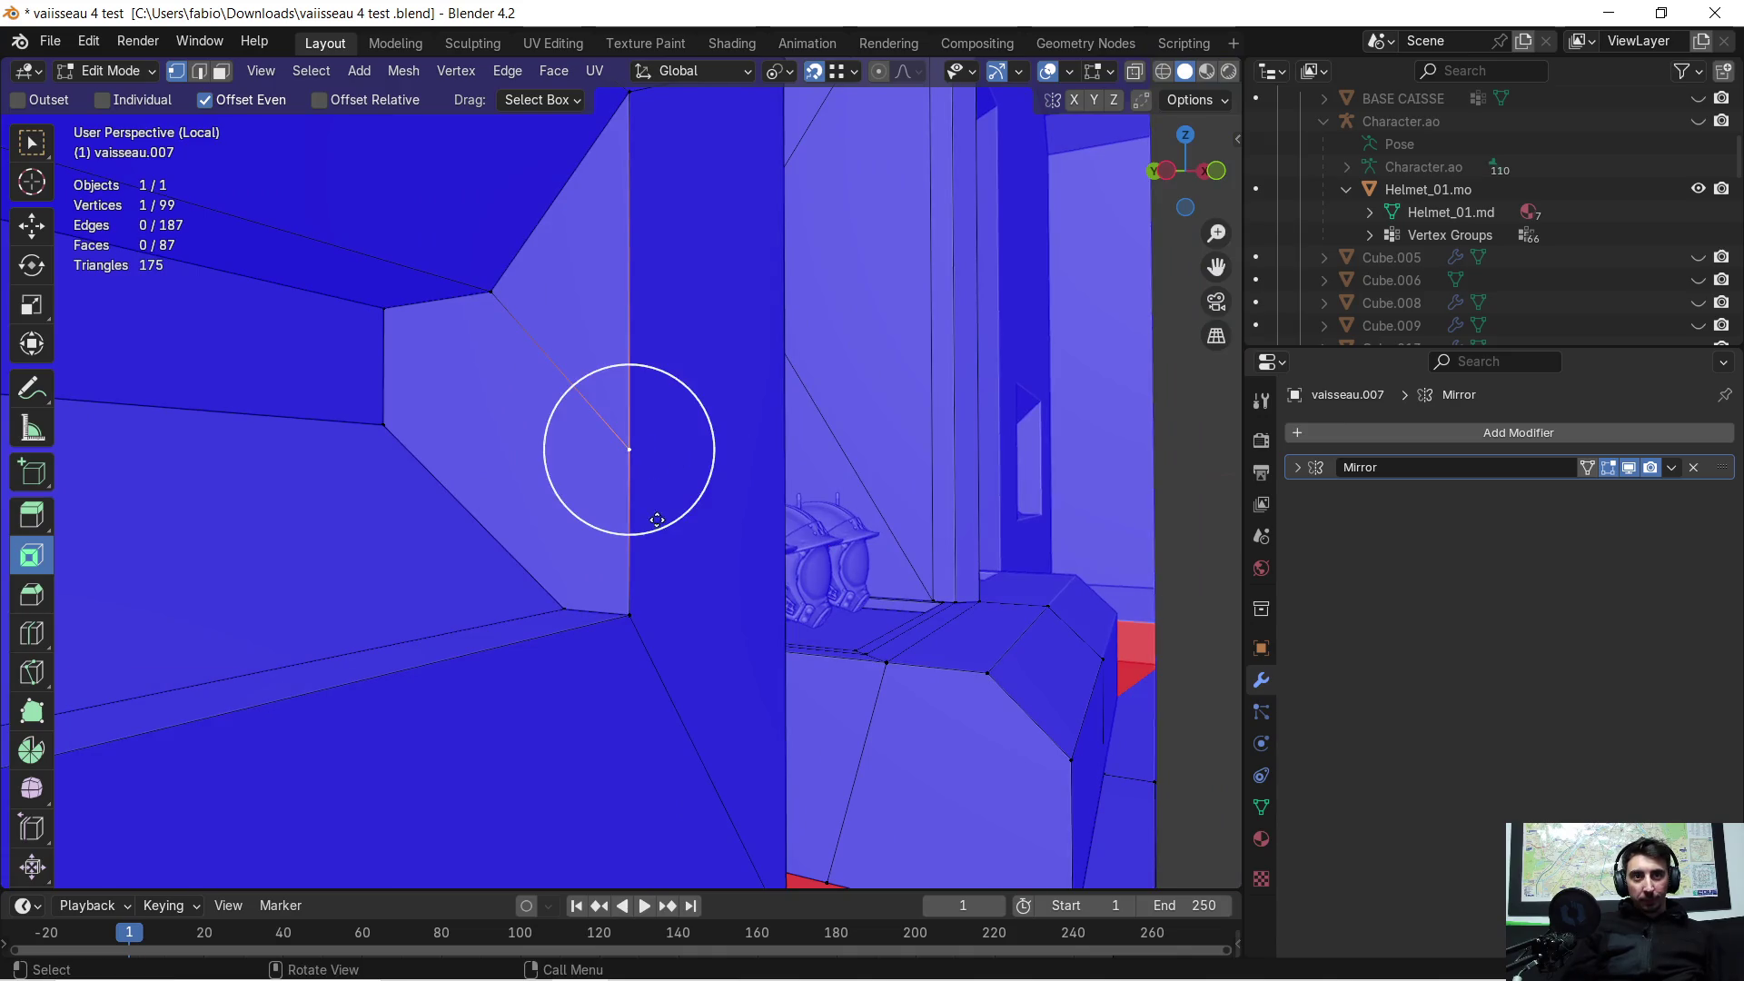
key(g)
key(z)
click(625, 611)
mouse_move(625, 610)
middle_down()
mouse_move(591, 530)
mouse_move(355, 519)
middle_up()
click(353, 431)
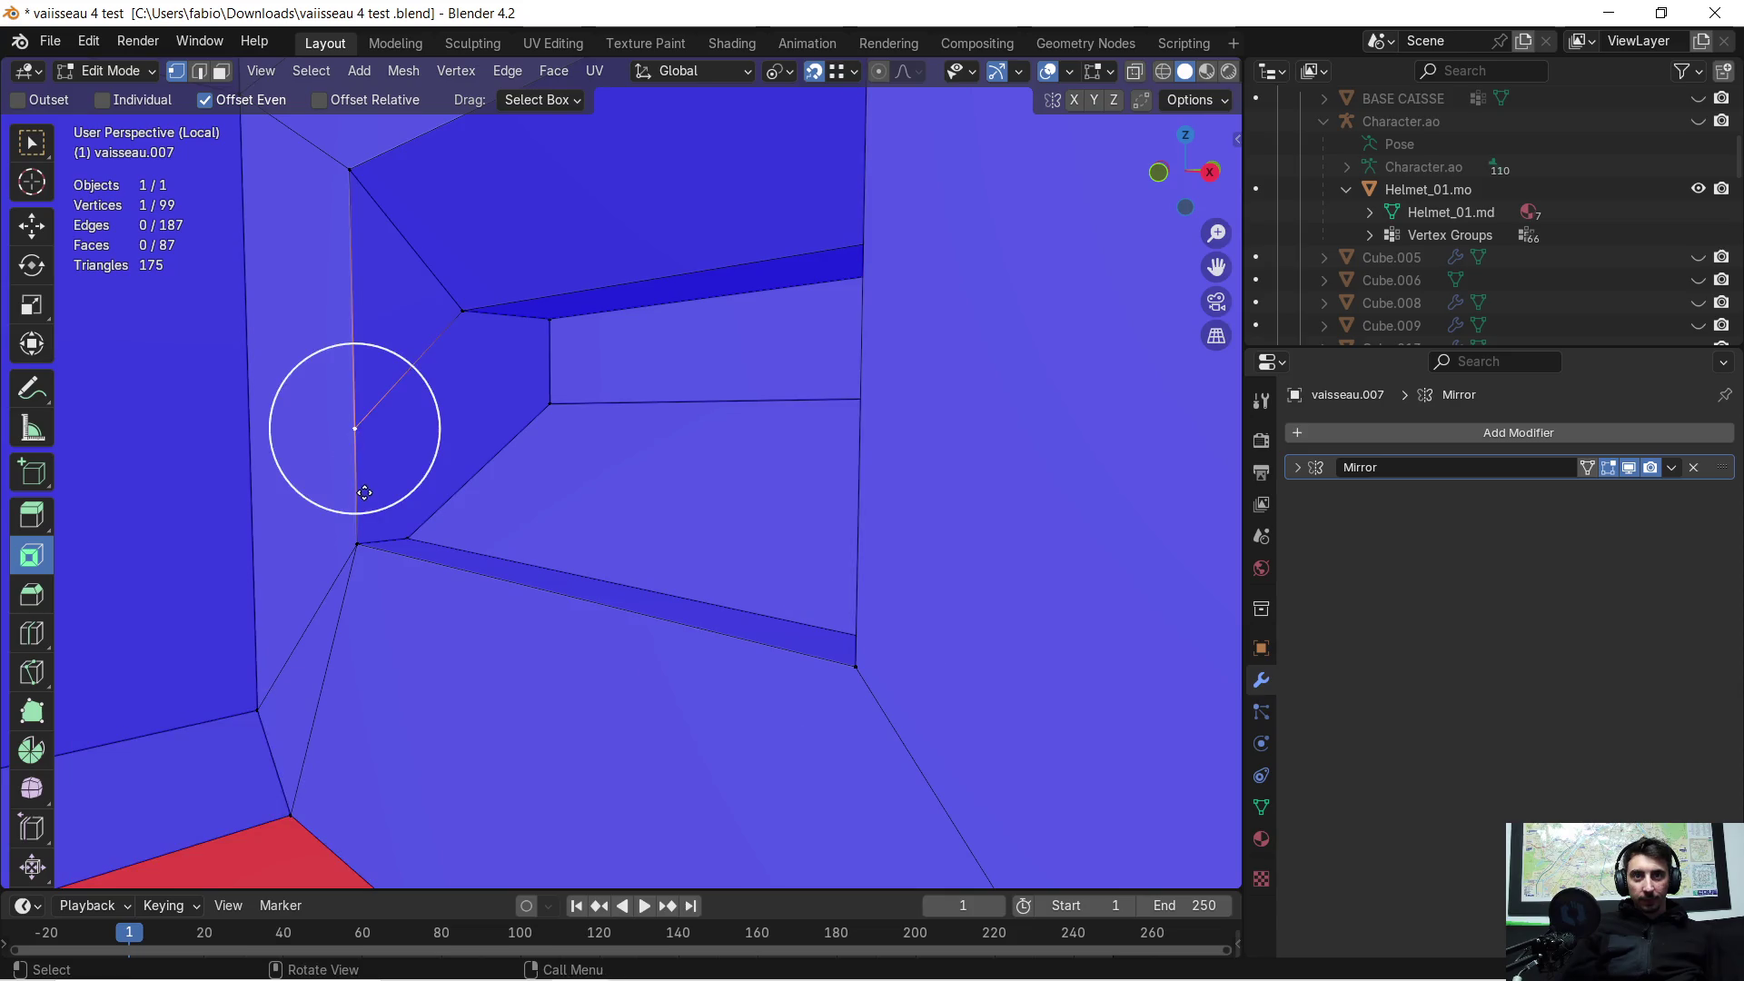
key(g)
key(z)
click(358, 542)
Step: In face select mode, select the thin strip face inside the recess
mouse_move(358, 542)
middle_down()
mouse_move(444, 446)
mouse_move(602, 434)
middle_up()
scroll(565, 444, up, 4)
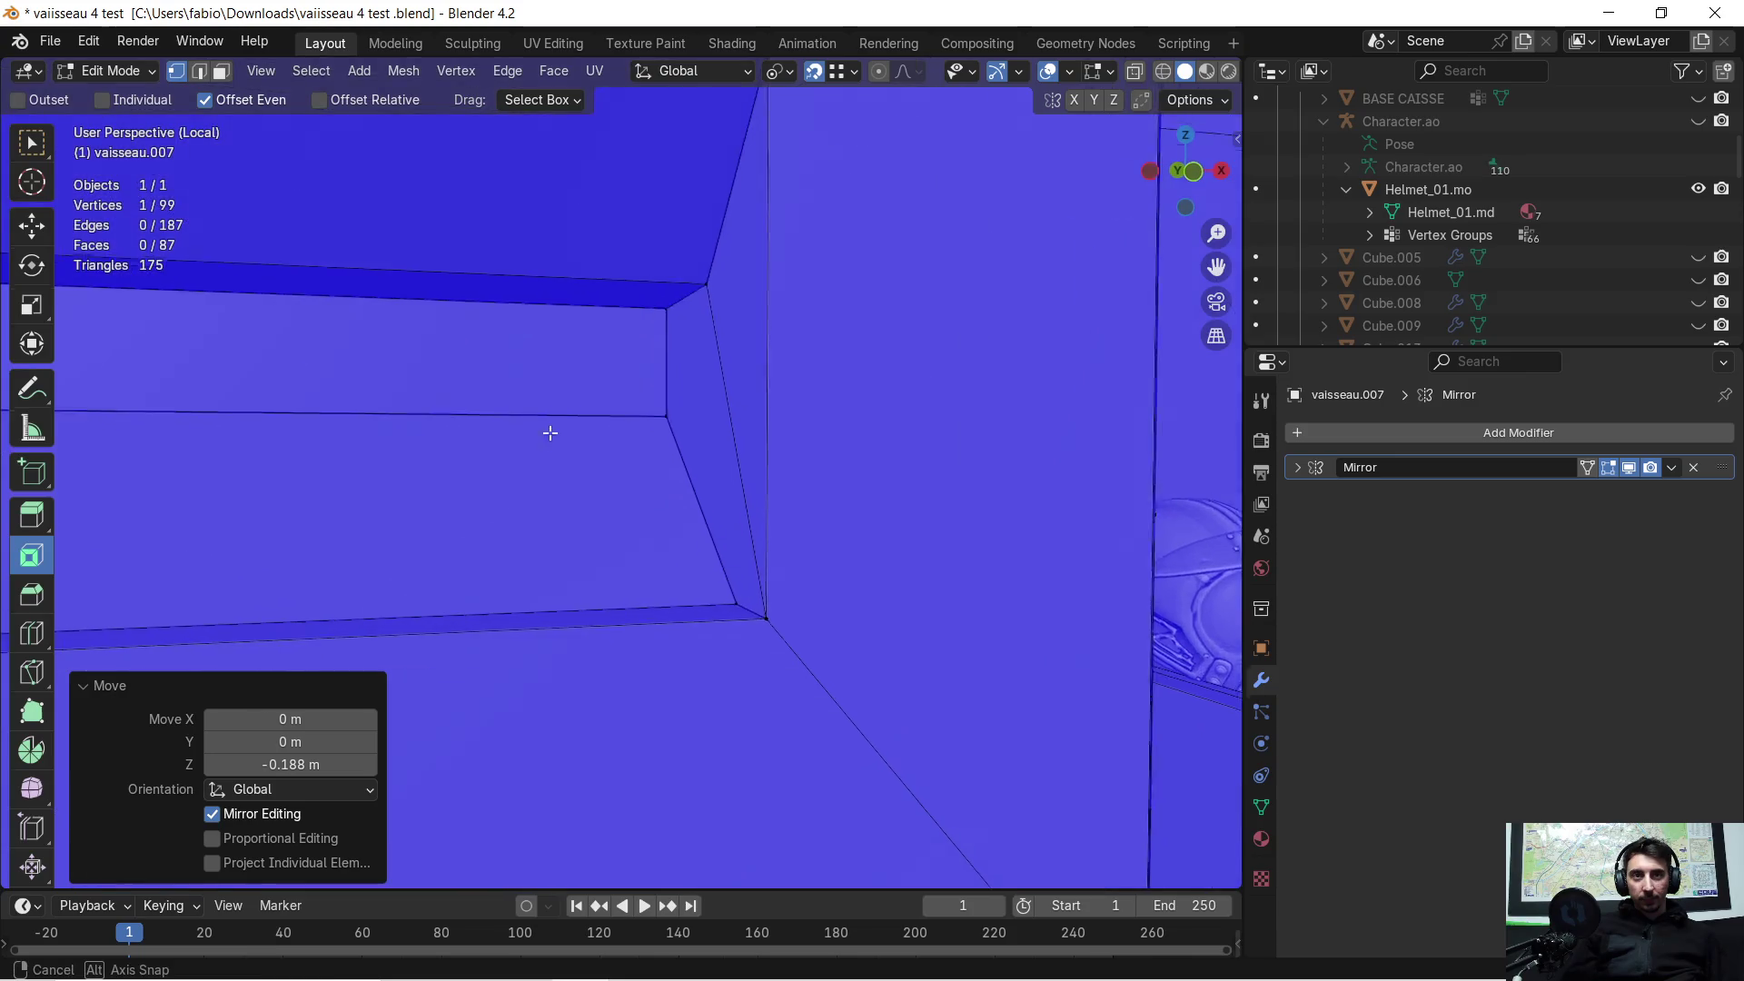
middle_drag(548, 436, 487, 343)
click(221, 73)
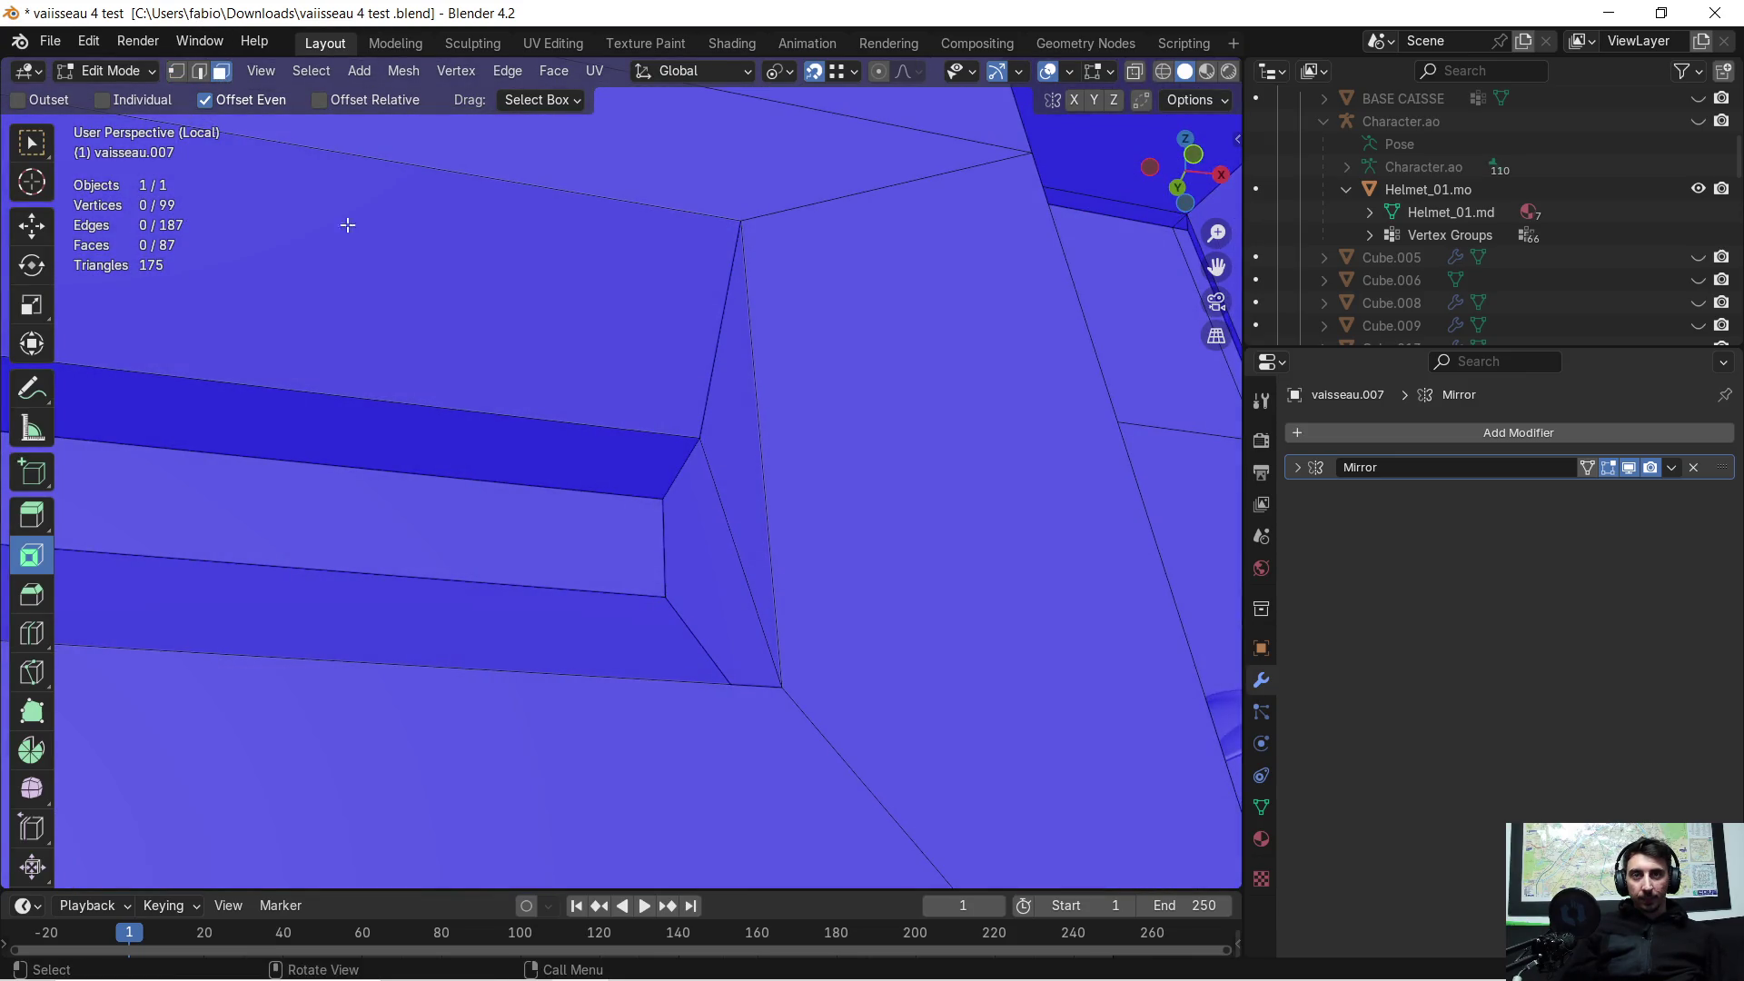
click(391, 412)
key(c)
middle_drag(400, 427, 522, 537)
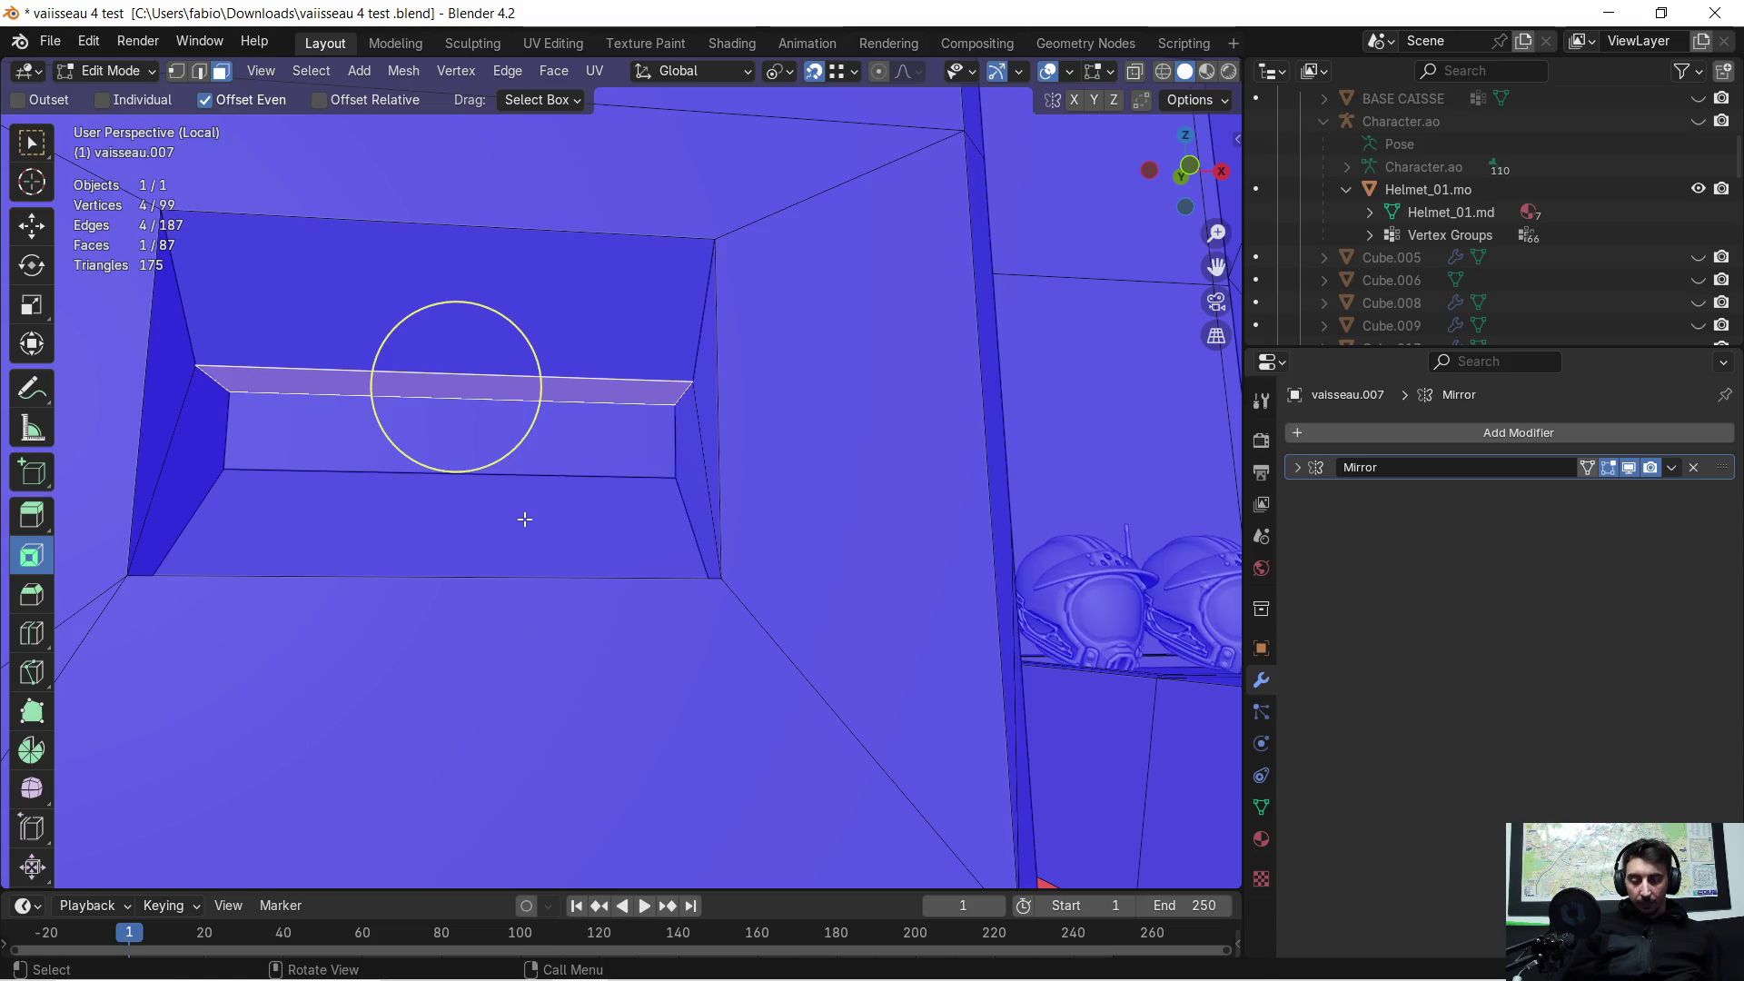
Step: Raise the strip face about 0.131 m on Z and return to Object Mode
key(Escape)
key(g)
key(z)
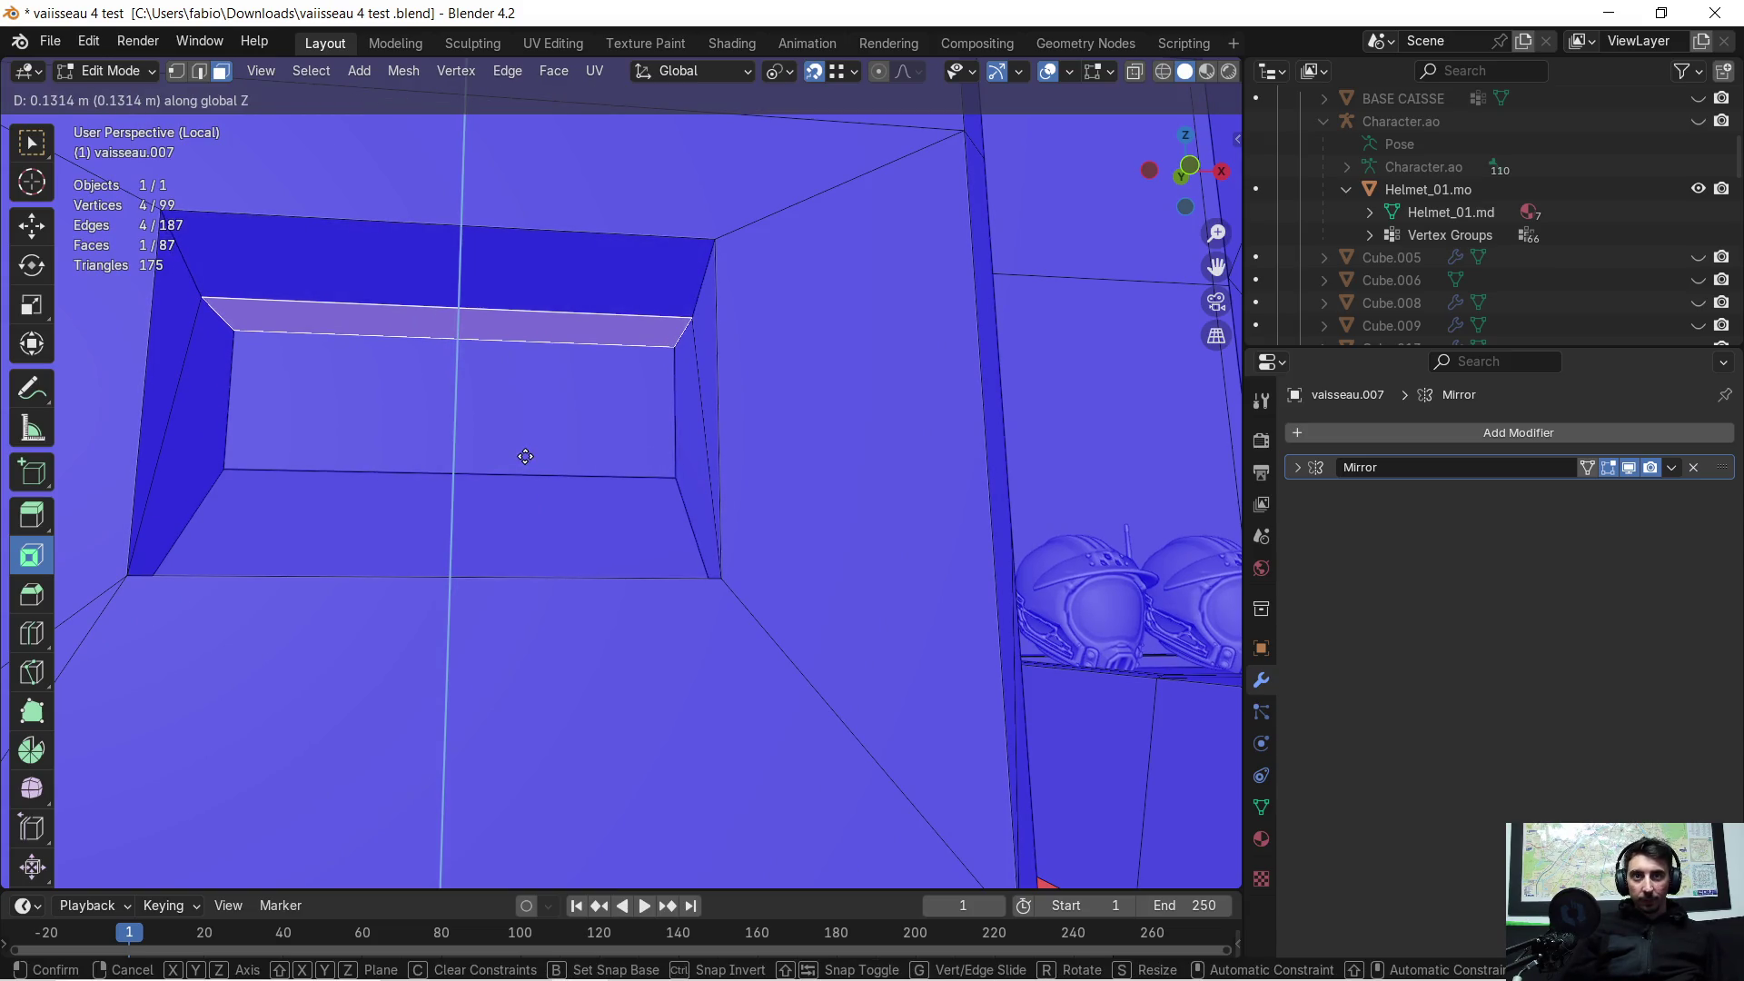
click(525, 456)
scroll(525, 456, down, 4)
mouse_move(527, 454)
middle_down()
mouse_move(625, 440)
mouse_move(670, 510)
mouse_move(838, 435)
mouse_move(781, 454)
mouse_move(779, 475)
mouse_move(806, 439)
mouse_move(729, 453)
mouse_move(735, 472)
middle_up()
key(Tab)
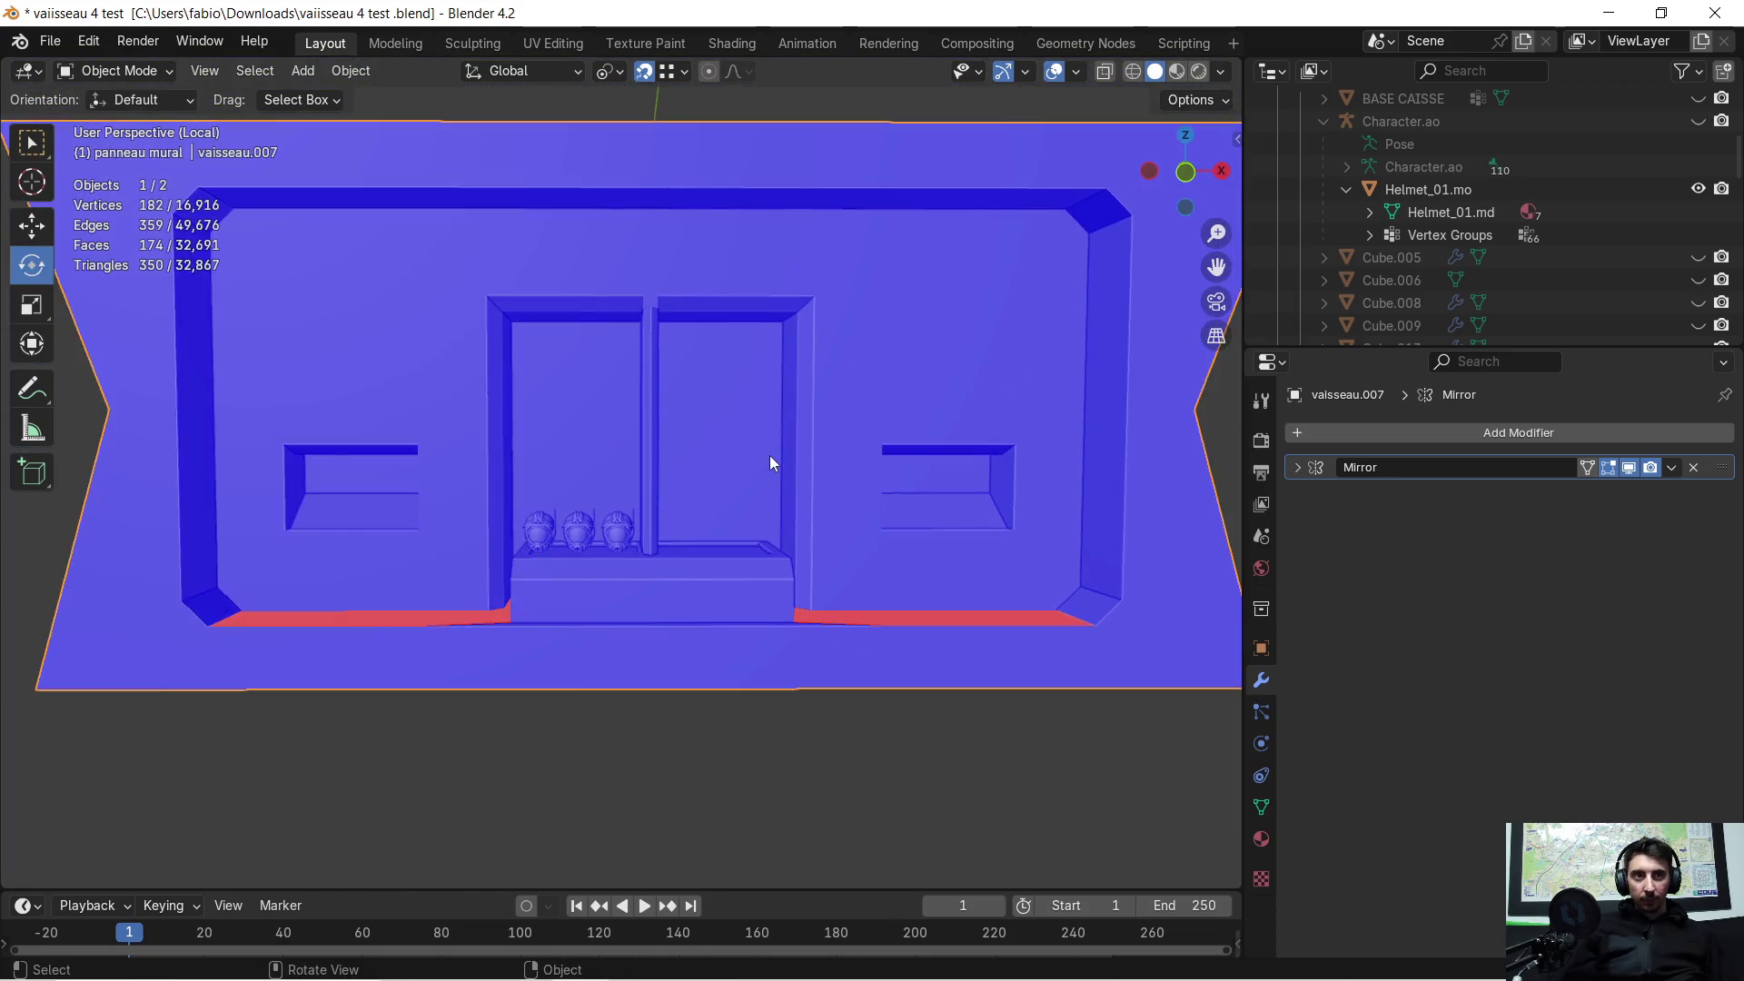
Step: Select the wall panel, turn off Face Orientation overlay, and exit Local View to show the corridor
scroll(770, 455, down, 2)
click(602, 519)
mouse_move(600, 513)
middle_down()
mouse_move(670, 509)
mouse_move(624, 531)
middle_up()
click(1077, 69)
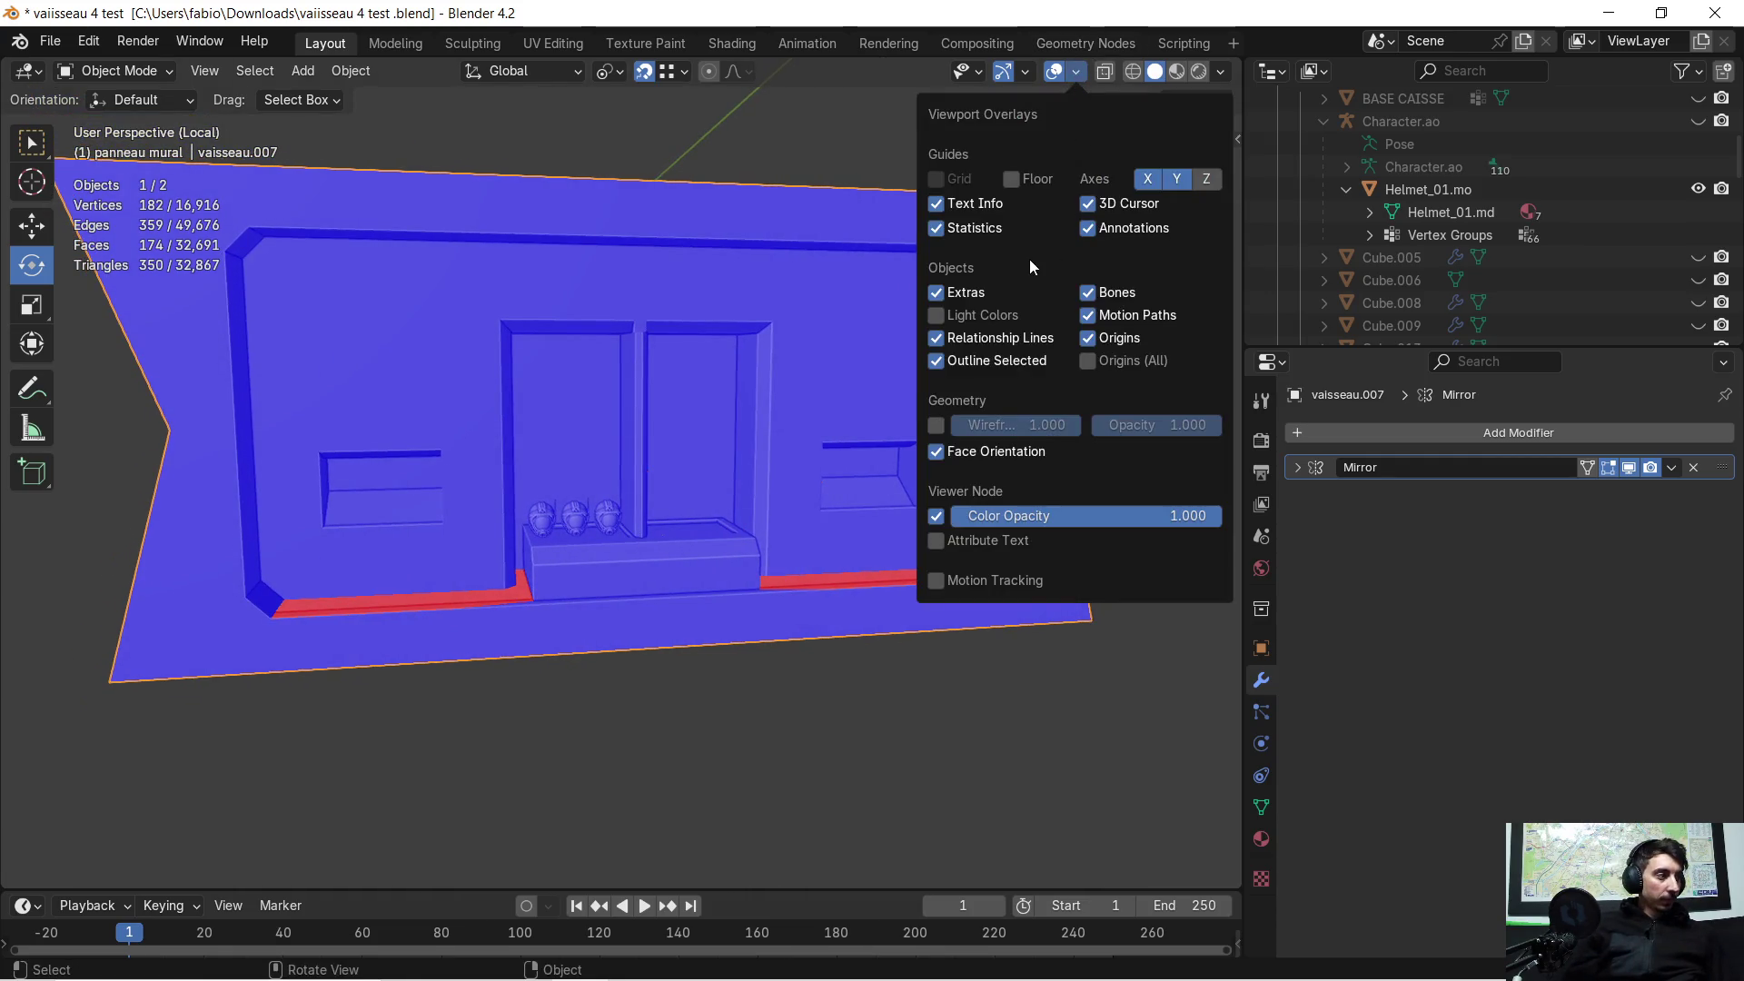
click(936, 451)
mouse_move(941, 455)
middle_down()
mouse_move(537, 439)
mouse_move(576, 422)
middle_up()
key(KP_Divide)
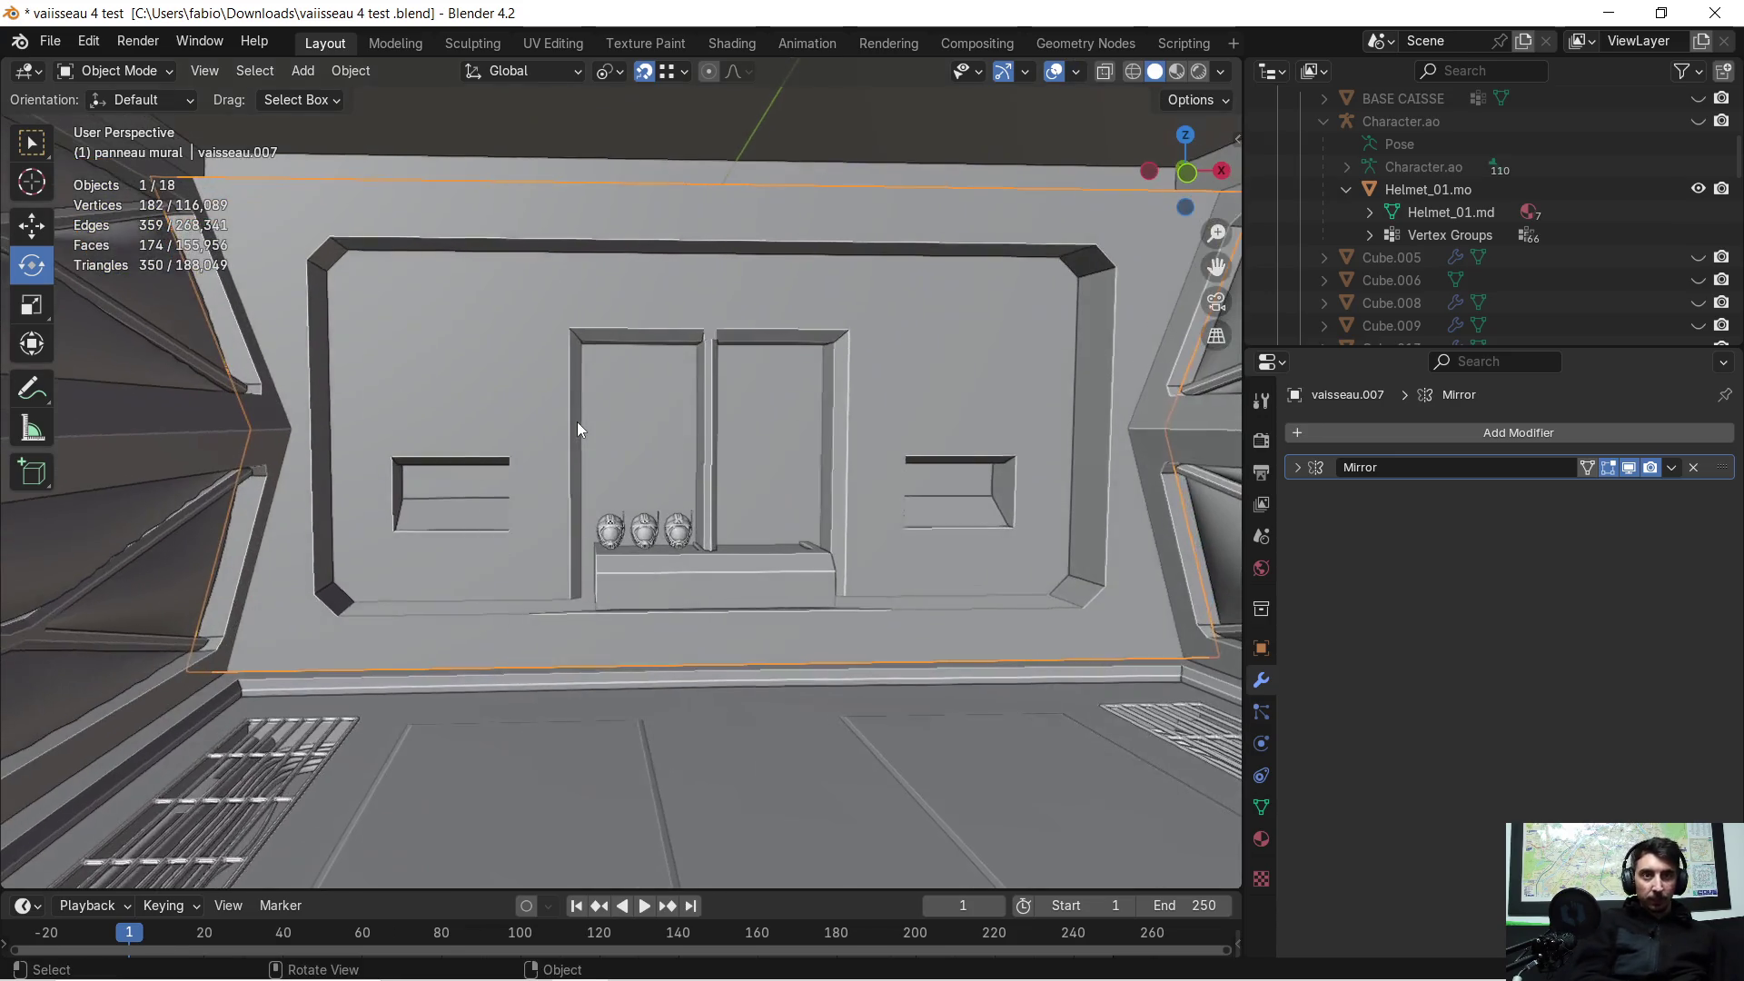
scroll(695, 468, down, 5)
scroll(699, 465, up, 2)
scroll(716, 456, up, 3)
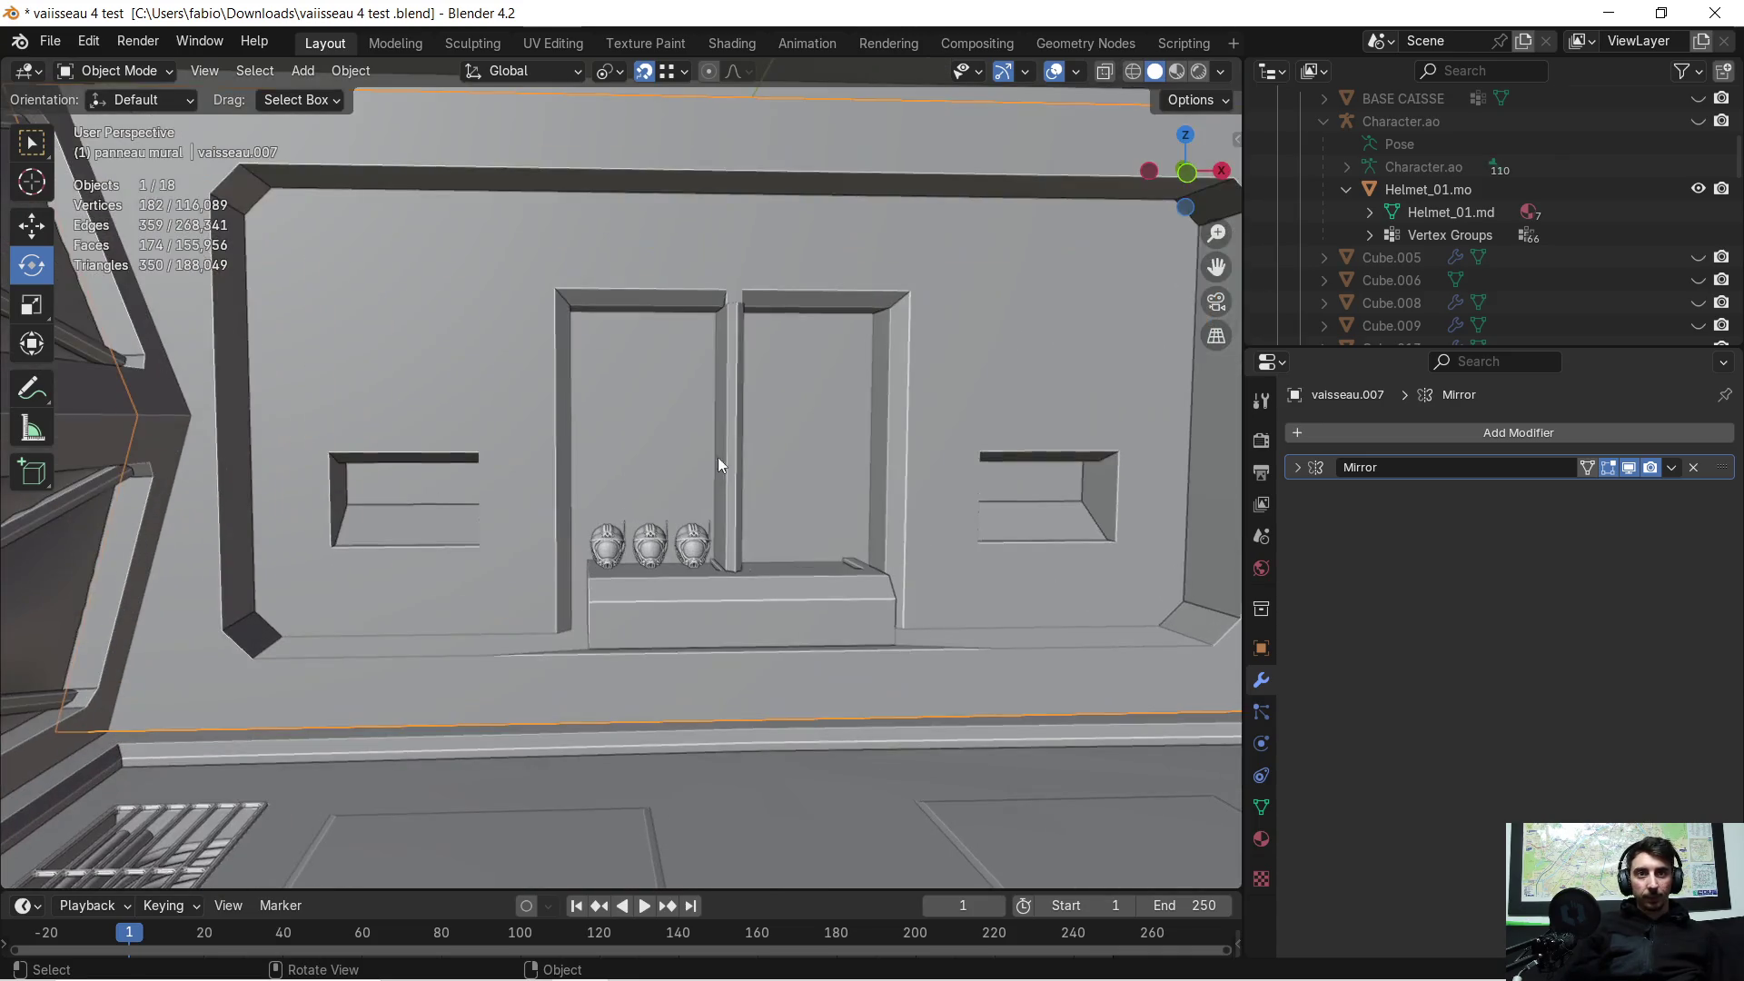
mouse_move(850, 452)
middle_down()
mouse_move(652, 454)
mouse_move(652, 437)
mouse_move(640, 452)
middle_up()
scroll(579, 465, down, 1)
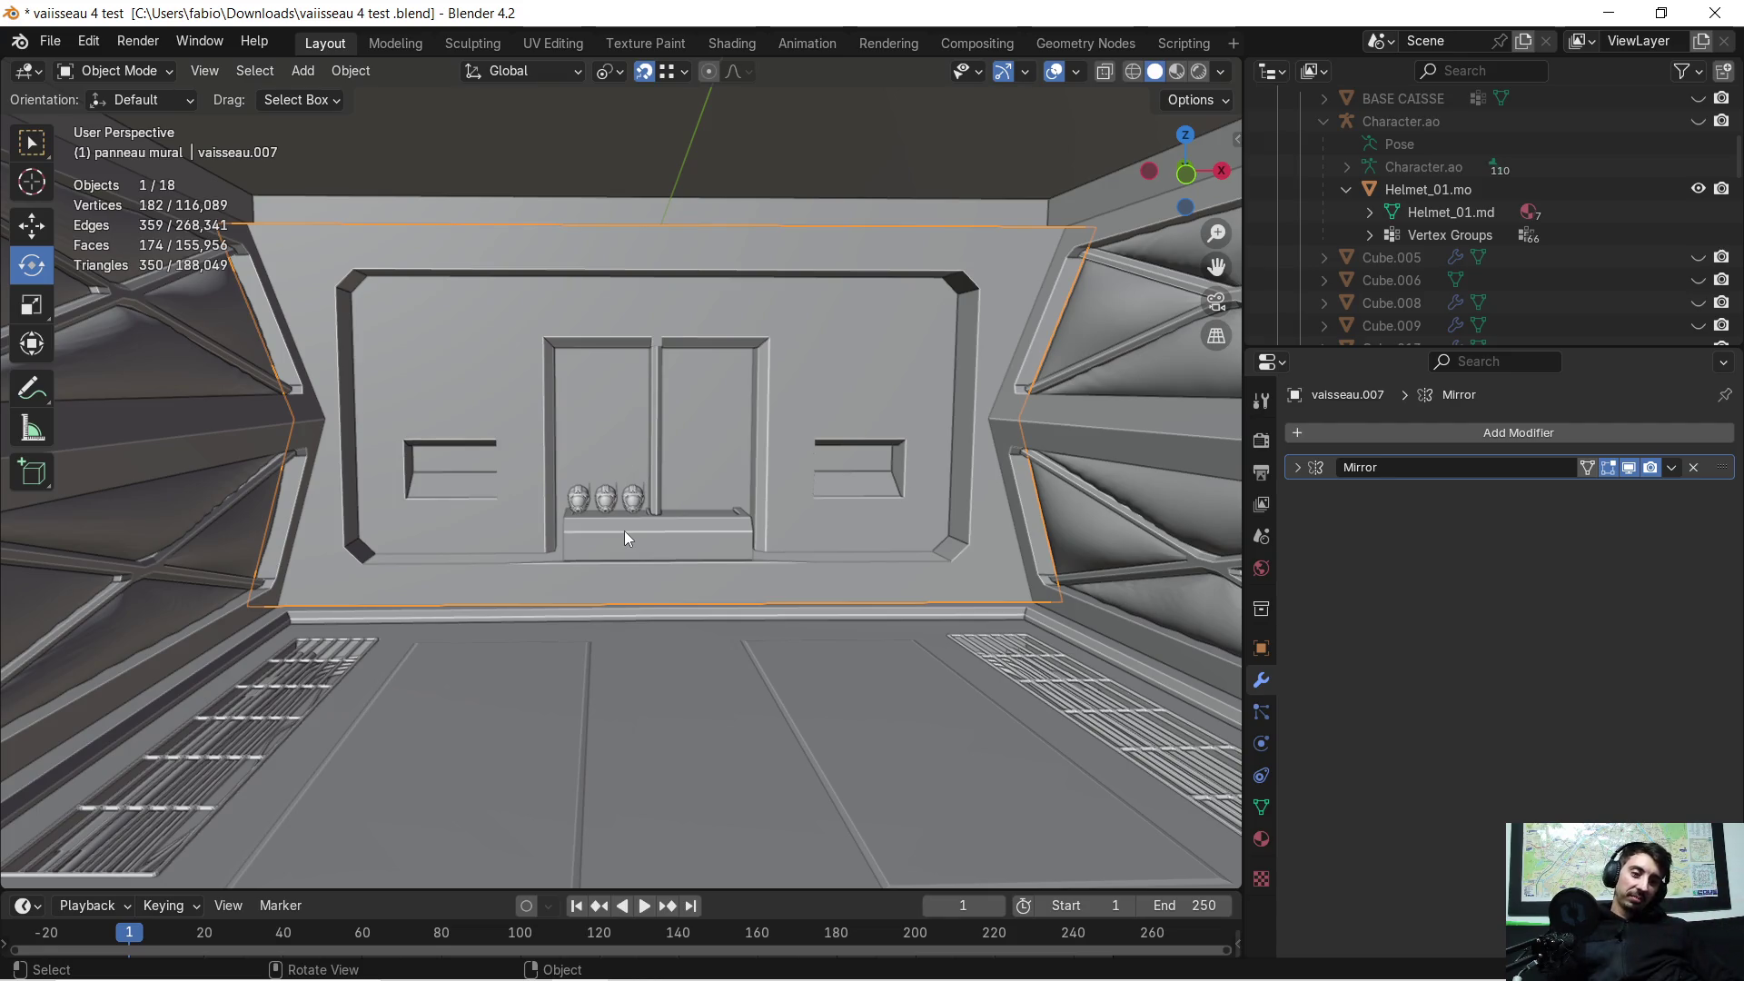
mouse_move(490, 958)
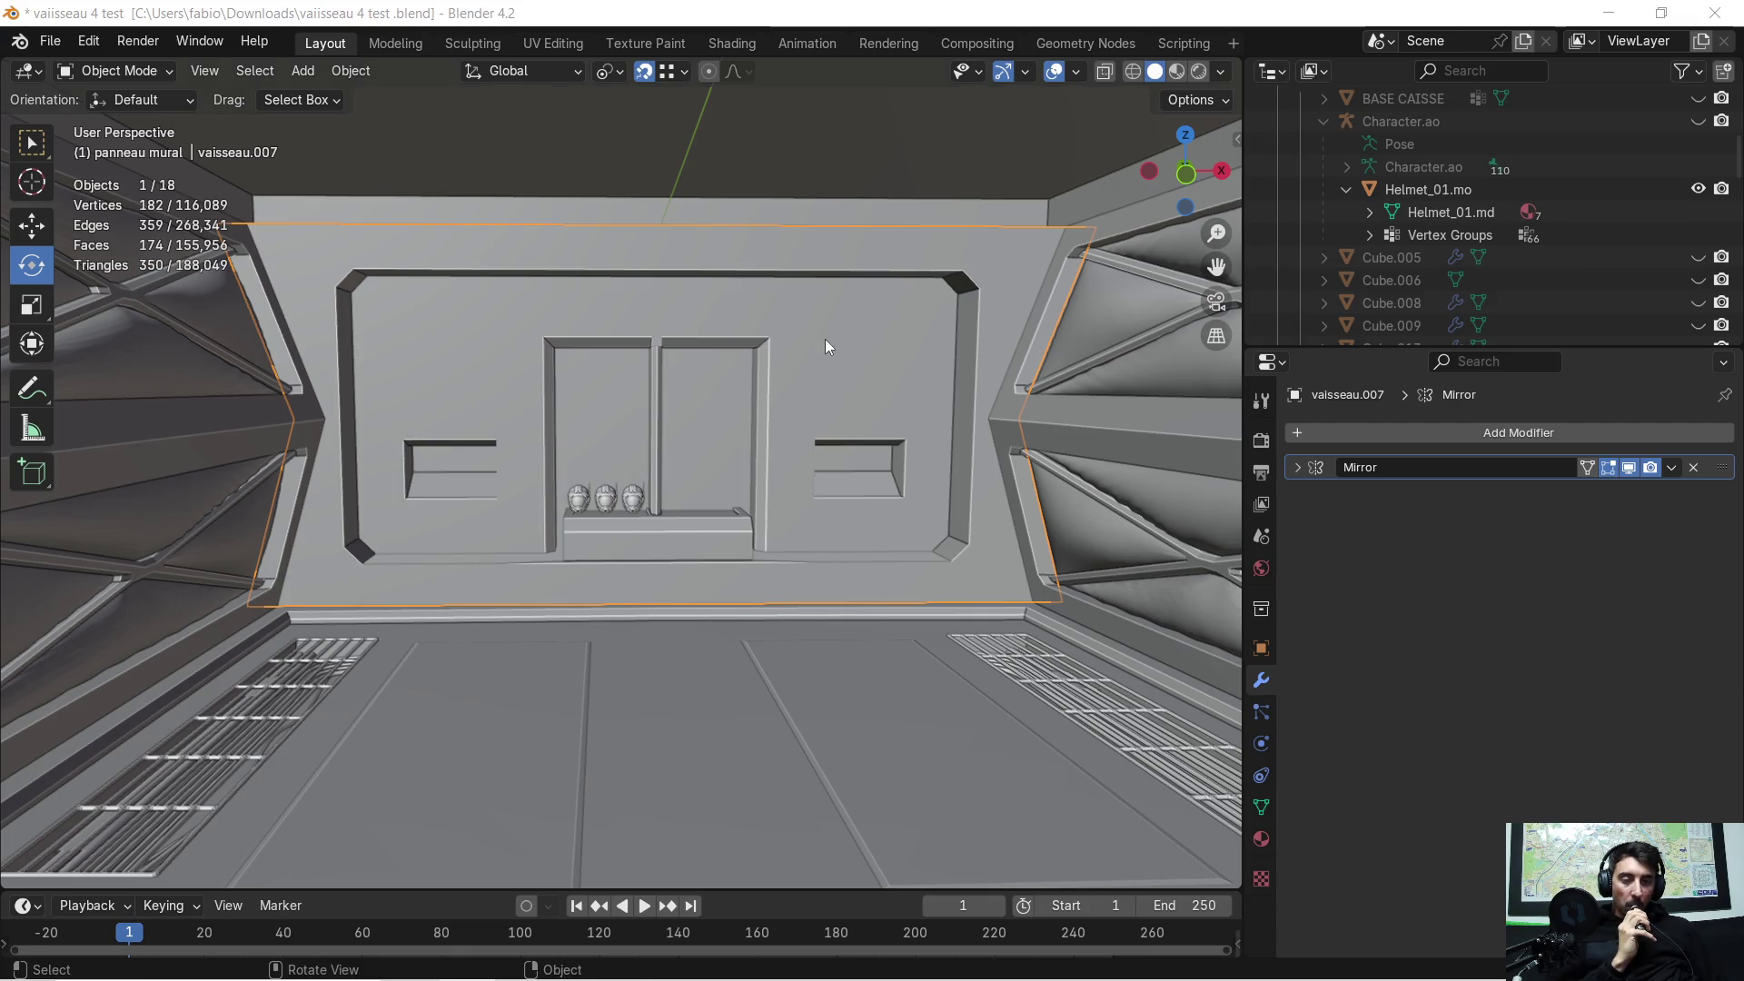
scroll(673, 387, up, 2)
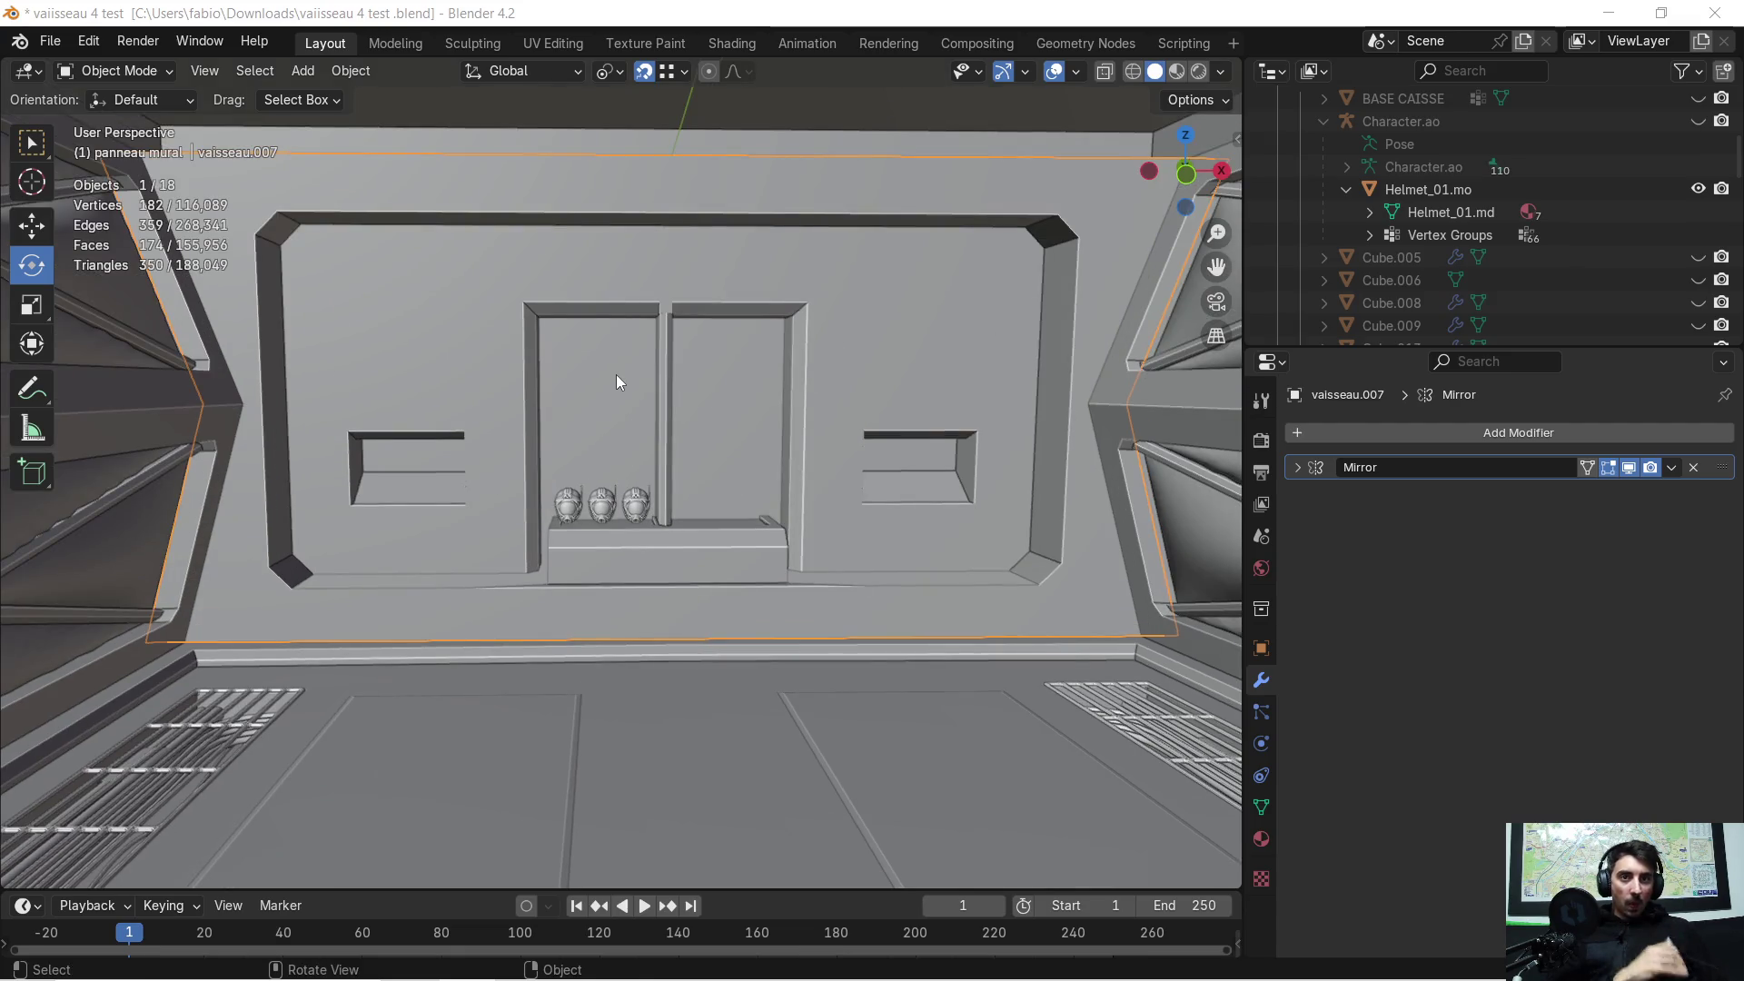
scroll(553, 396, up, 1)
mouse_move(552, 395)
middle_down()
mouse_move(534, 429)
mouse_move(541, 396)
mouse_move(510, 407)
mouse_move(582, 451)
mouse_move(608, 424)
middle_up()
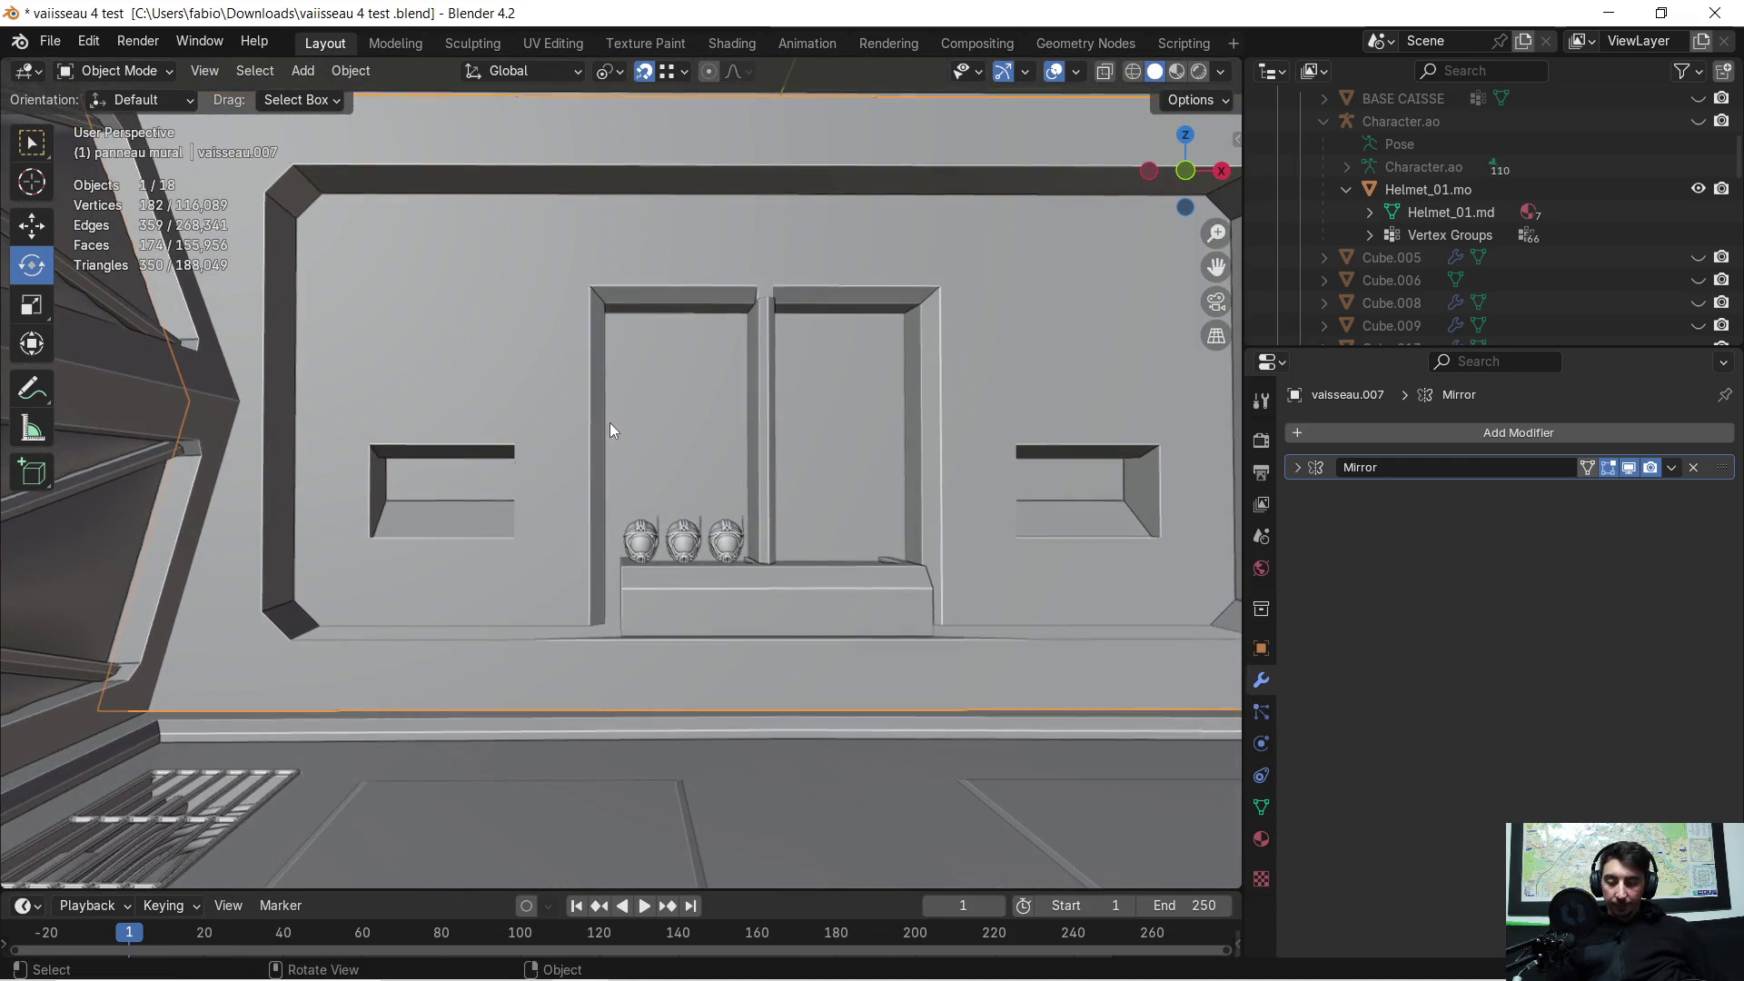
Step: Add the helmet row to the wall selection and isolate both in Local View
key(Tab)
scroll(543, 373, up, 2)
scroll(542, 373, down, 5)
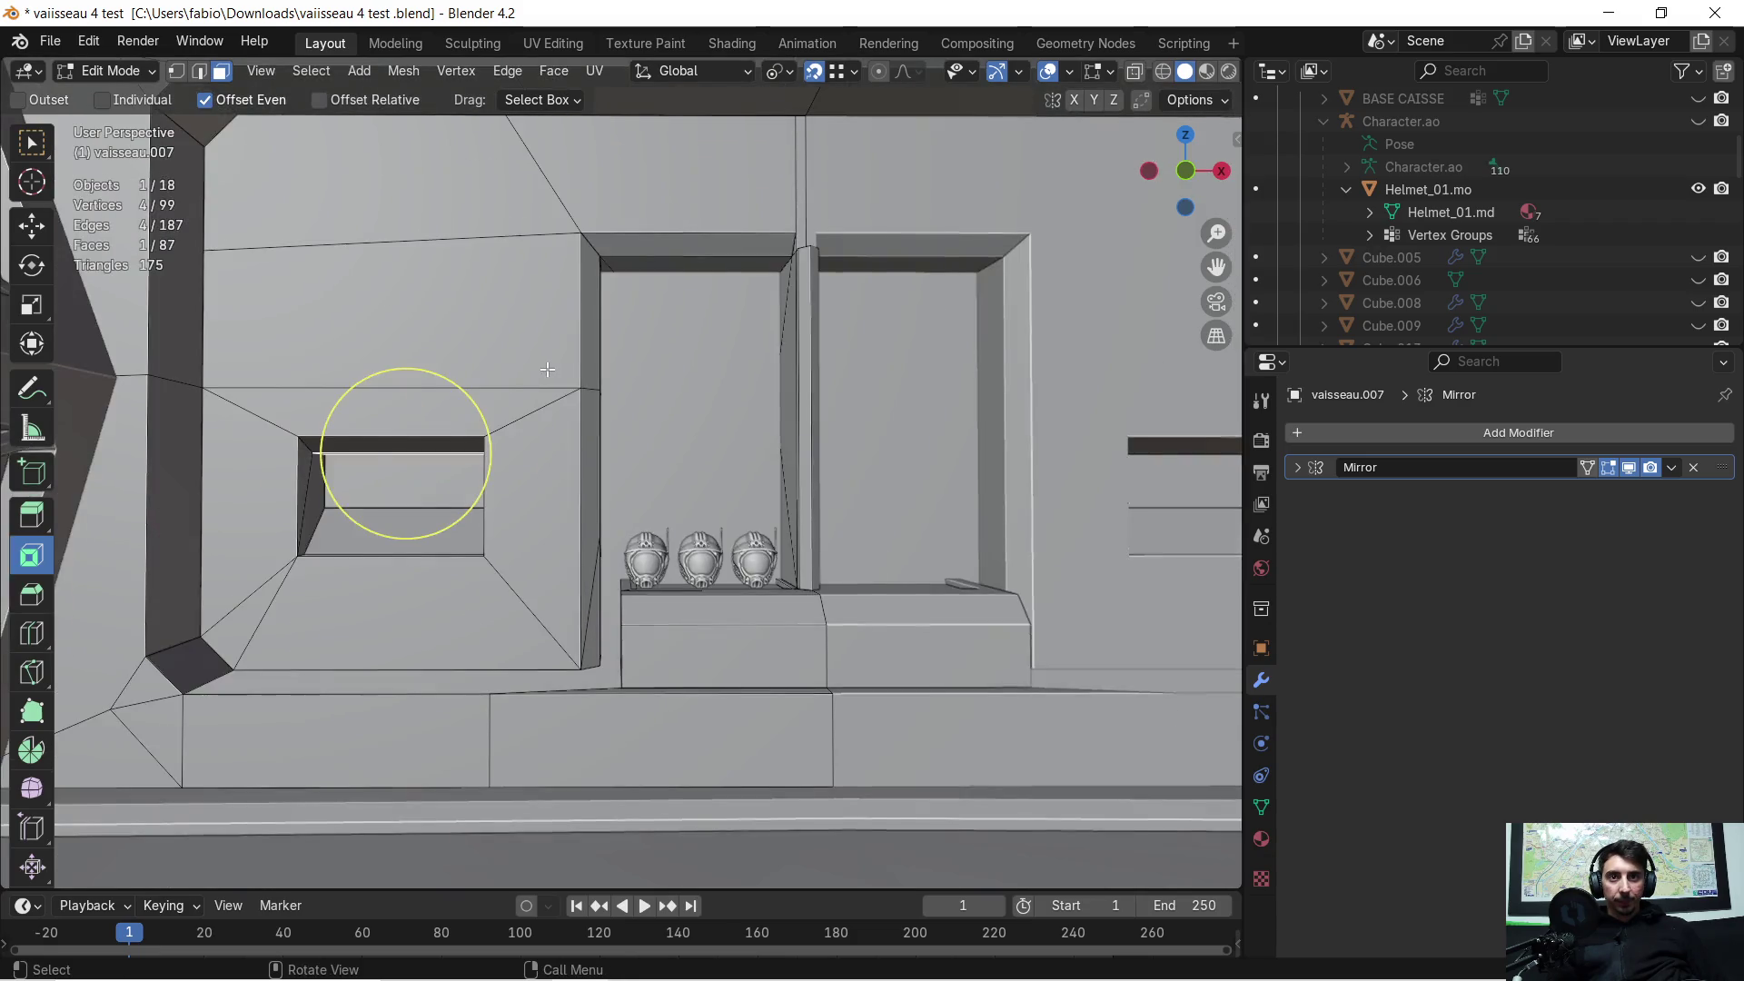
key(Tab)
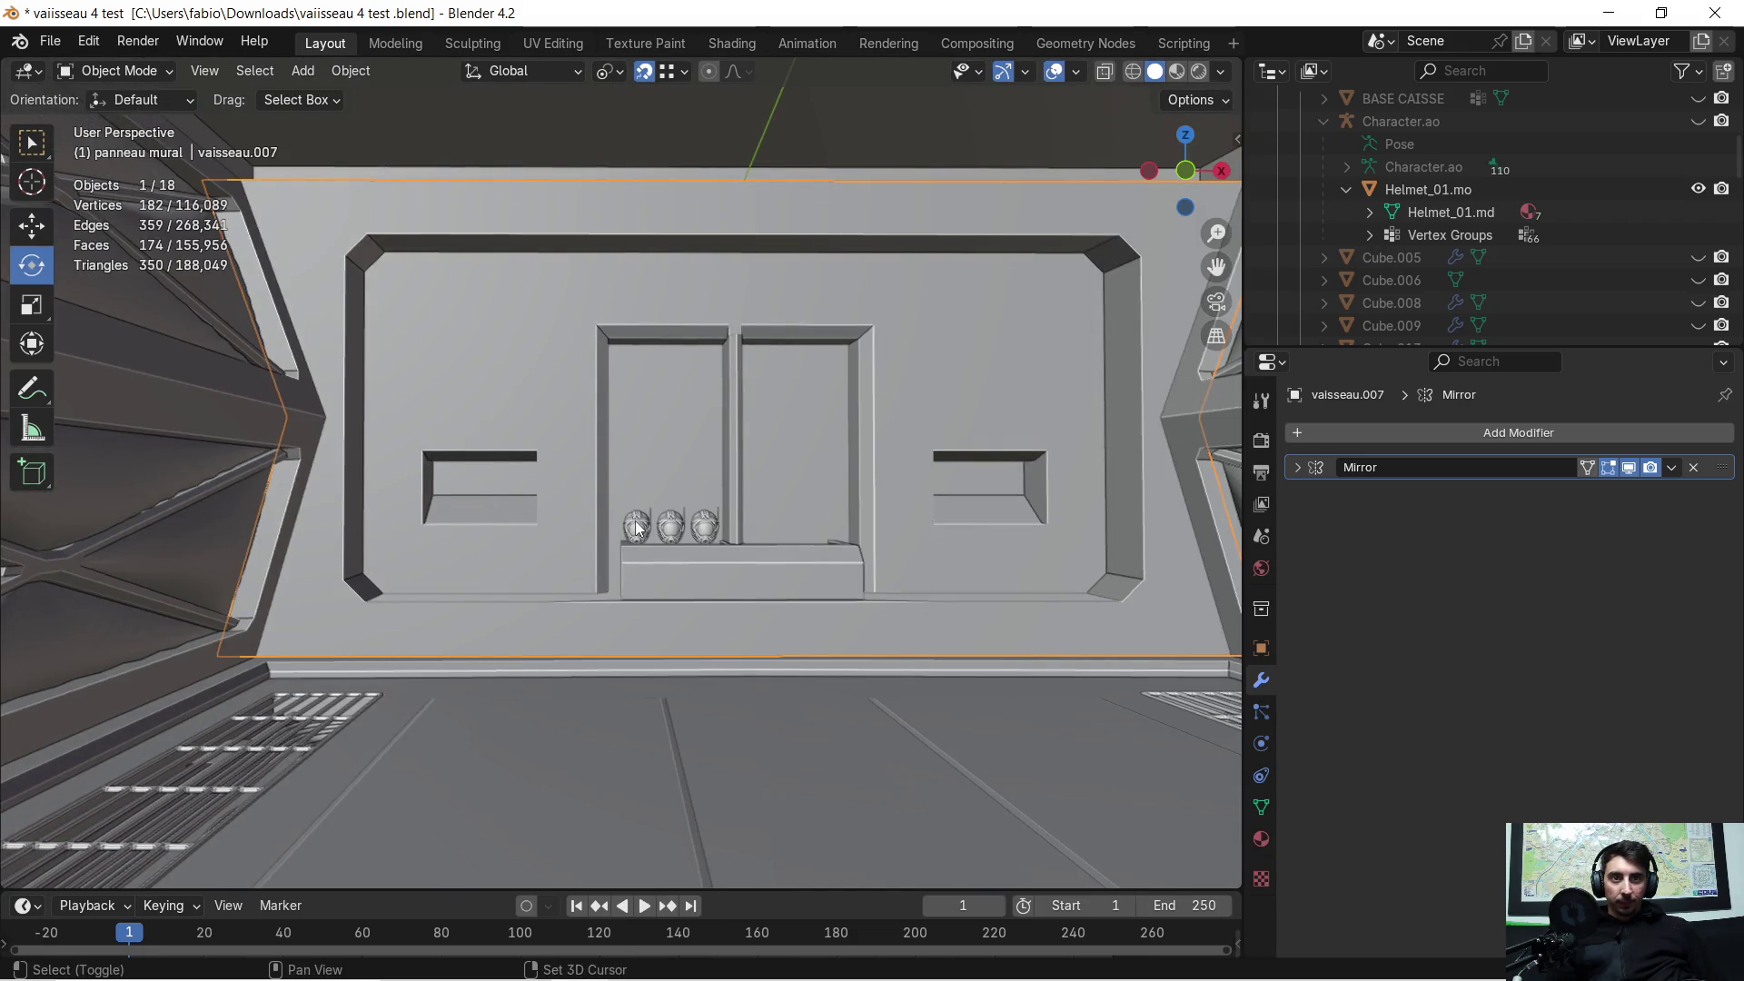
shift+click(636, 525)
key(KP_Divide)
scroll(518, 445, up, 5)
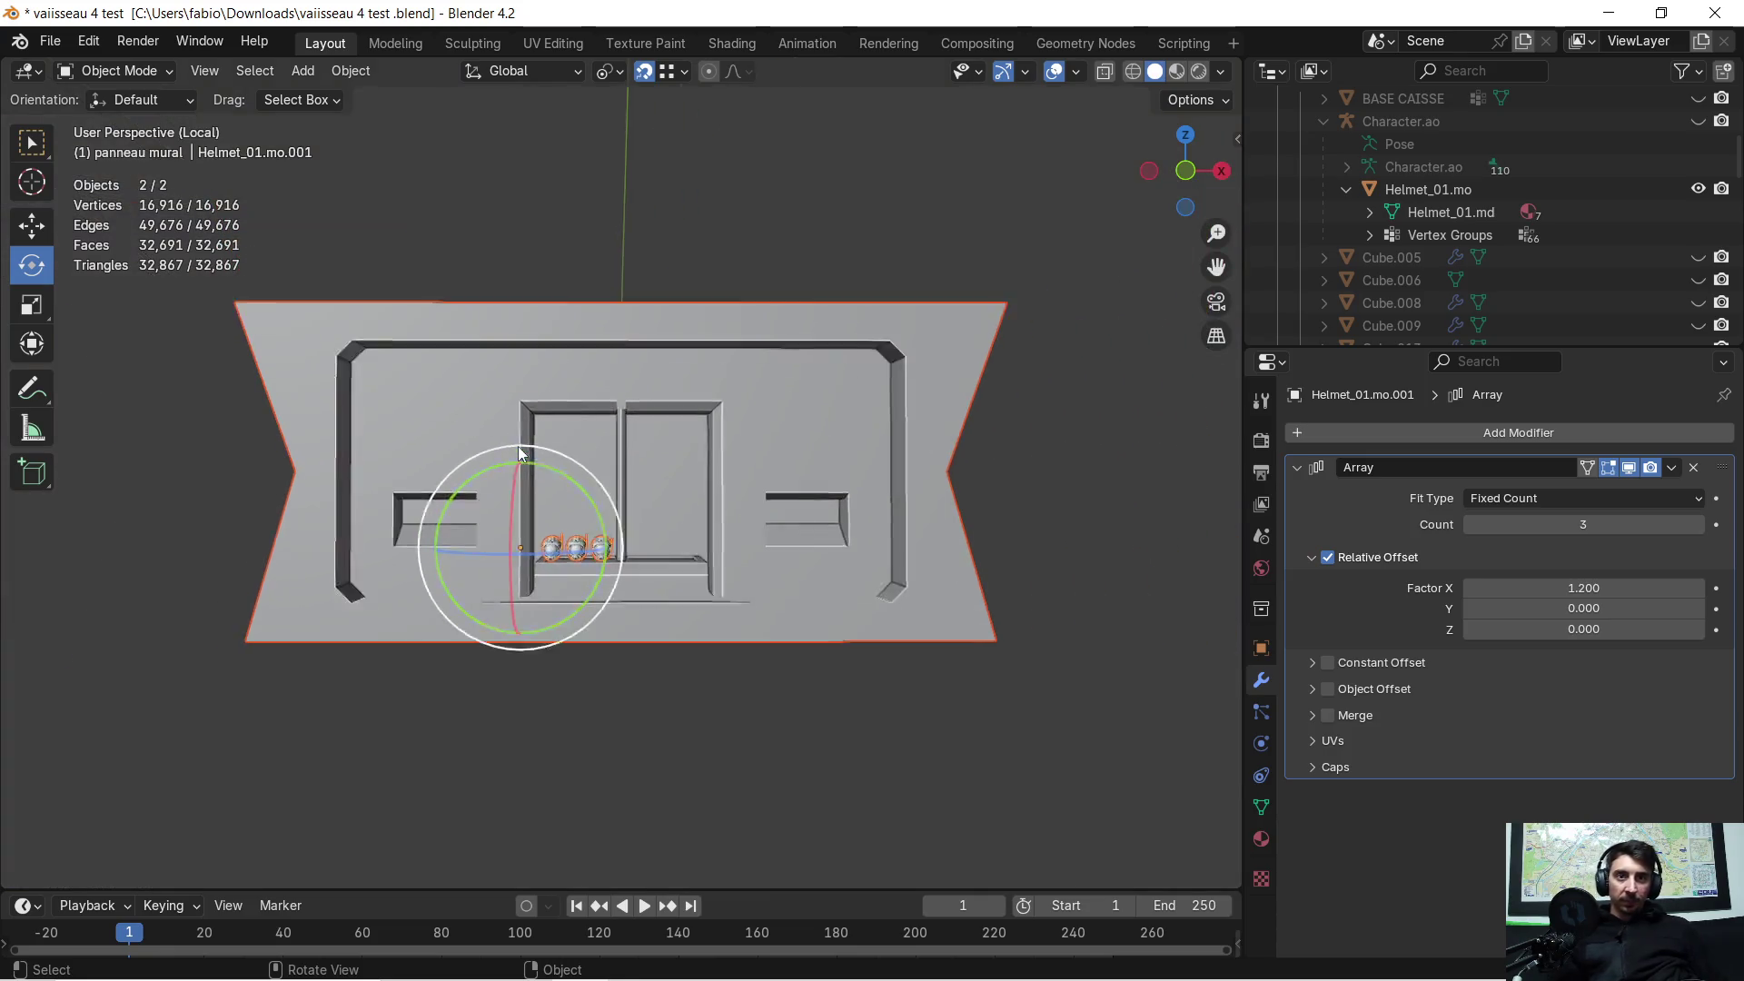
shift+middle_drag(382, 419, 626, 443)
scroll(627, 443, up, 3)
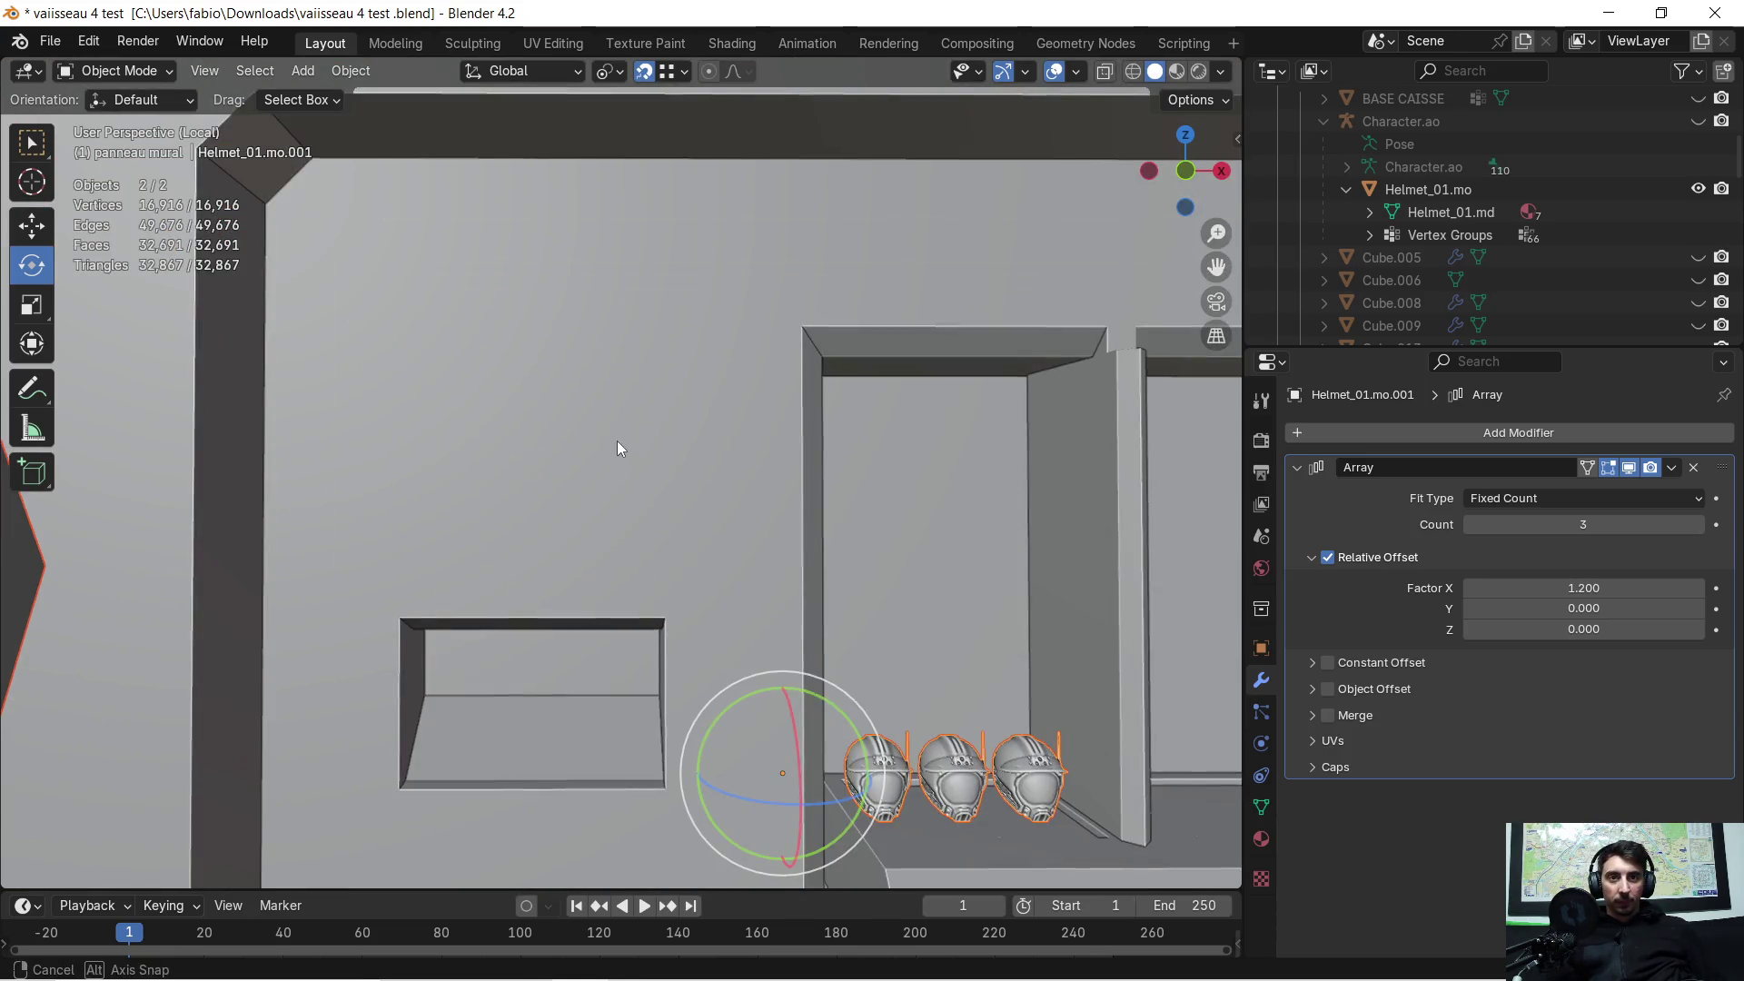
scroll(518, 409, down, 3)
Step: Select only the wall panel vaisseau.007 and enter Edit Mode to inspect its mesh
click(542, 406)
key(Tab)
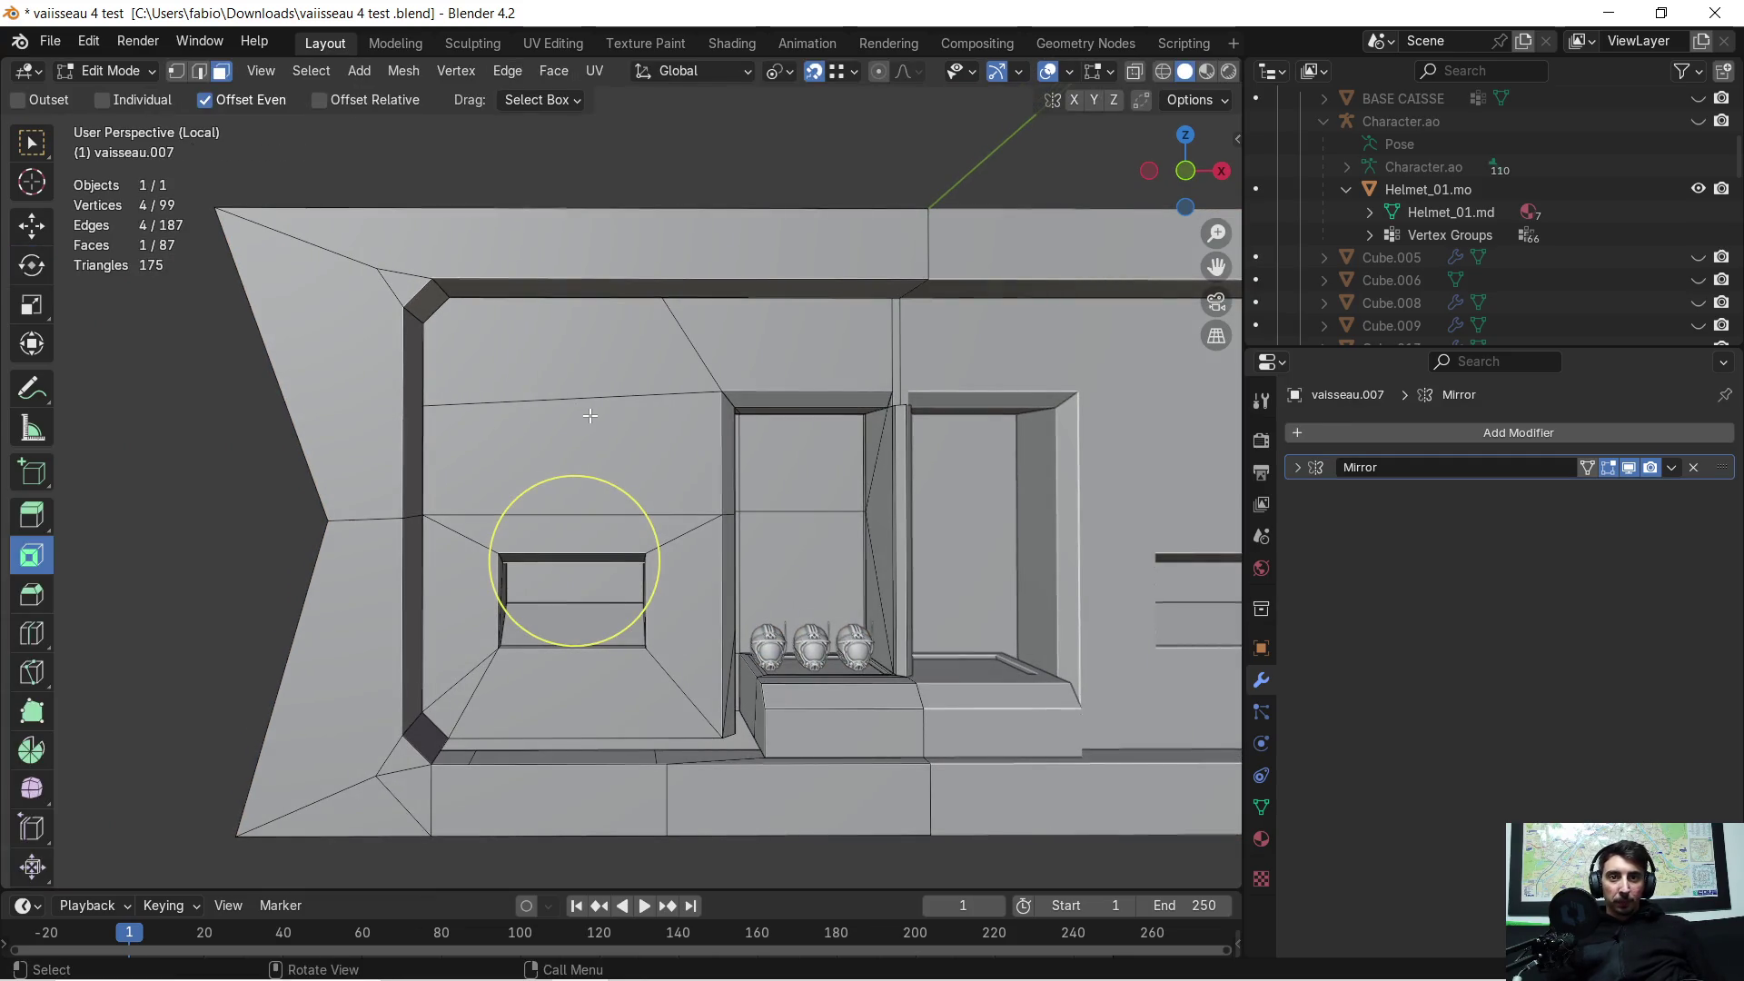
scroll(590, 416, up, 2)
scroll(589, 416, down, 2)
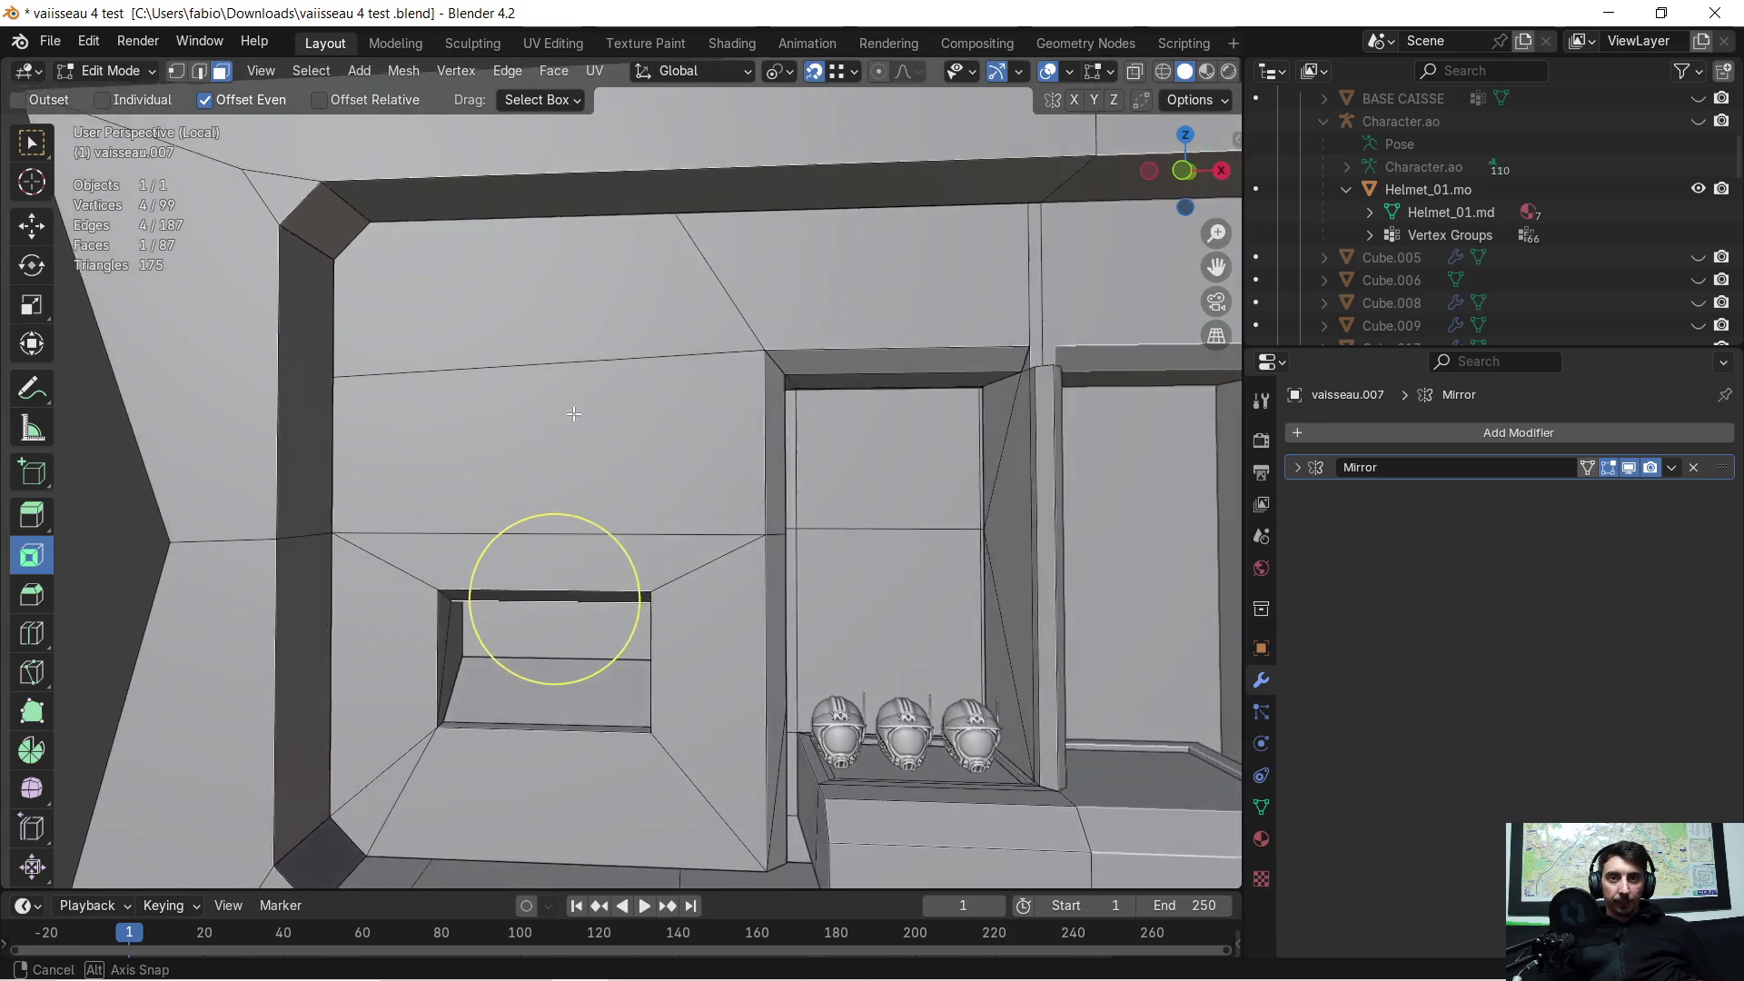
scroll(586, 413, up, 2)
scroll(587, 414, down, 3)
scroll(589, 417, up, 2)
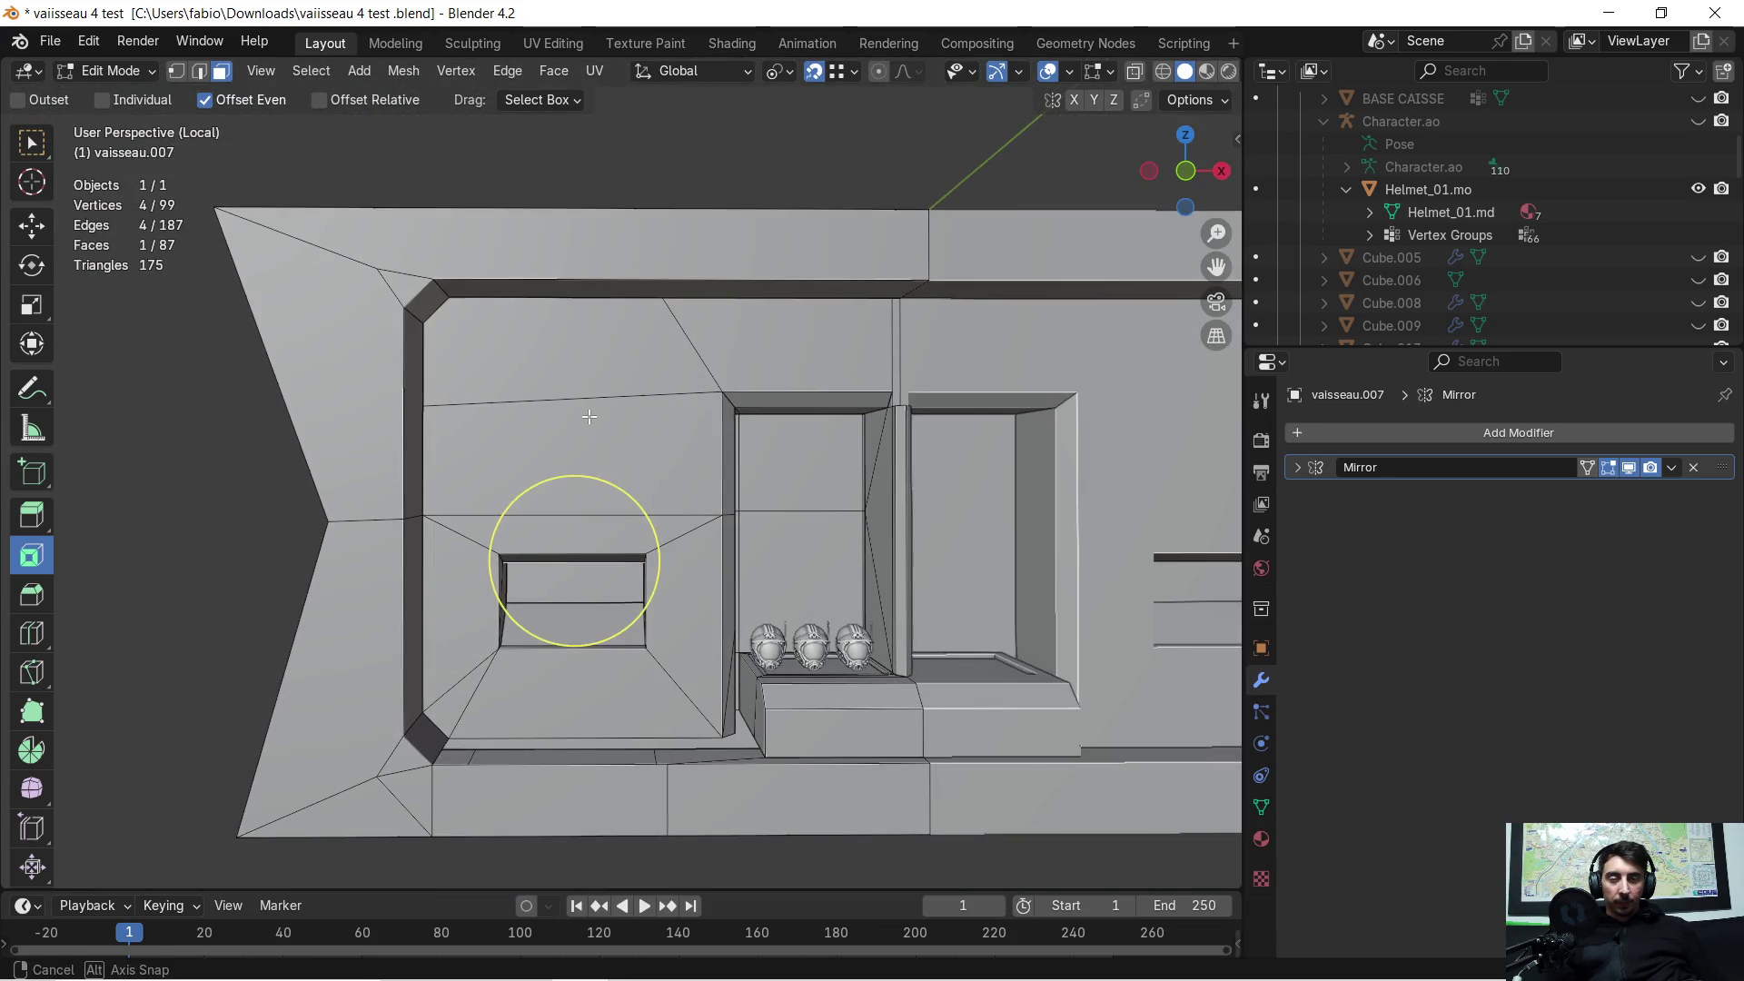
middle_drag(589, 416, 609, 420)
scroll(604, 411, down, 2)
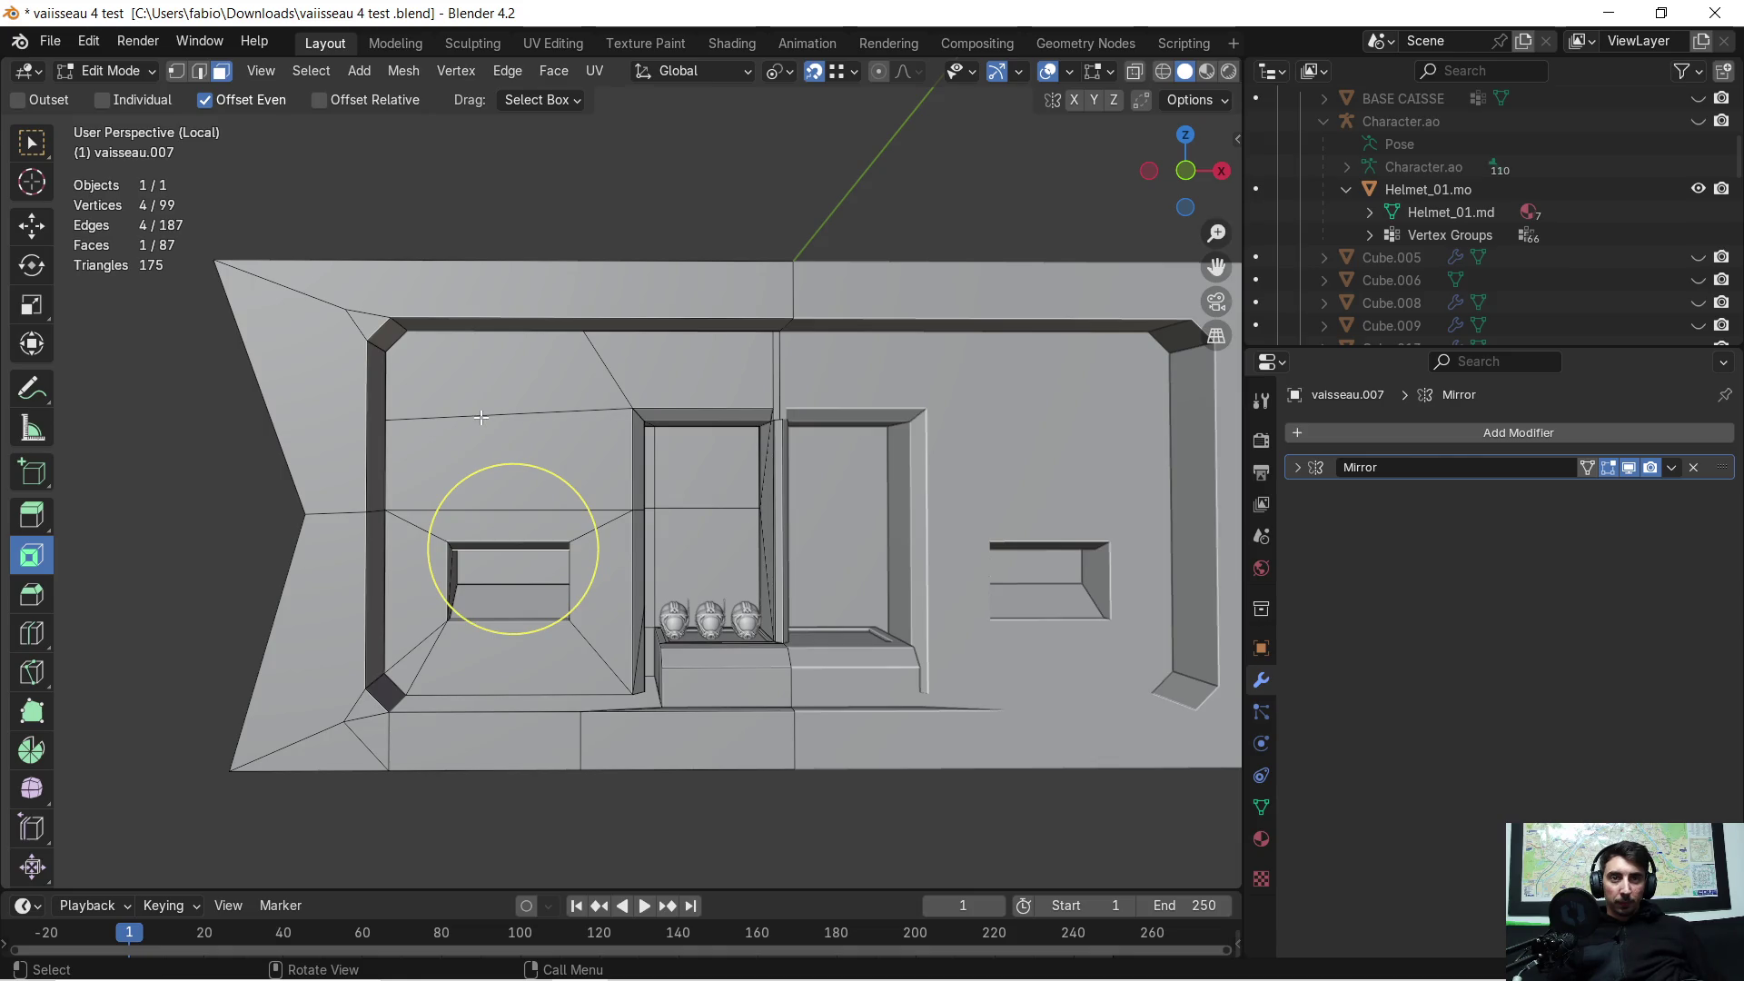
scroll(481, 418, up, 2)
middle_drag(483, 418, 501, 415)
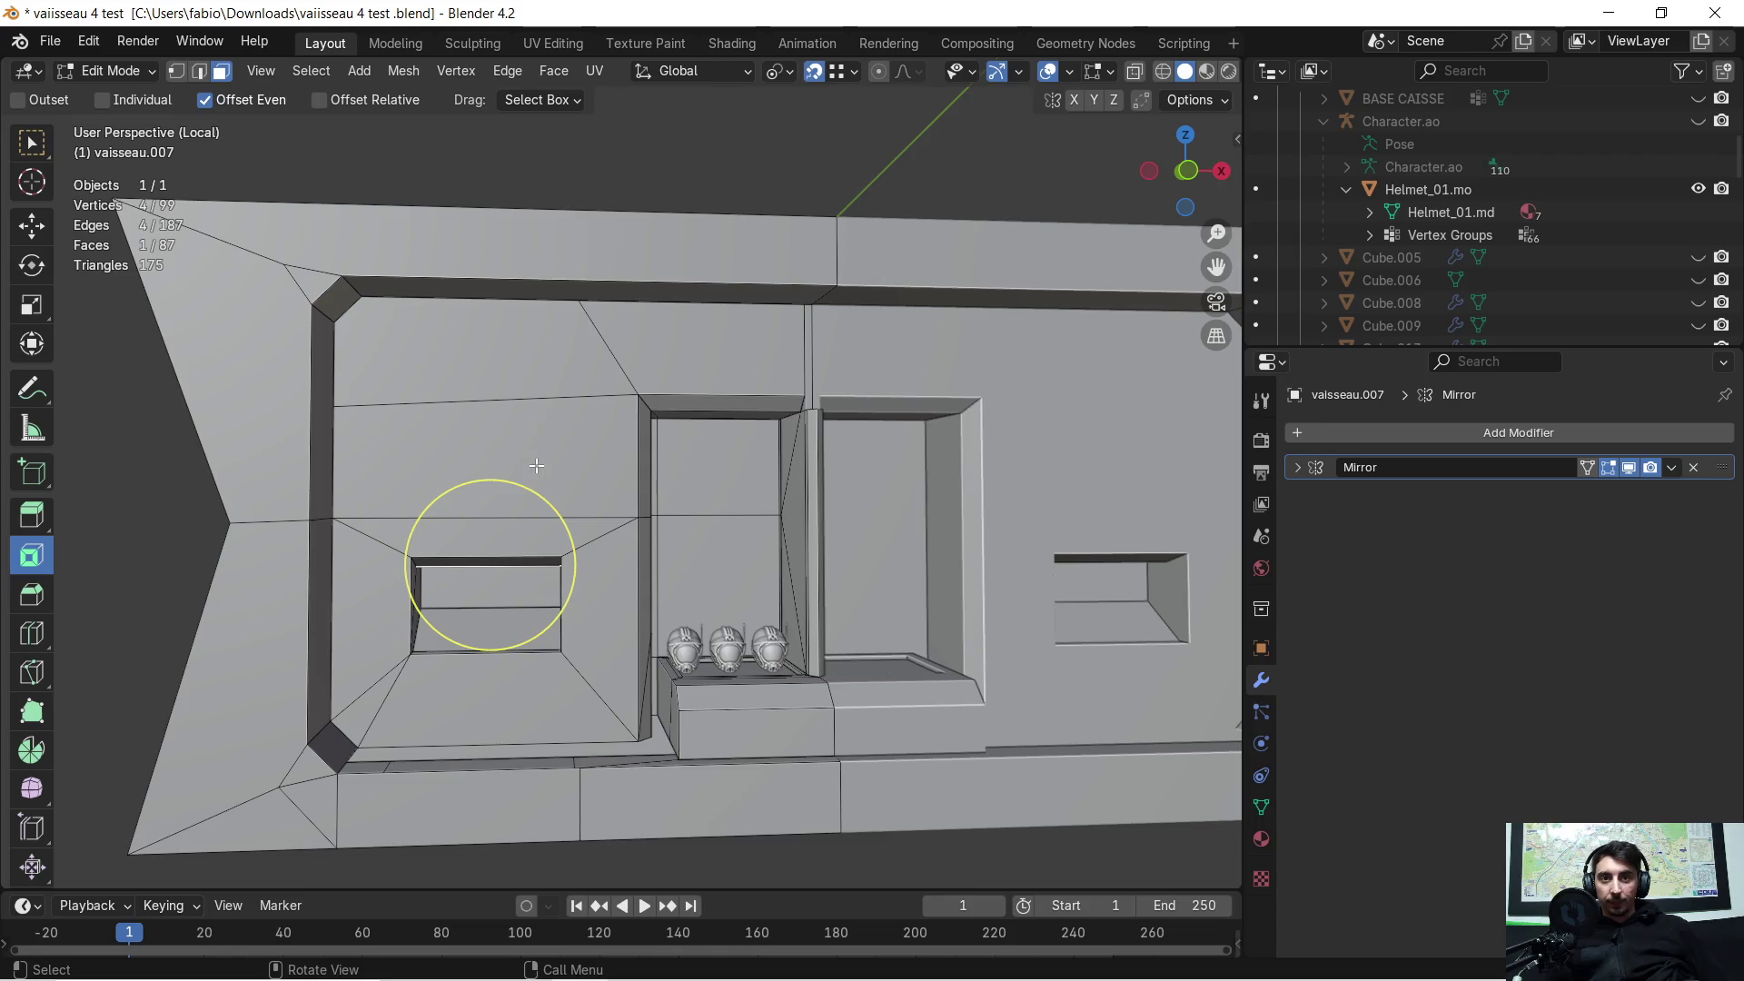
scroll(536, 466, up, 3)
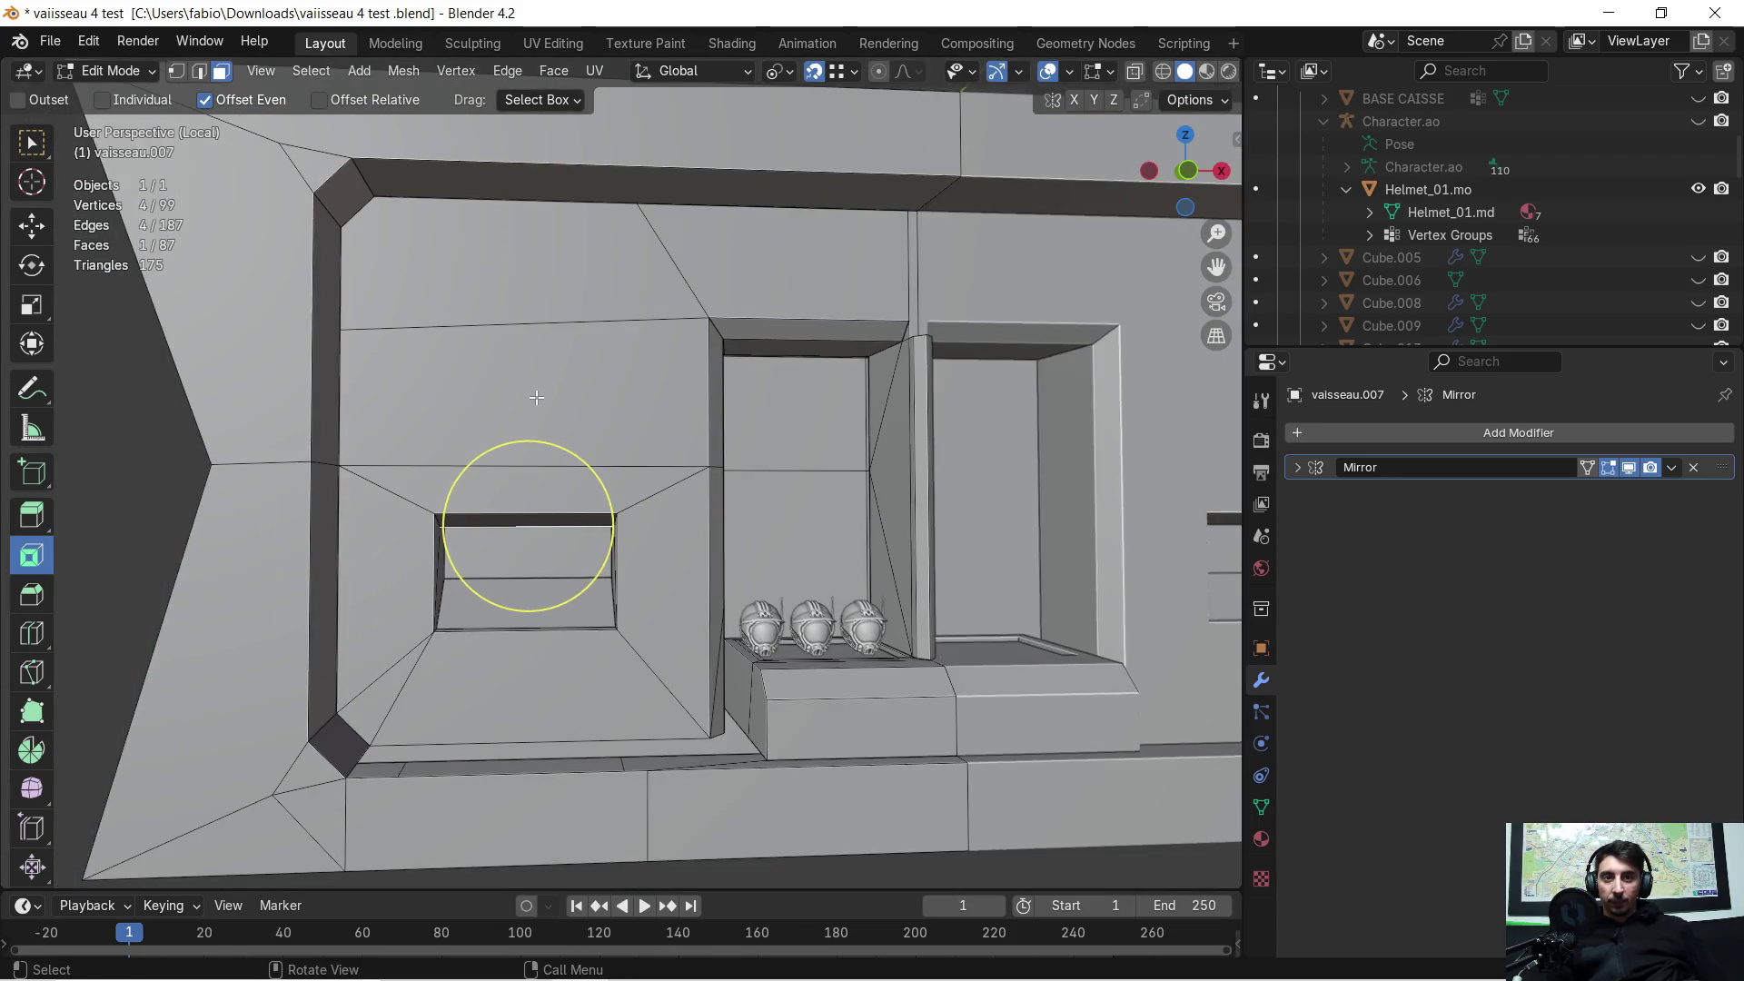
scroll(545, 393, down, 2)
mouse_move(621, 371)
ctrl+middle_down()
mouse_move(607, 376)
mouse_move(662, 407)
ctrl+middle_up()
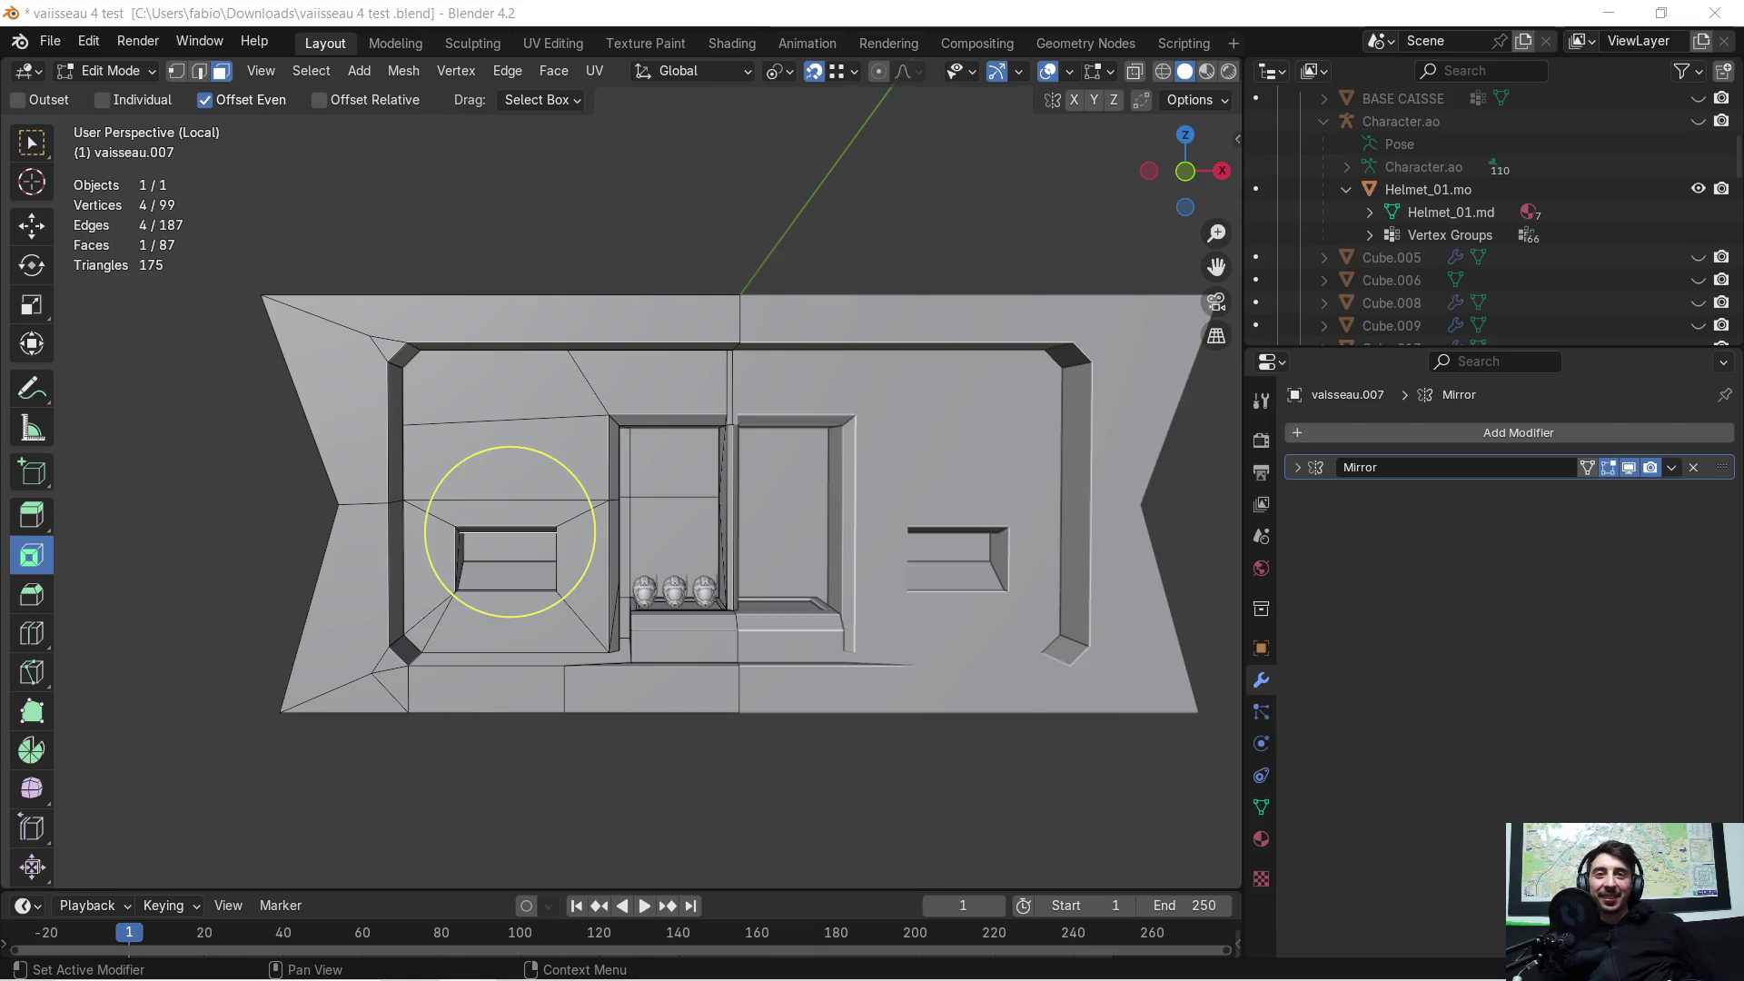
scroll(579, 466, up, 3)
mouse_move(579, 466)
middle_down()
mouse_move(792, 364)
mouse_move(821, 381)
mouse_move(797, 416)
mouse_move(723, 393)
mouse_move(733, 433)
middle_up()
mouse_move(921, 455)
middle_down()
mouse_move(872, 452)
mouse_move(891, 432)
mouse_move(809, 447)
mouse_move(814, 420)
mouse_move(836, 429)
middle_up()
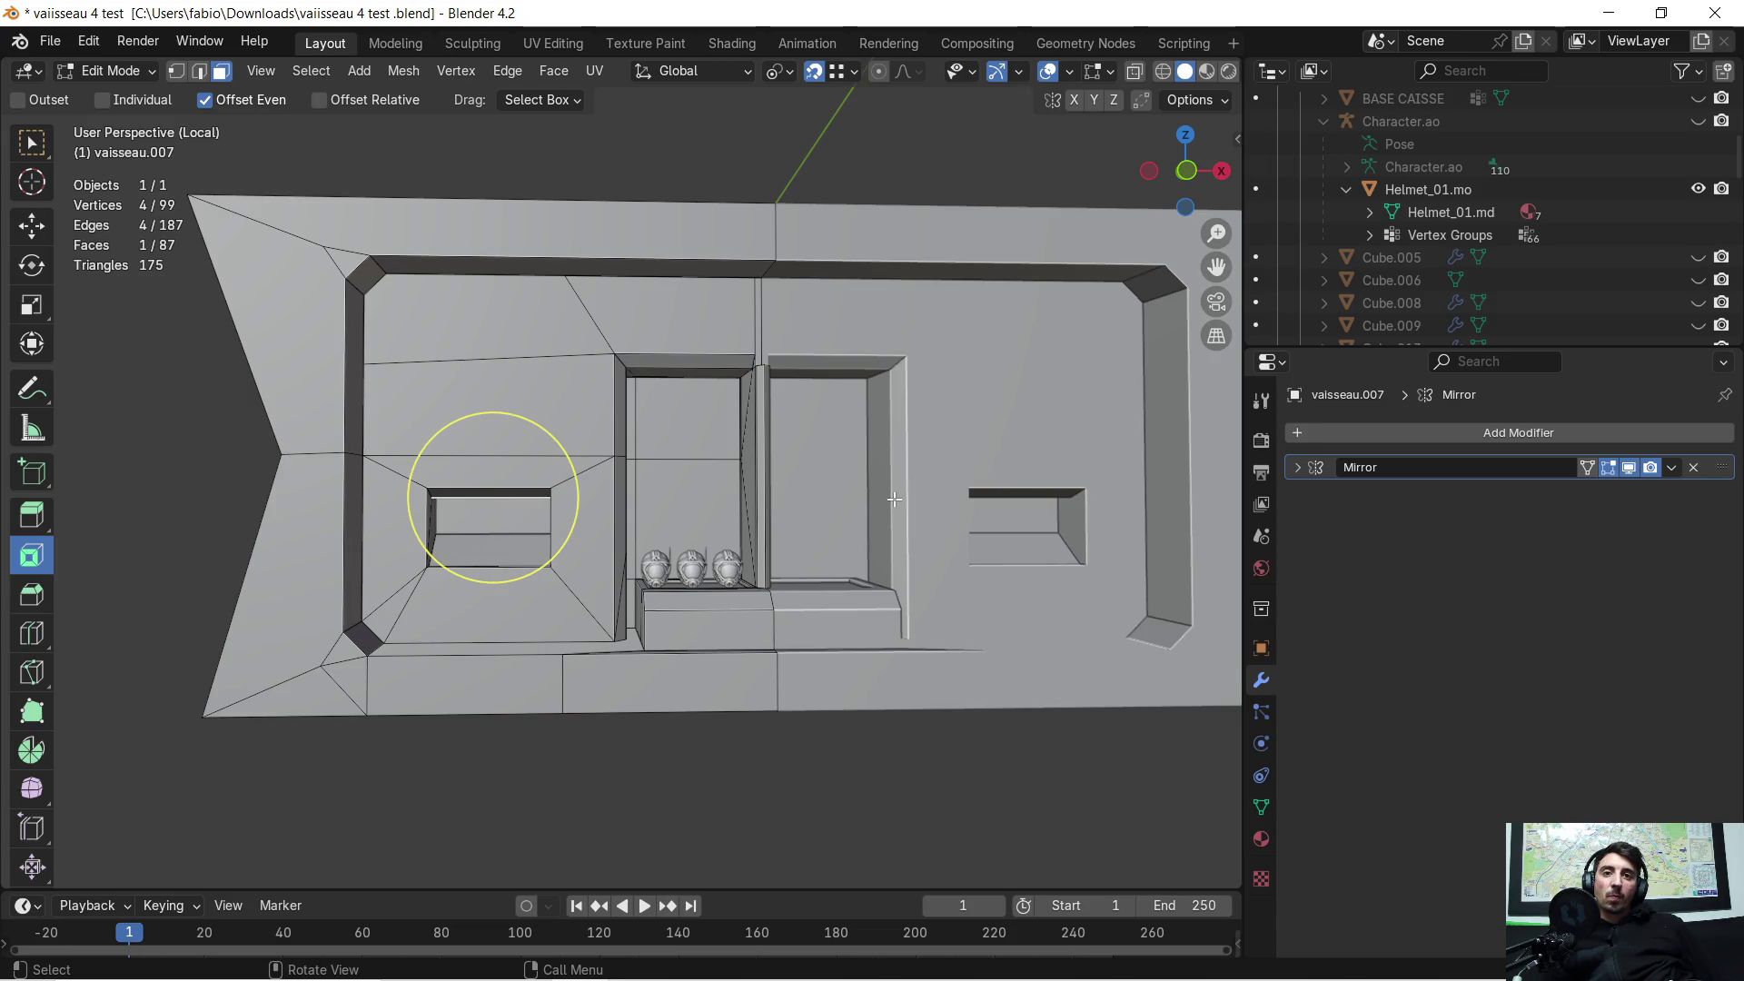
mouse_move(683, 502)
middle_down()
mouse_move(850, 531)
mouse_move(848, 505)
mouse_move(697, 509)
mouse_move(584, 571)
middle_up()
scroll(653, 553, up, 3)
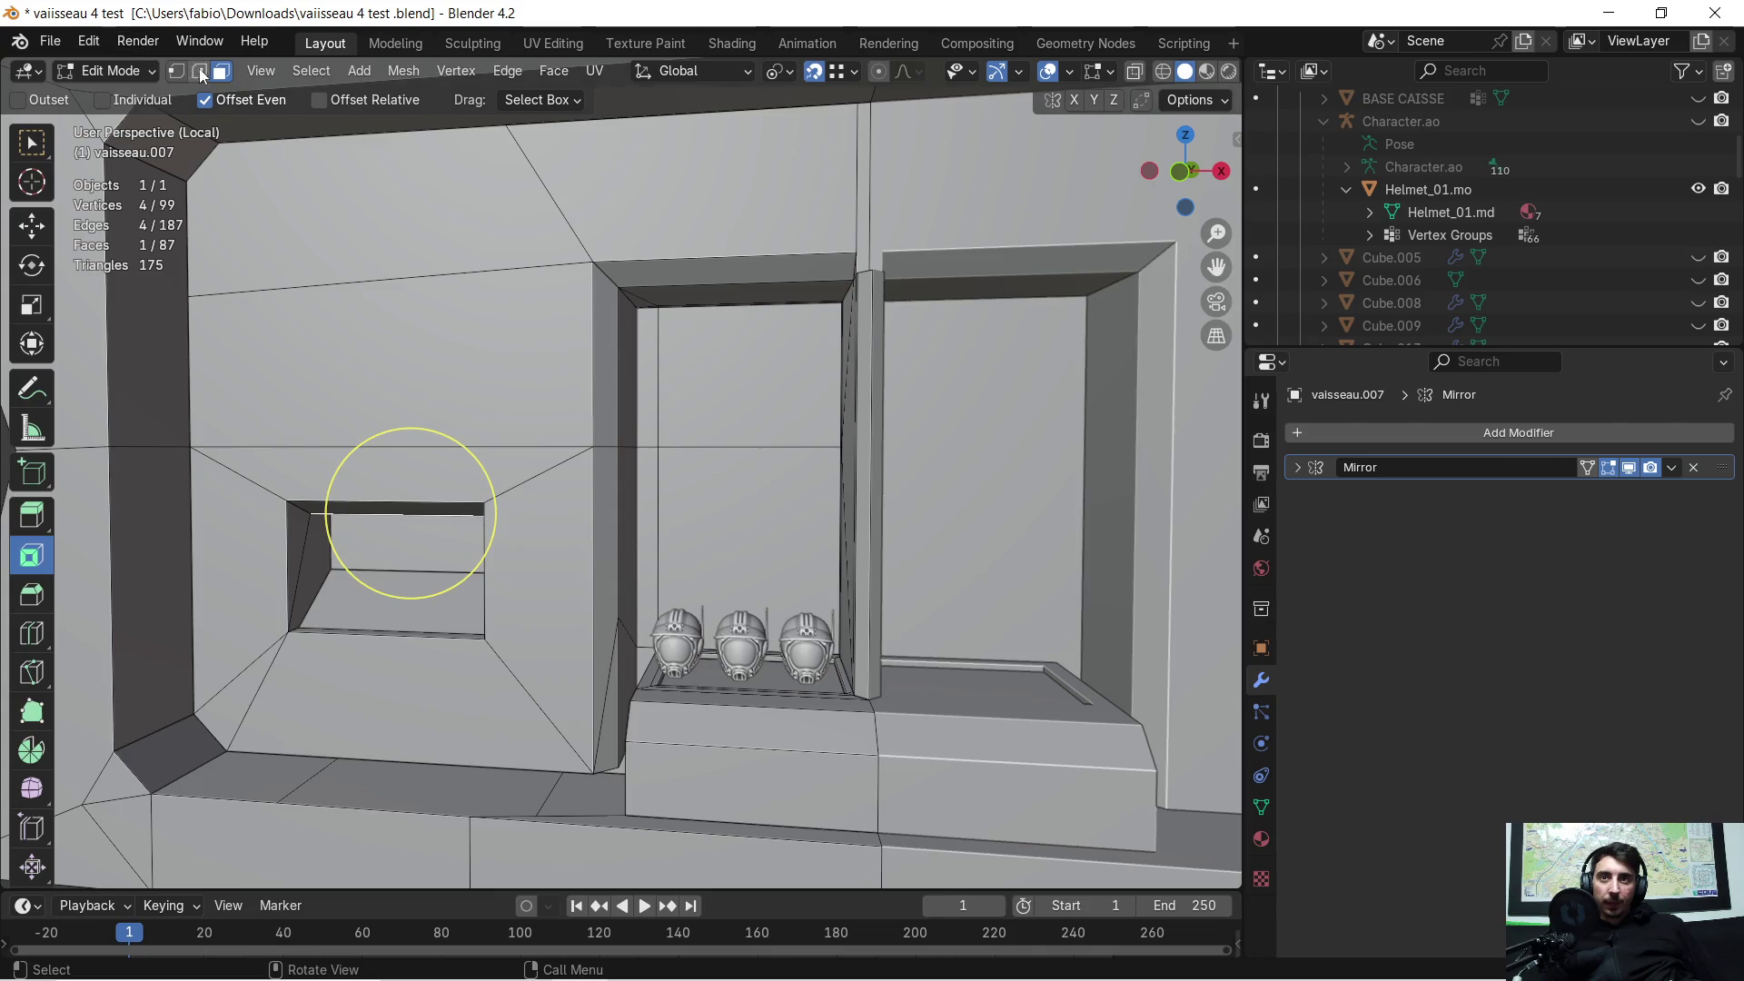
Step: Select the wall faces around the small window and the small niche's inner faces
click(417, 207)
shift+click(727, 182)
shift+click(436, 364)
shift+click(481, 486)
shift+click(490, 513)
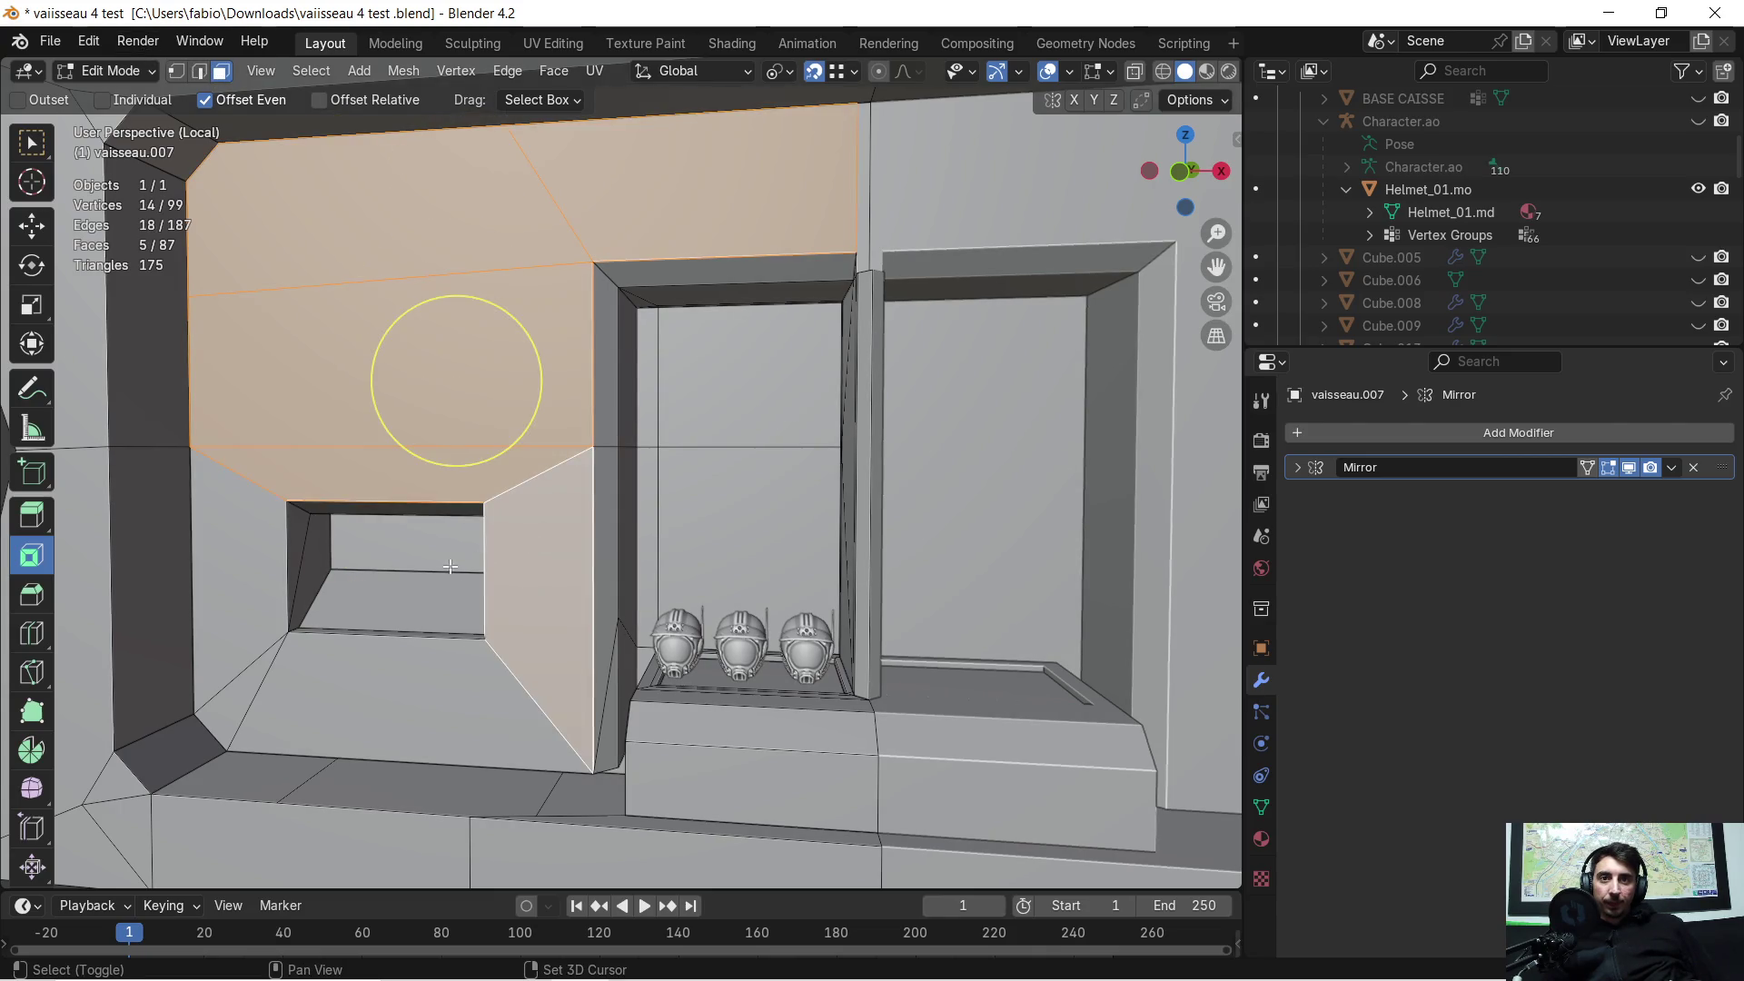
shift+click(269, 552)
shift+click(248, 680)
shift+click(344, 687)
shift+click(307, 568)
shift+click(395, 619)
shift+click(391, 636)
middle_drag(390, 635, 497, 546)
shift+drag(496, 546, 570, 605)
mouse_move(571, 605)
middle_down()
mouse_move(650, 425)
mouse_move(509, 494)
middle_up()
Step: Add the tall helmet opening's side and inner faces, including its top face
shift+click(620, 440)
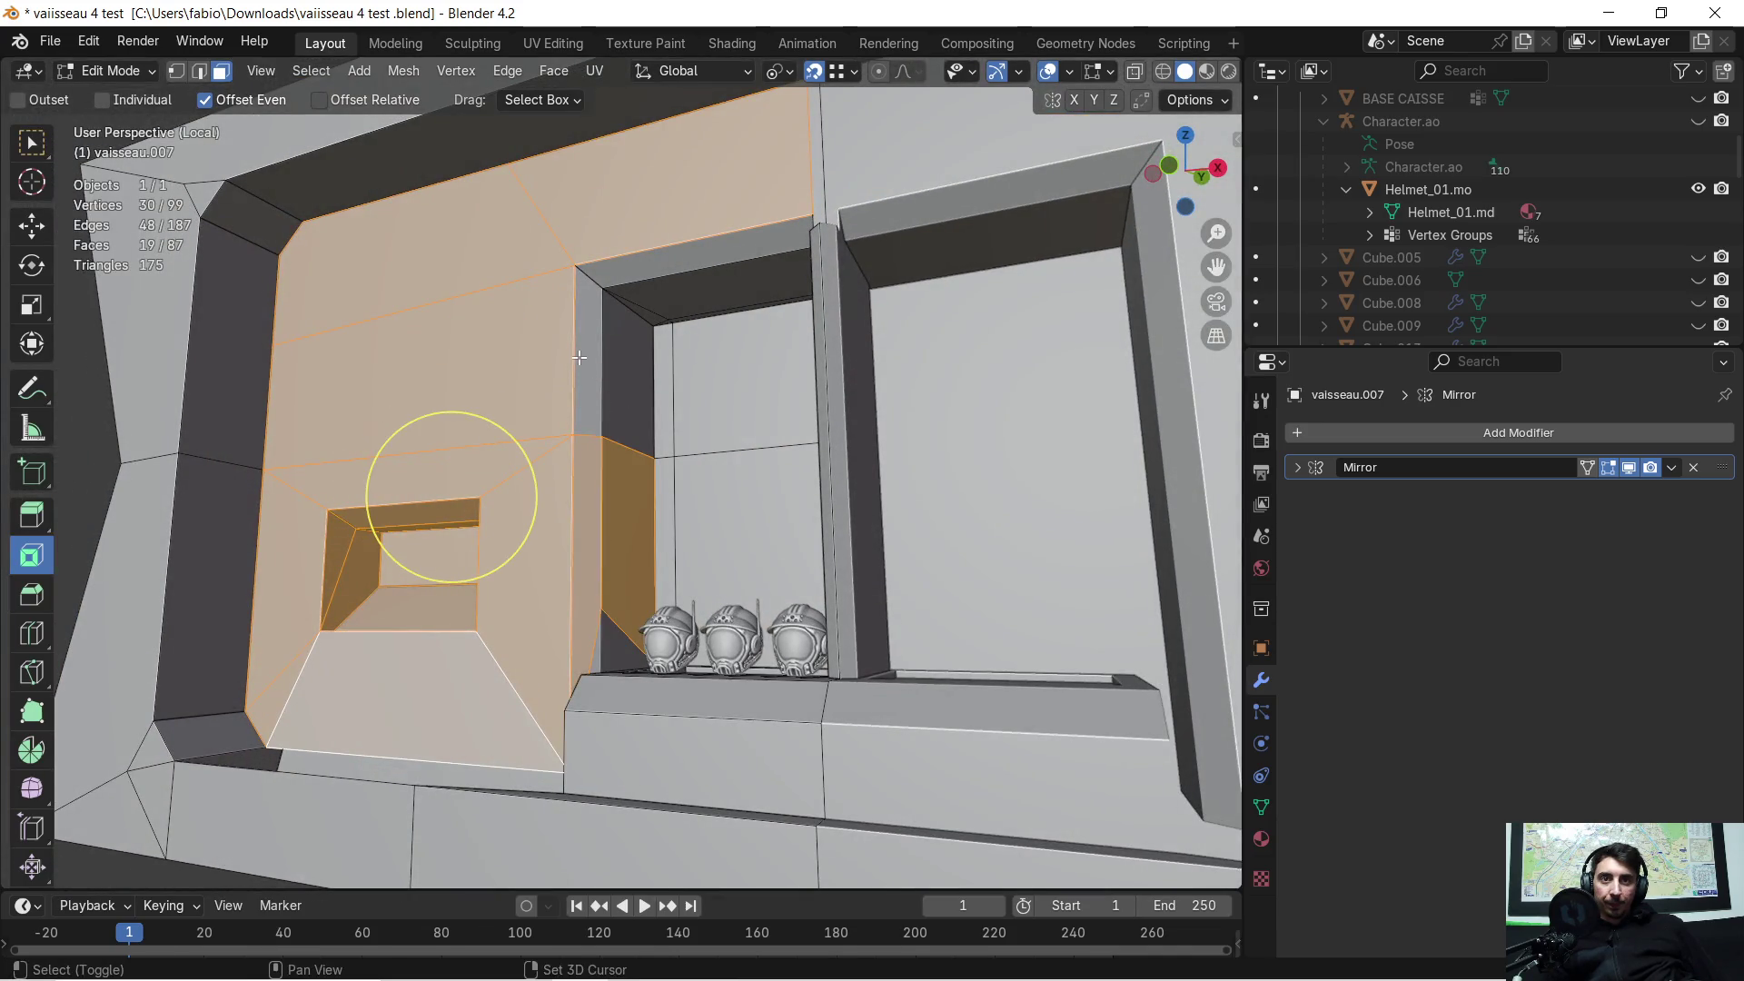
shift+drag(580, 358, 643, 371)
shift+click(623, 287)
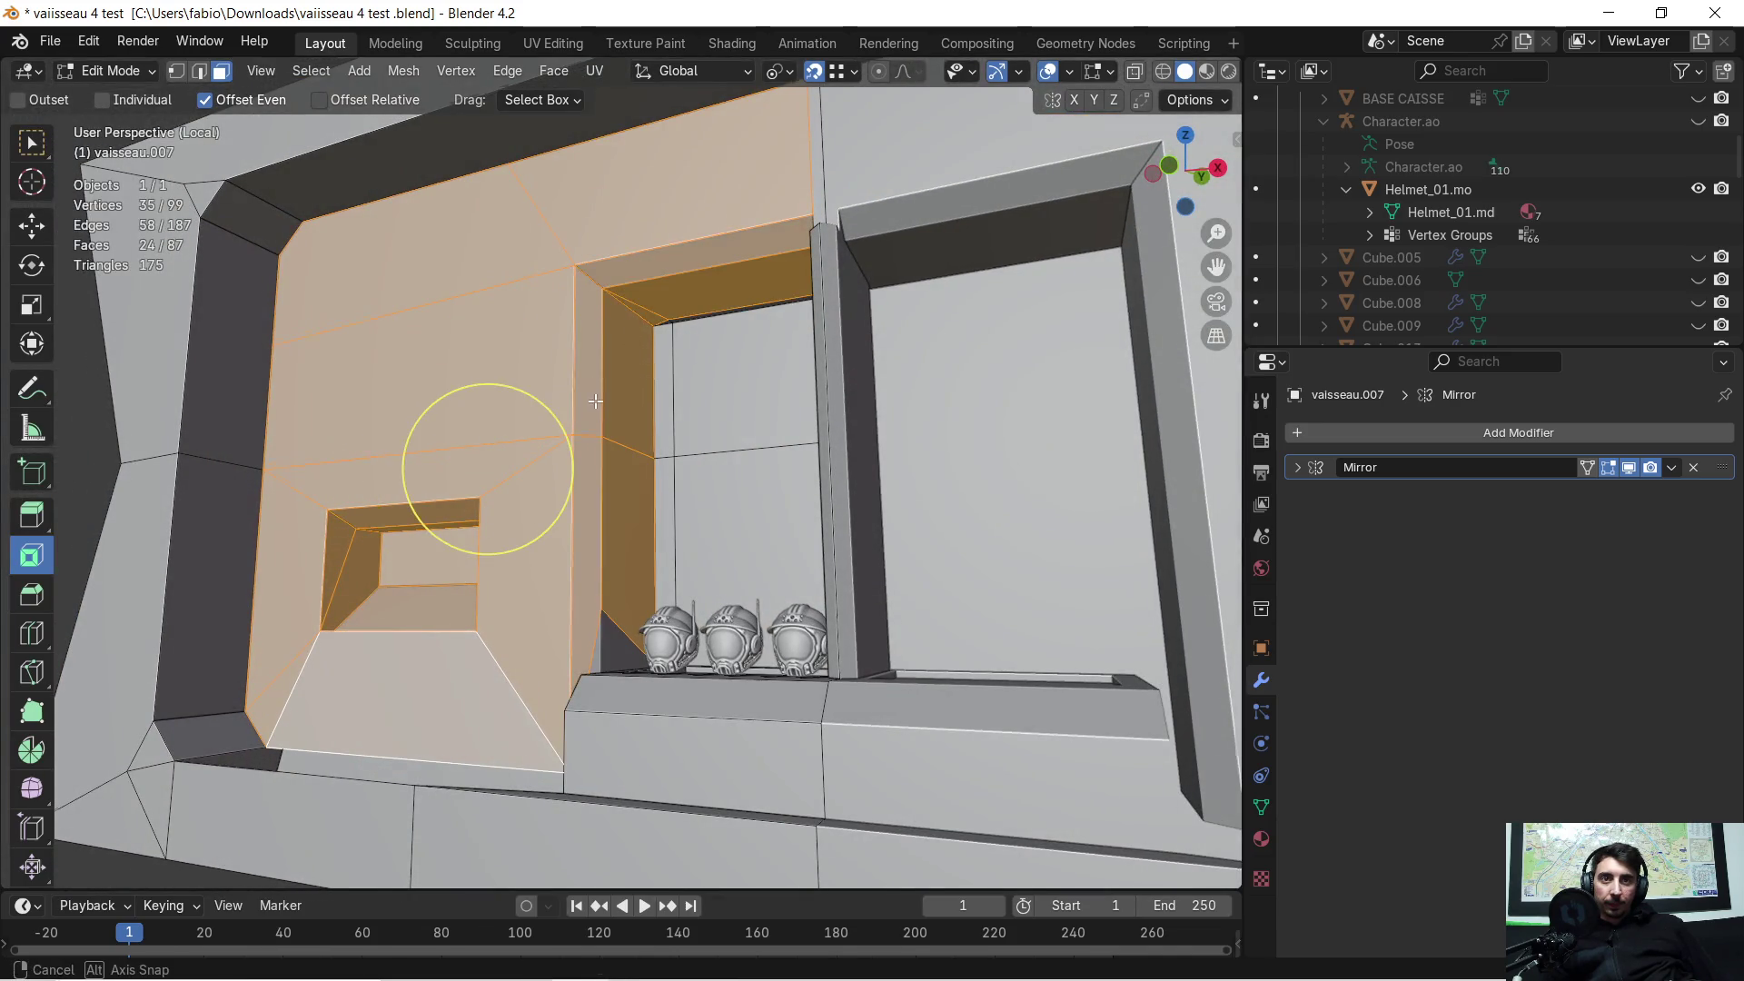
middle_drag(622, 287, 640, 643)
shift+click(632, 668)
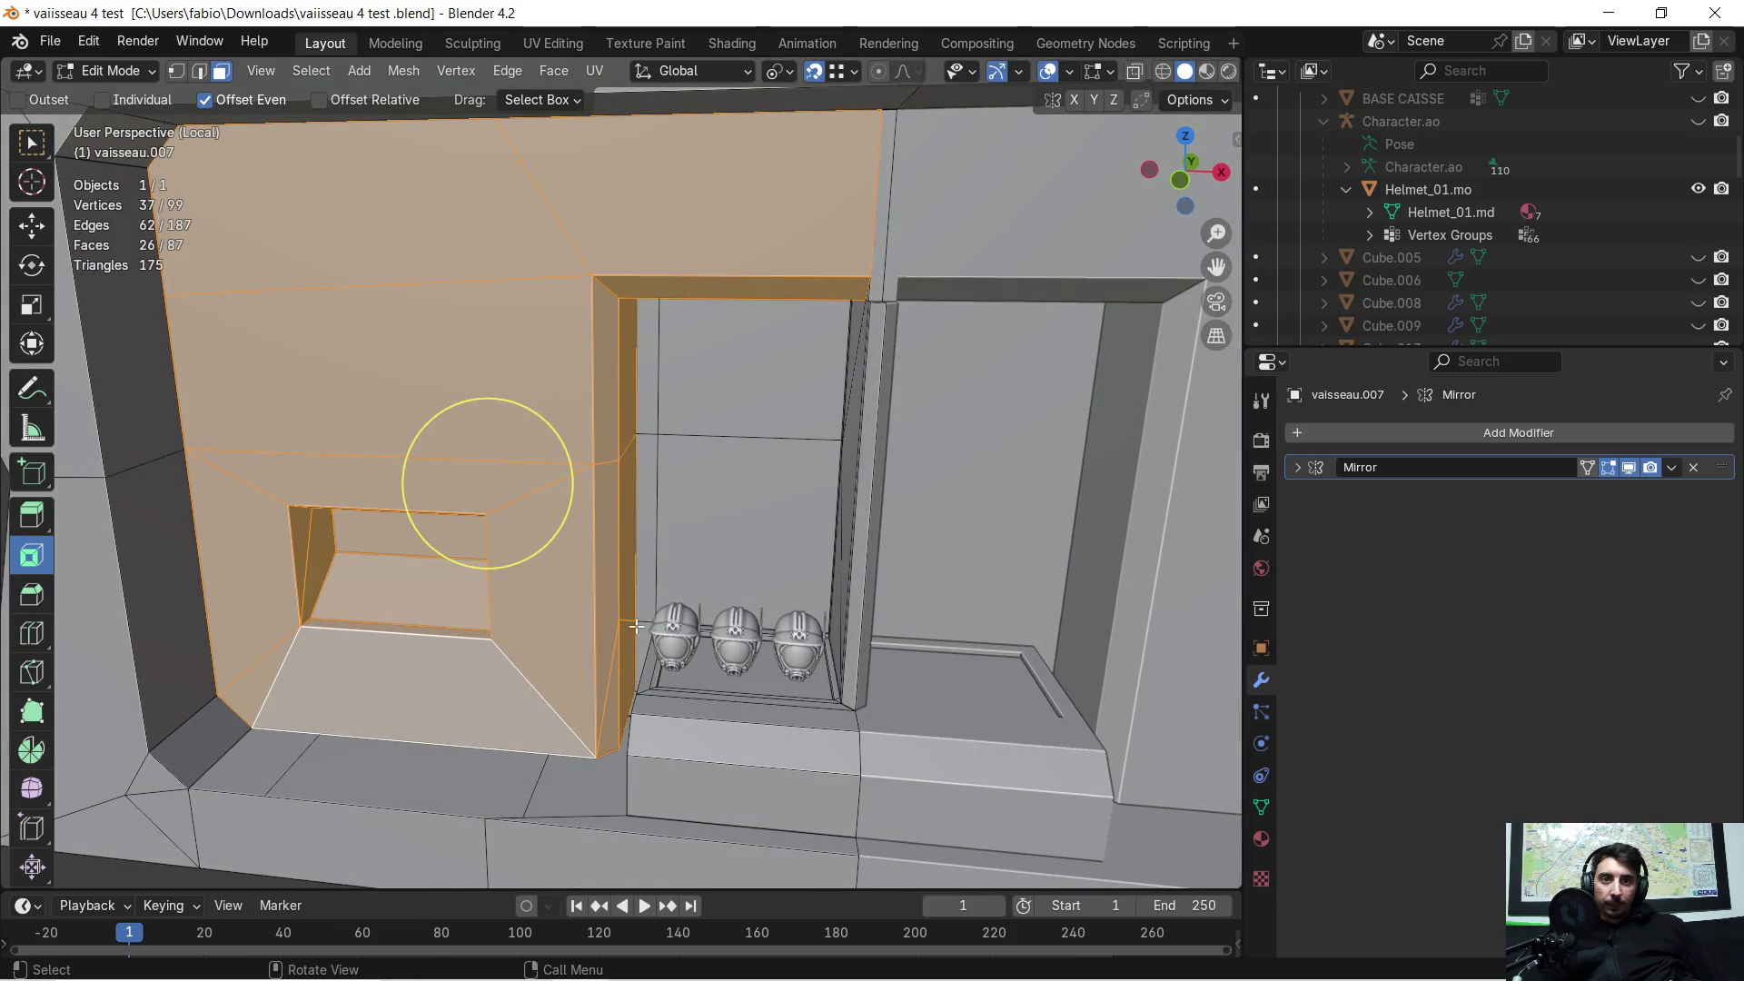
scroll(705, 483, up, 3)
middle_drag(705, 483, 684, 318)
mouse_move(700, 234)
middle_down()
mouse_move(727, 272)
mouse_move(909, 327)
mouse_move(984, 327)
mouse_move(700, 533)
mouse_move(731, 486)
middle_up()
shift+click(690, 244)
scroll(691, 244, down, 5)
scroll(931, 329, up, 3)
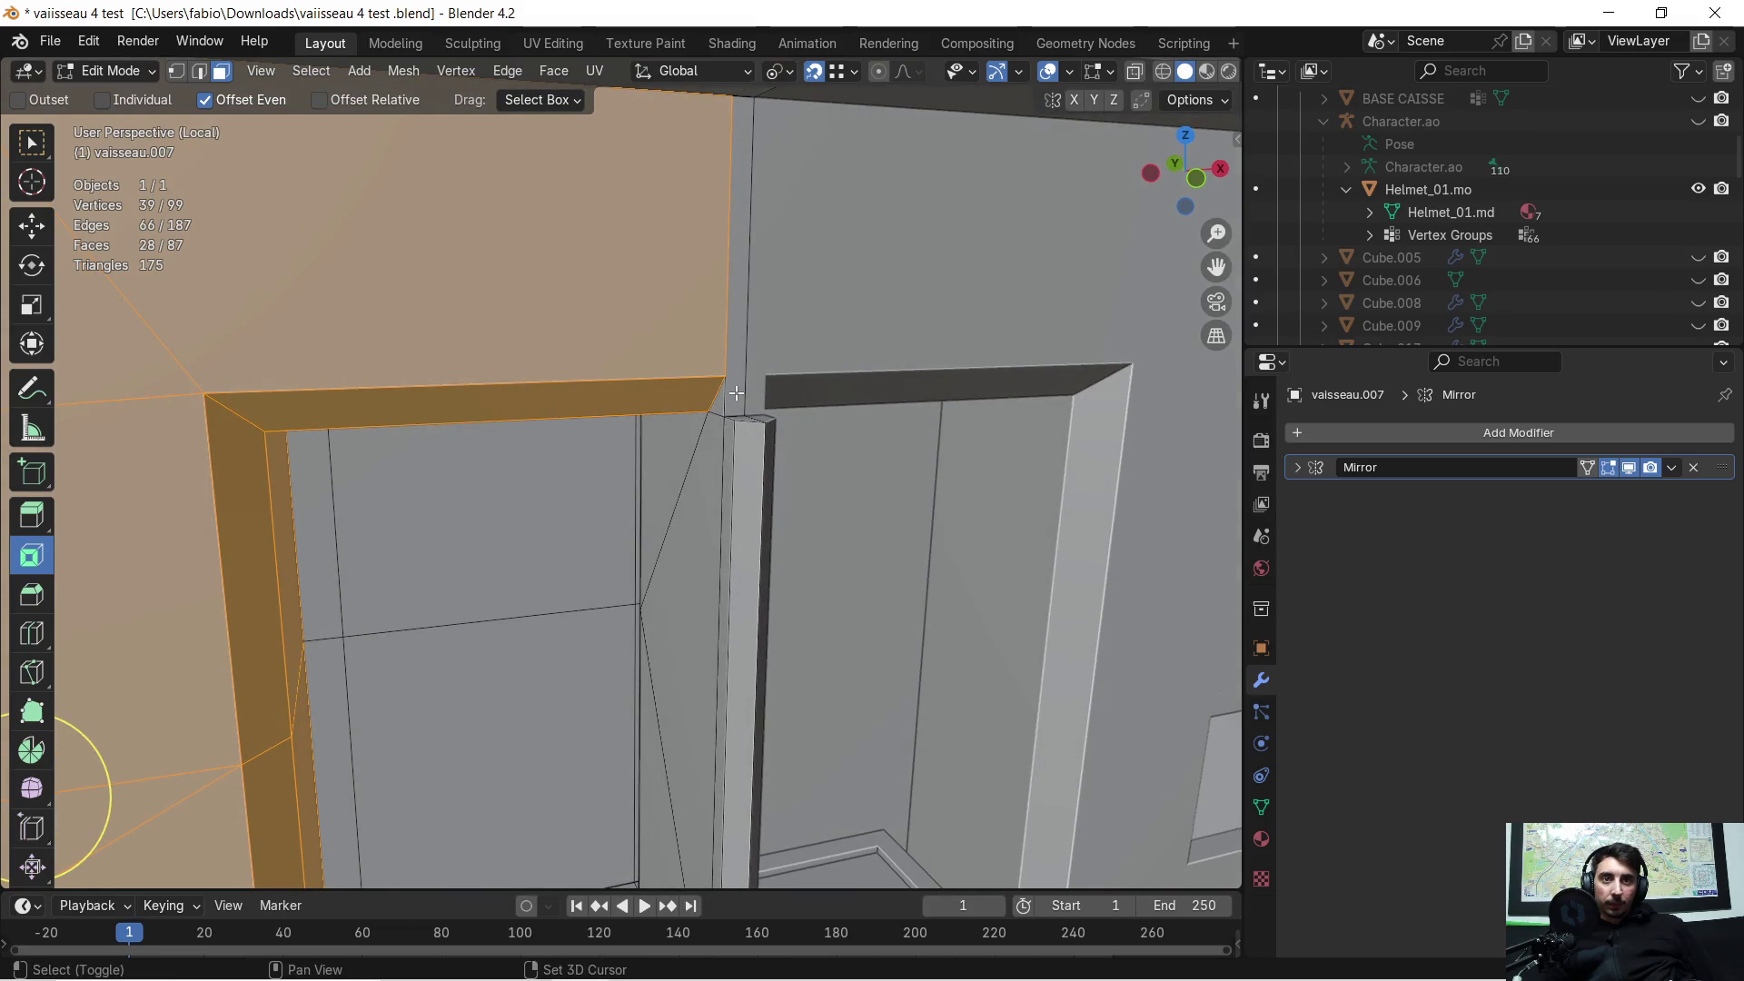
Step: Add the side pillar's vertical strip and triangular faces beside the opening
shift+click(731, 409)
middle_drag(736, 406, 809, 506)
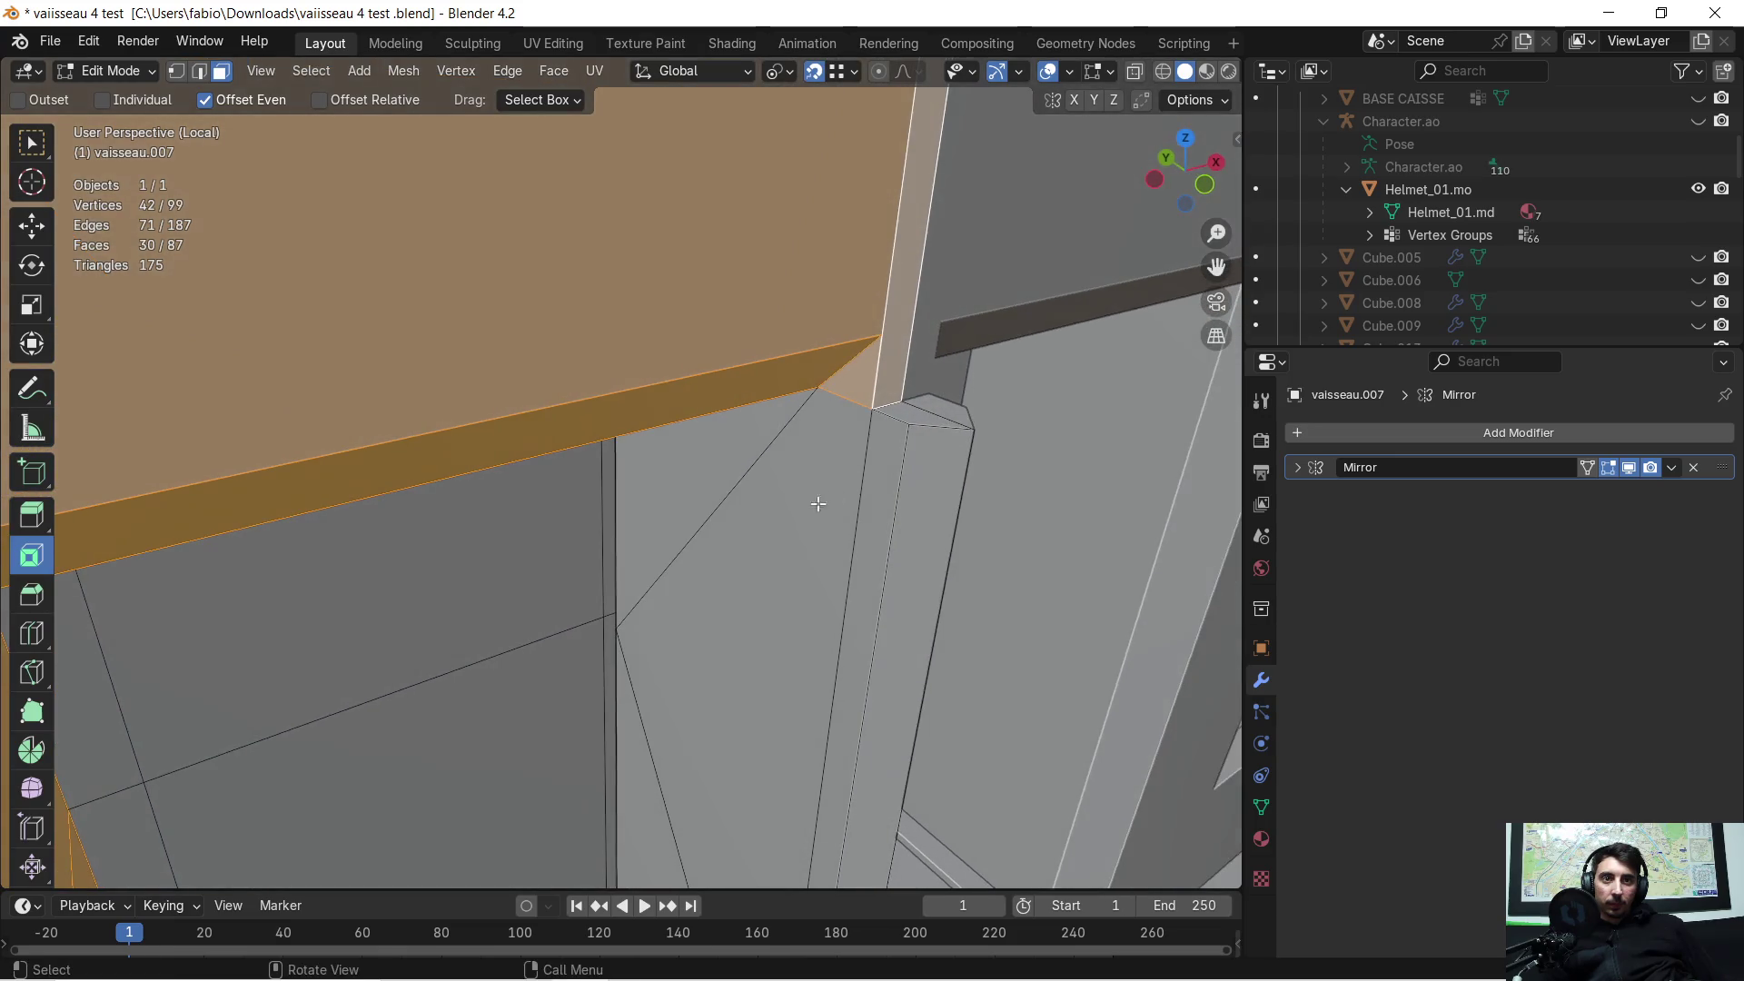
alt+shift+click(914, 456)
middle_drag(917, 457, 885, 477)
scroll(886, 477, down, 6)
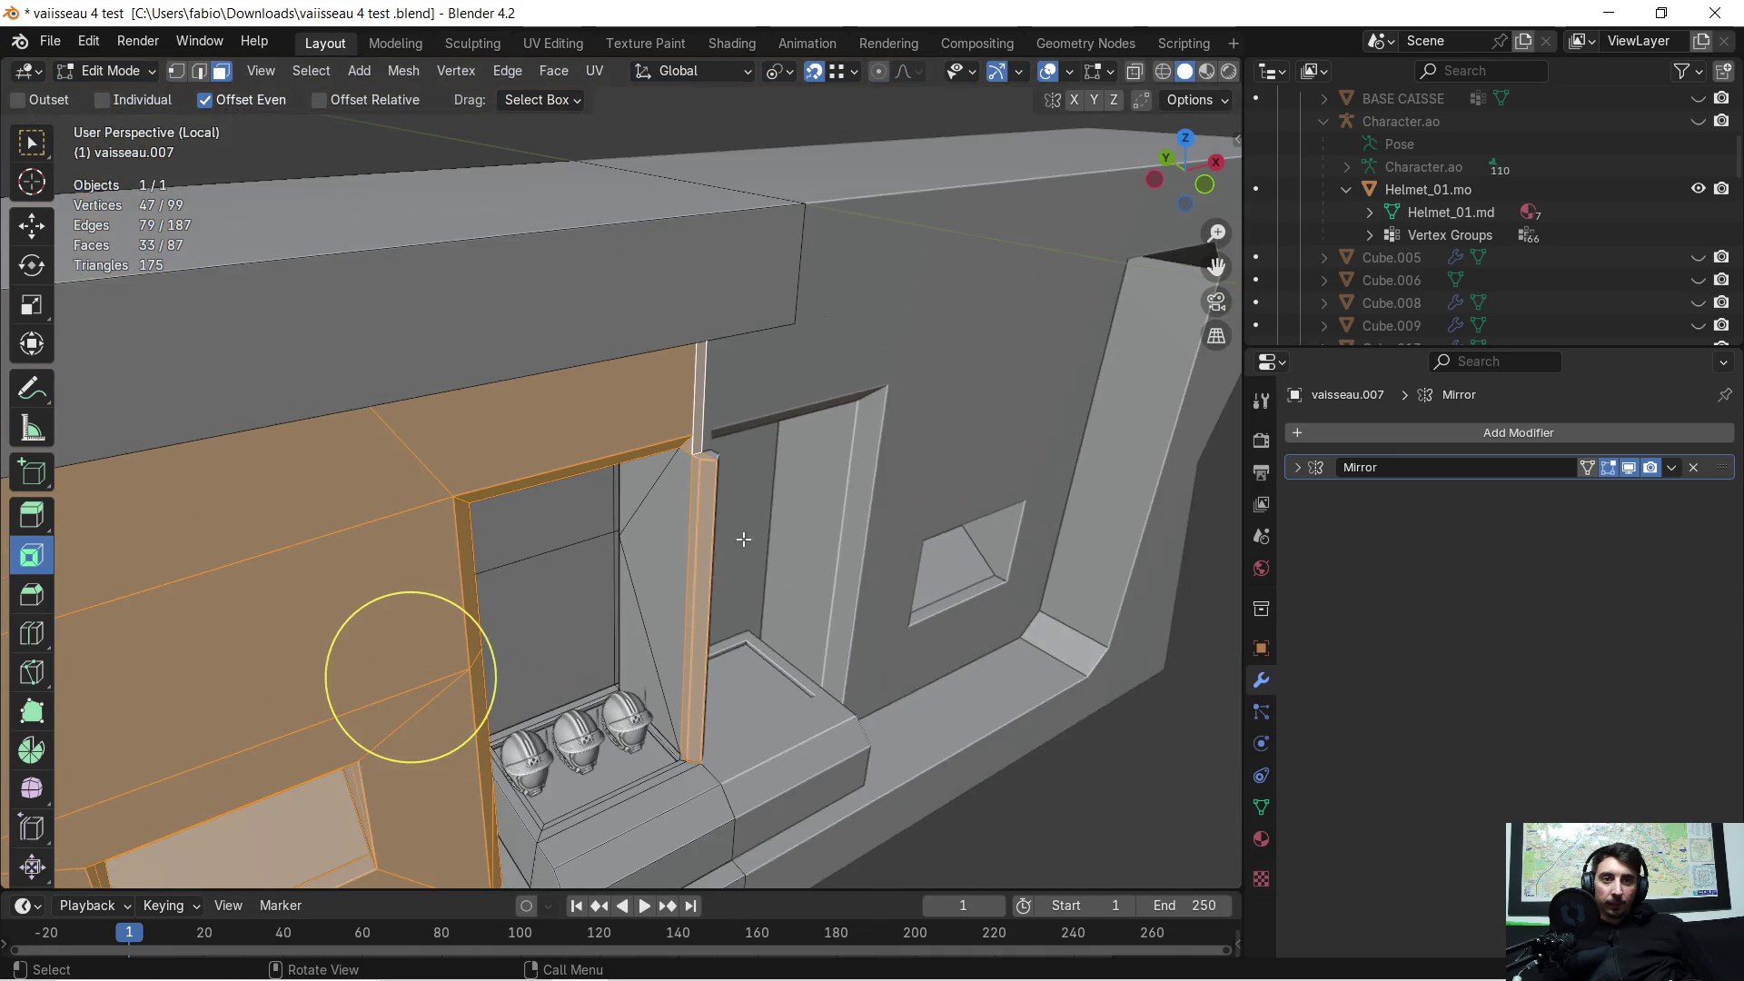
mouse_move(730, 594)
shift+middle_down()
mouse_move(763, 411)
mouse_move(690, 427)
mouse_move(762, 391)
shift+middle_up()
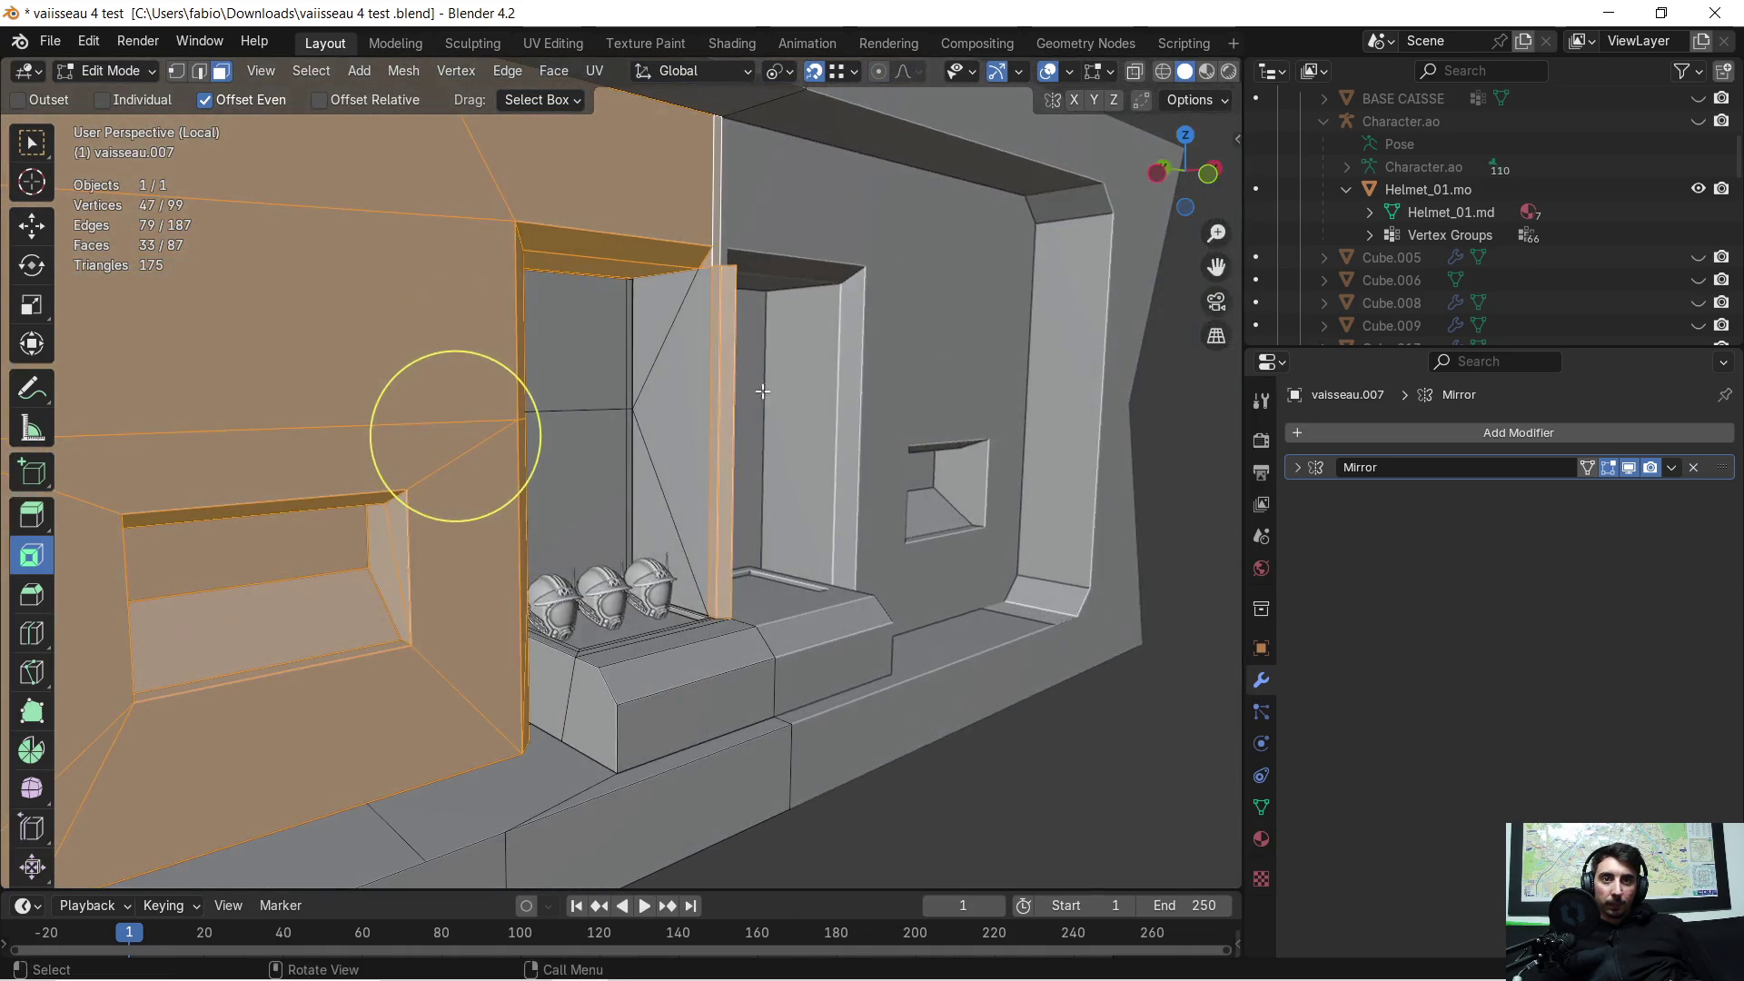
shift+click(628, 351)
shift+click(647, 350)
shift+click(636, 455)
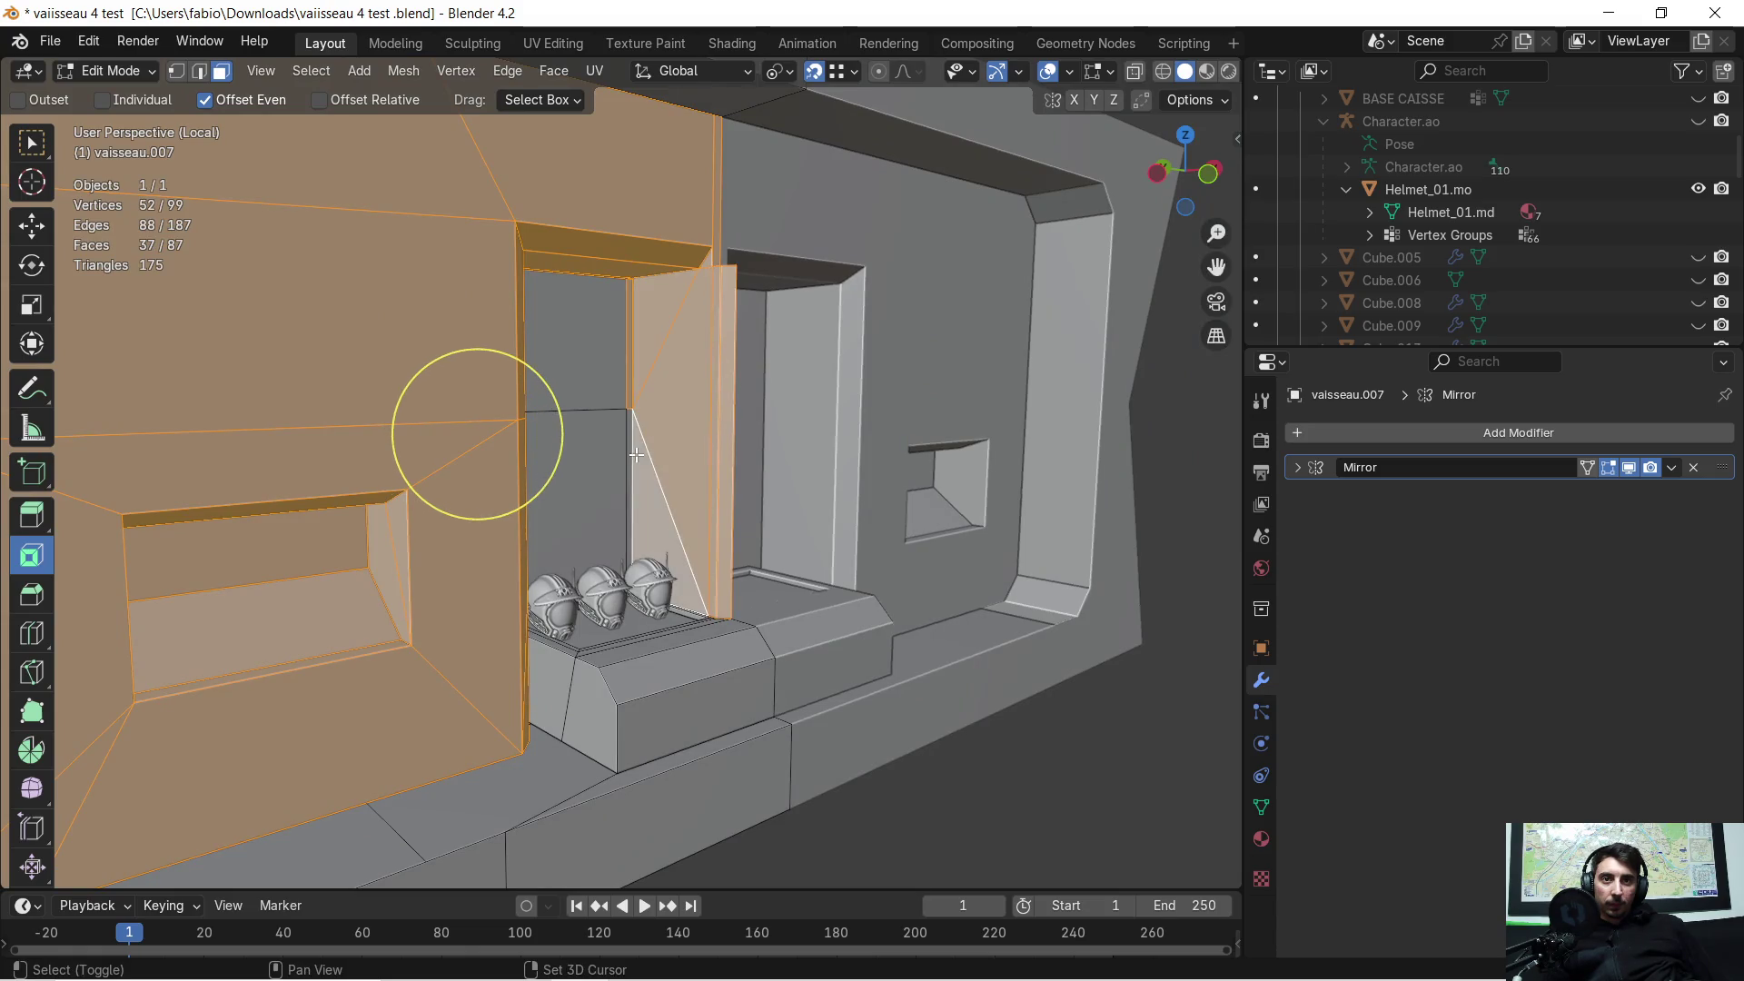
shift+click(631, 425)
mouse_move(631, 425)
middle_down()
mouse_move(932, 539)
mouse_move(927, 514)
middle_up()
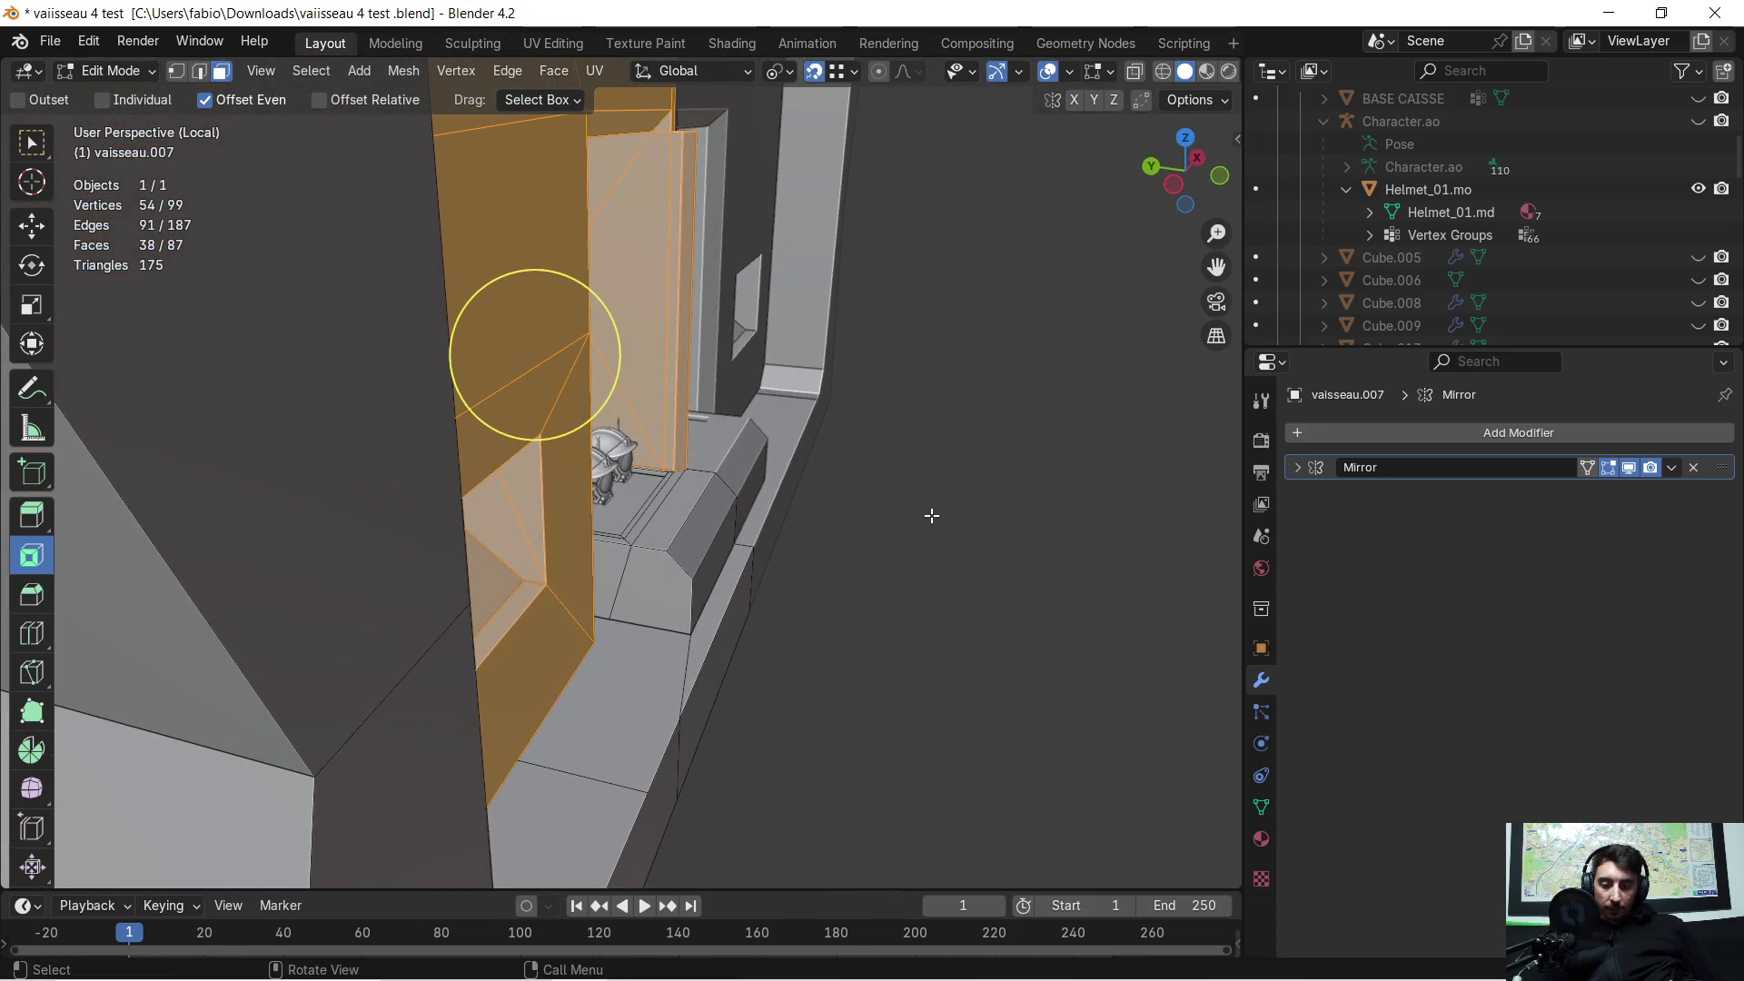
Step: Shift the selected niche, opening and pillar faces by -0.18853 m on global Y
key(g)
key(x)
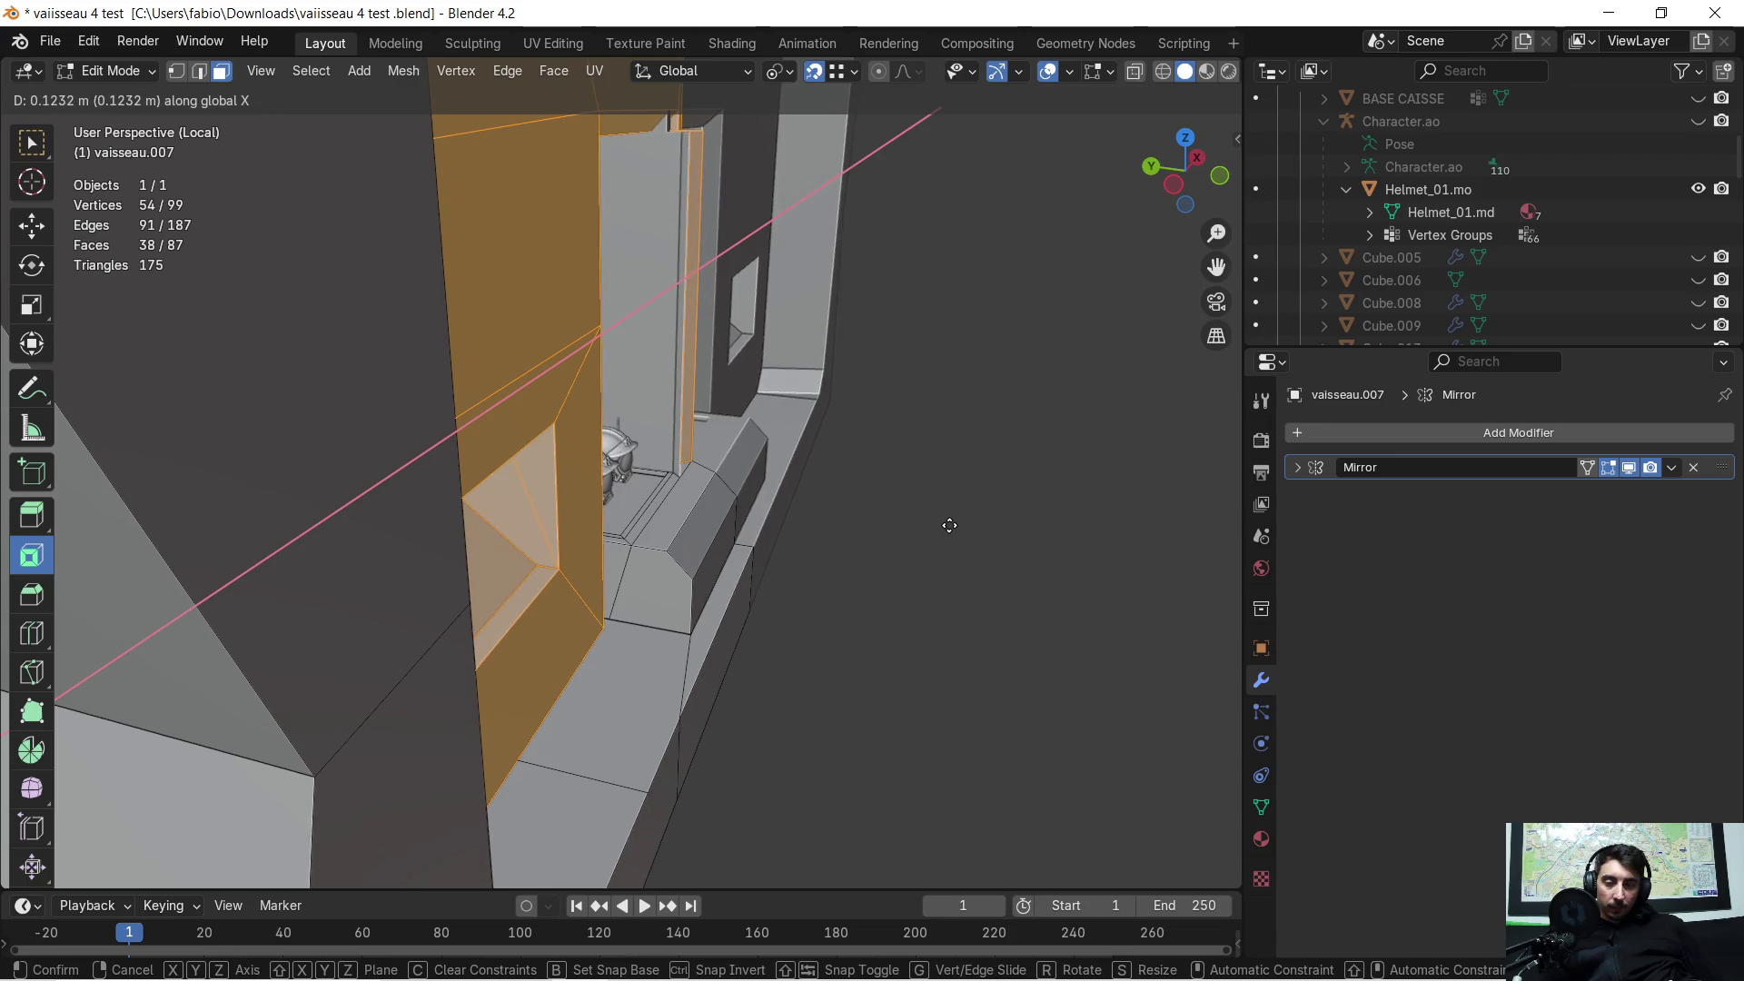
key(y)
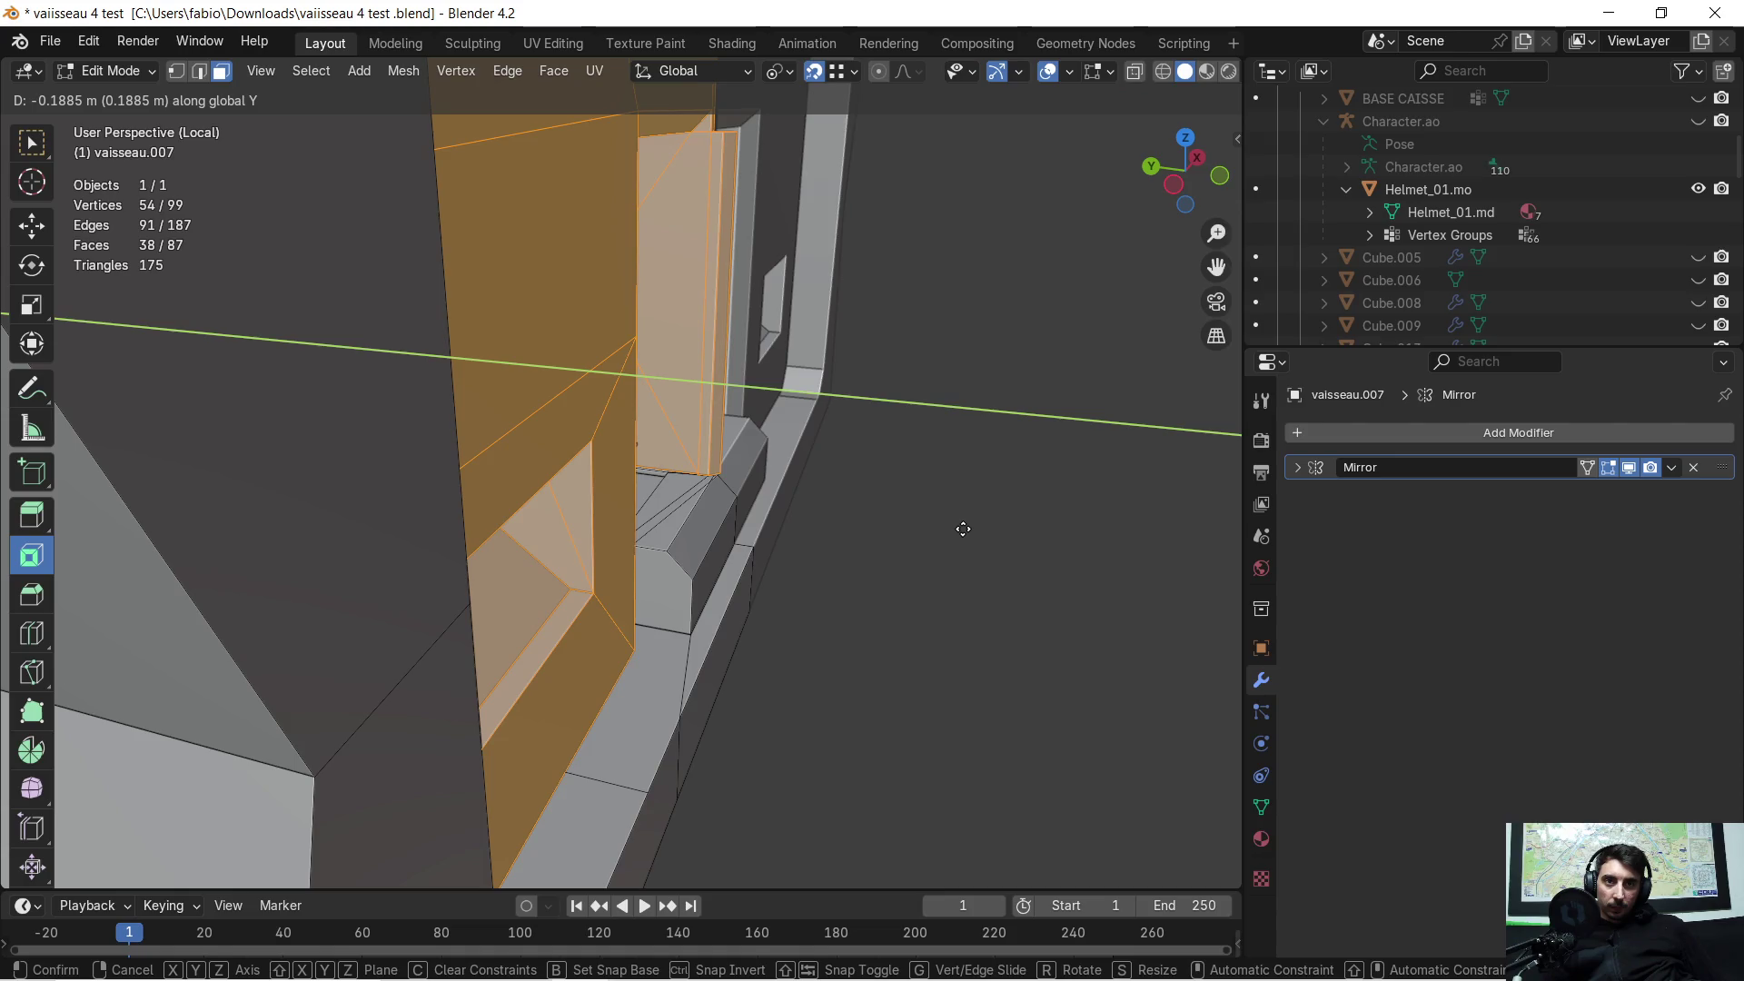
click(963, 528)
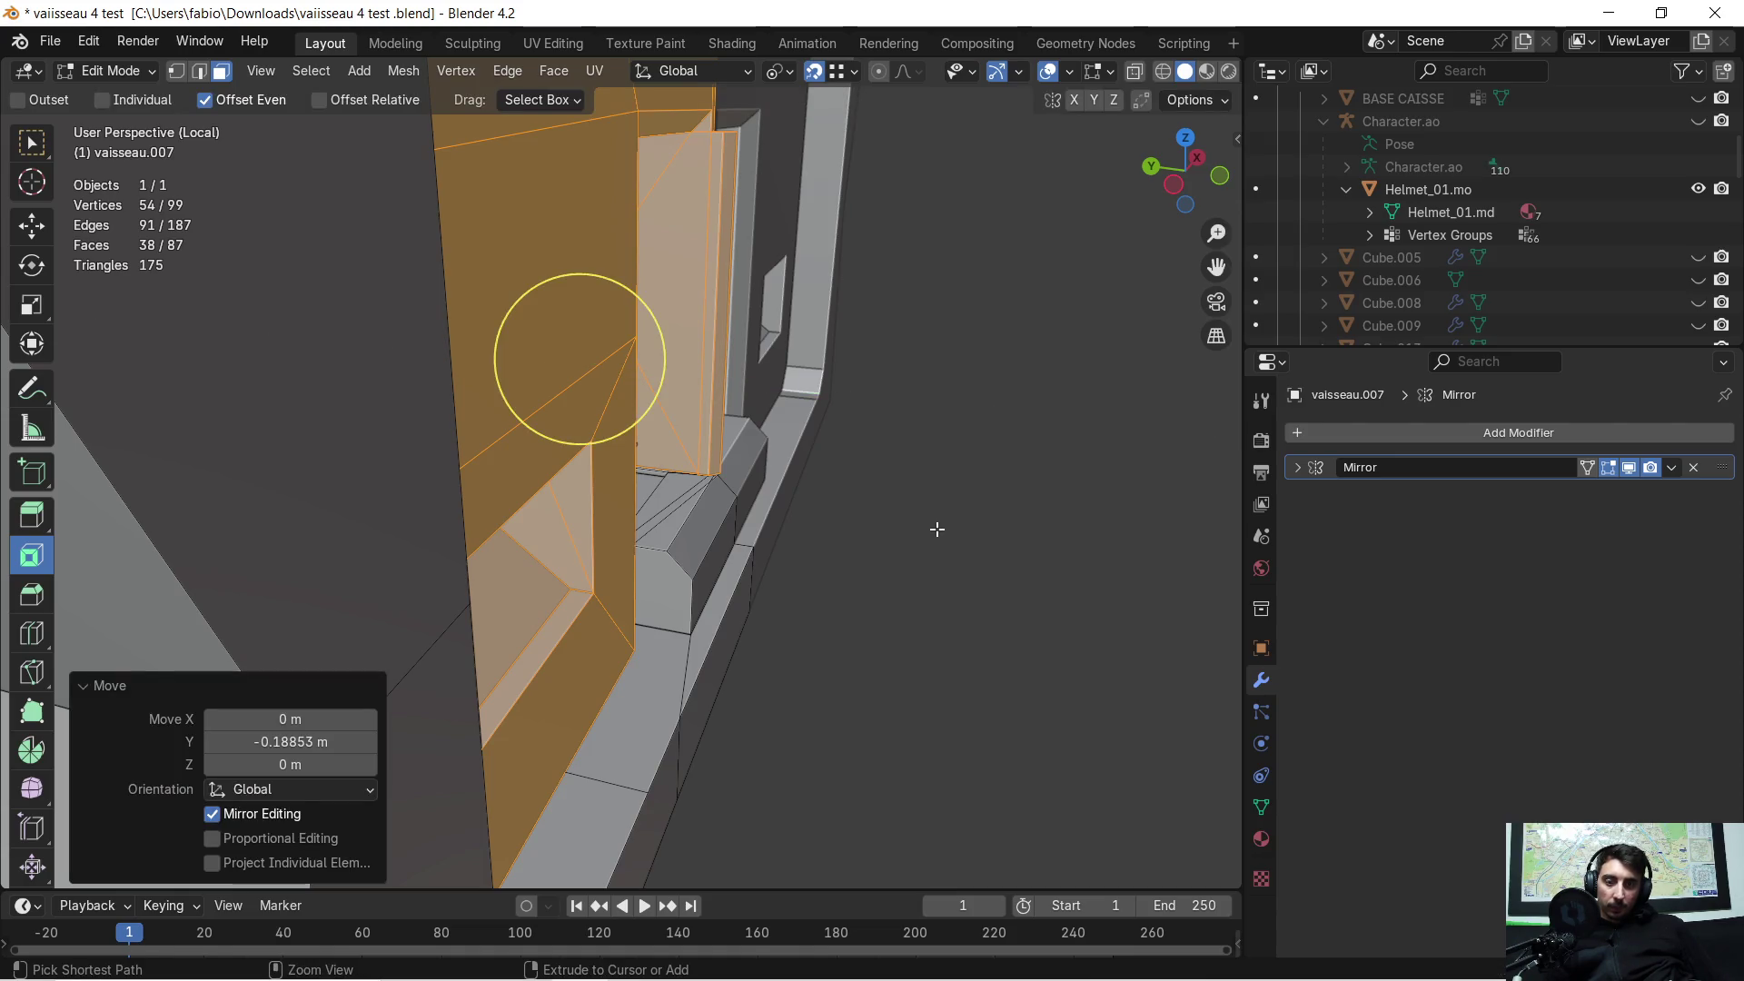
mouse_move(938, 529)
middle_down()
mouse_move(778, 527)
mouse_move(817, 523)
mouse_move(759, 508)
mouse_move(775, 580)
mouse_move(864, 568)
mouse_move(782, 553)
mouse_move(770, 525)
mouse_move(687, 568)
mouse_move(636, 506)
middle_up()
key(KP_1)
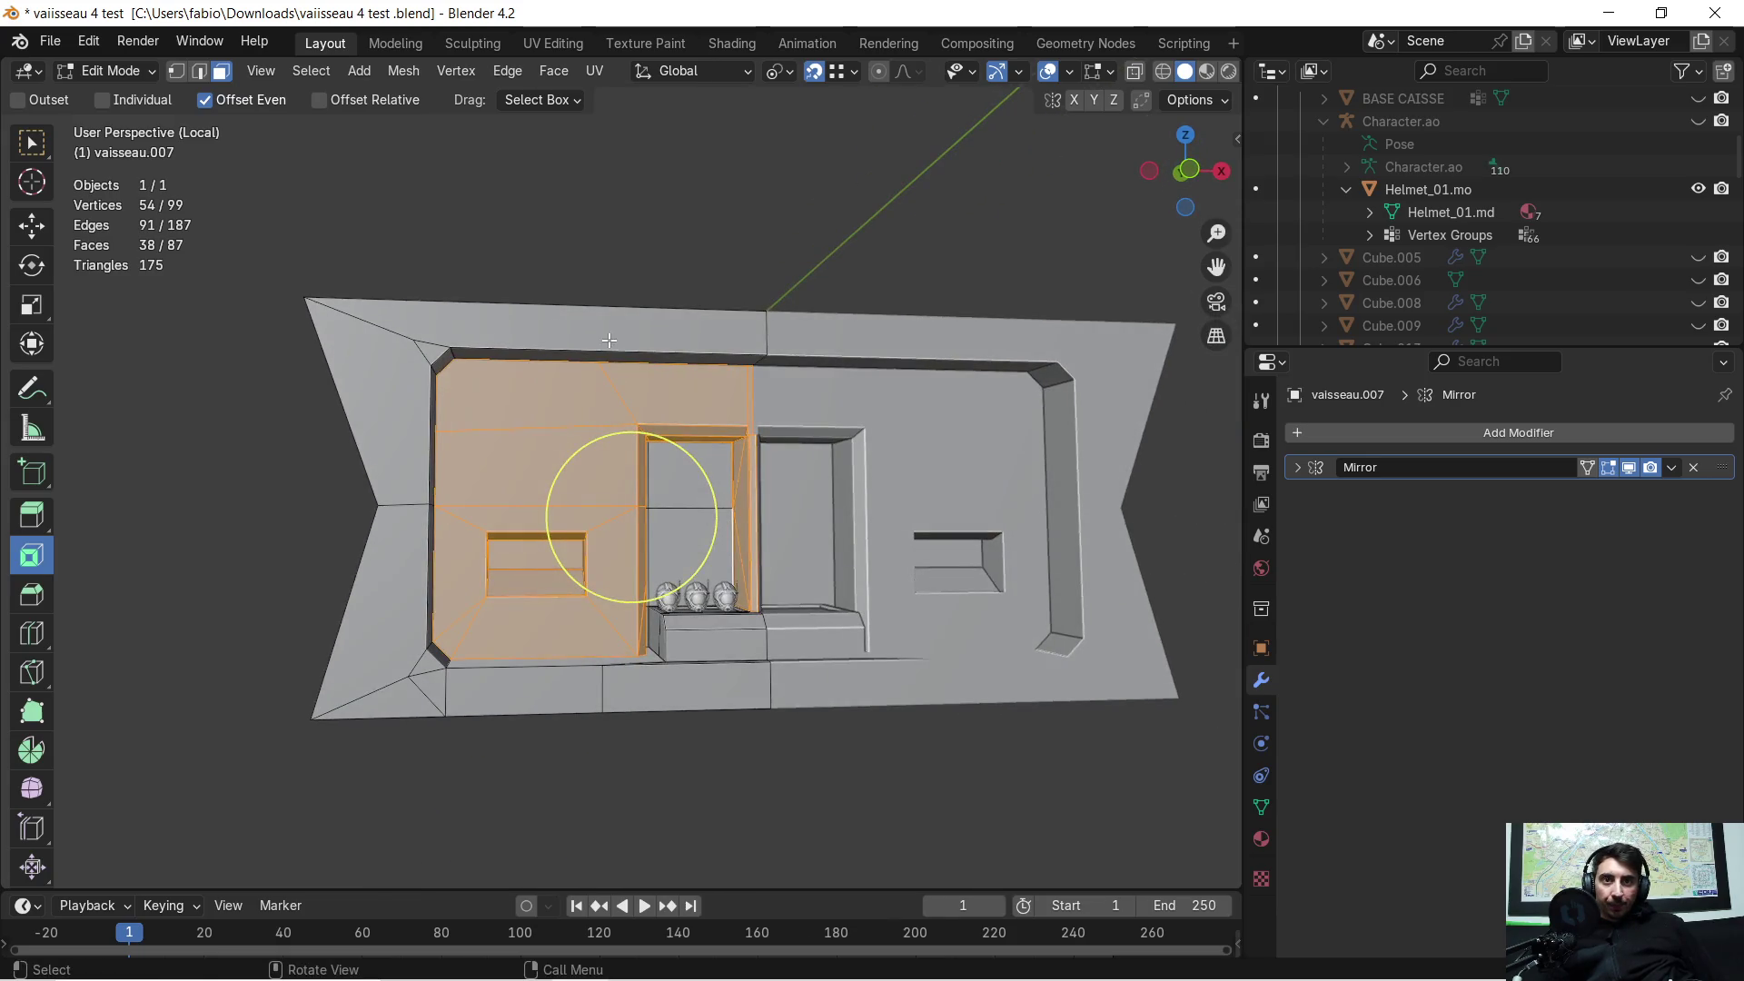
Step: Select the panel's top, left and bottom border faces plus the ledge box's front and top faces
click(475, 340)
shift+click(386, 426)
shift+click(379, 572)
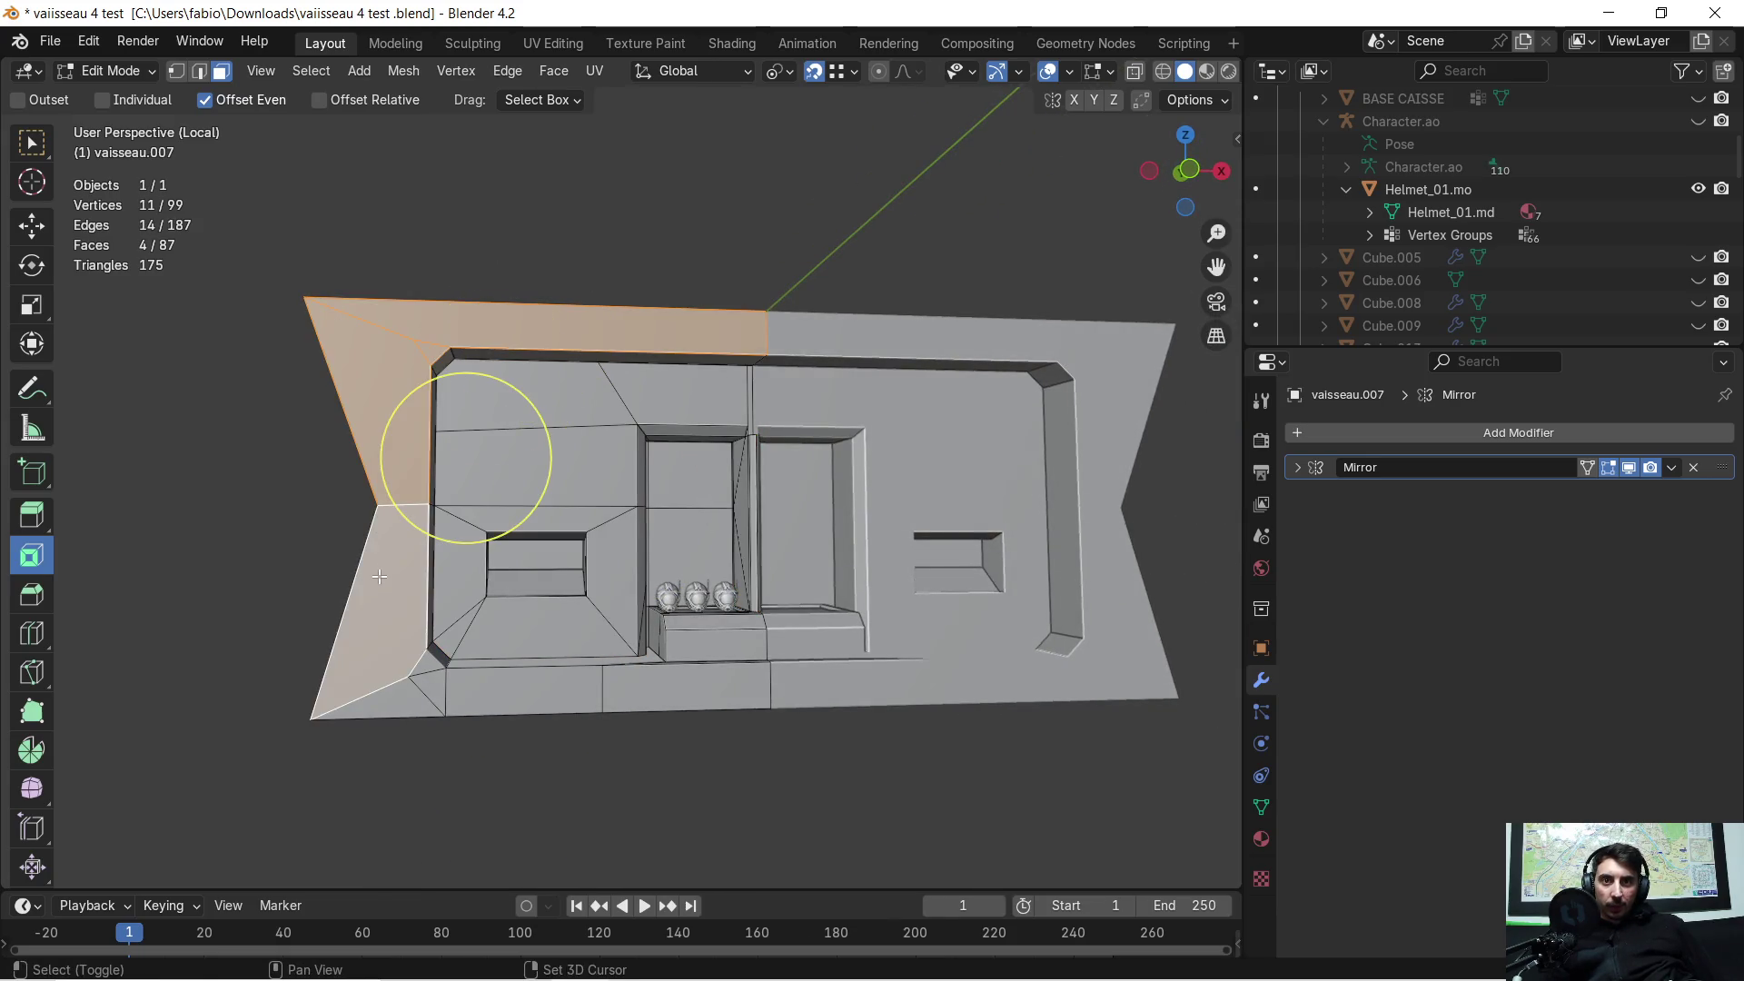
shift+click(419, 692)
shift+click(428, 701)
shift+click(436, 683)
shift+click(522, 690)
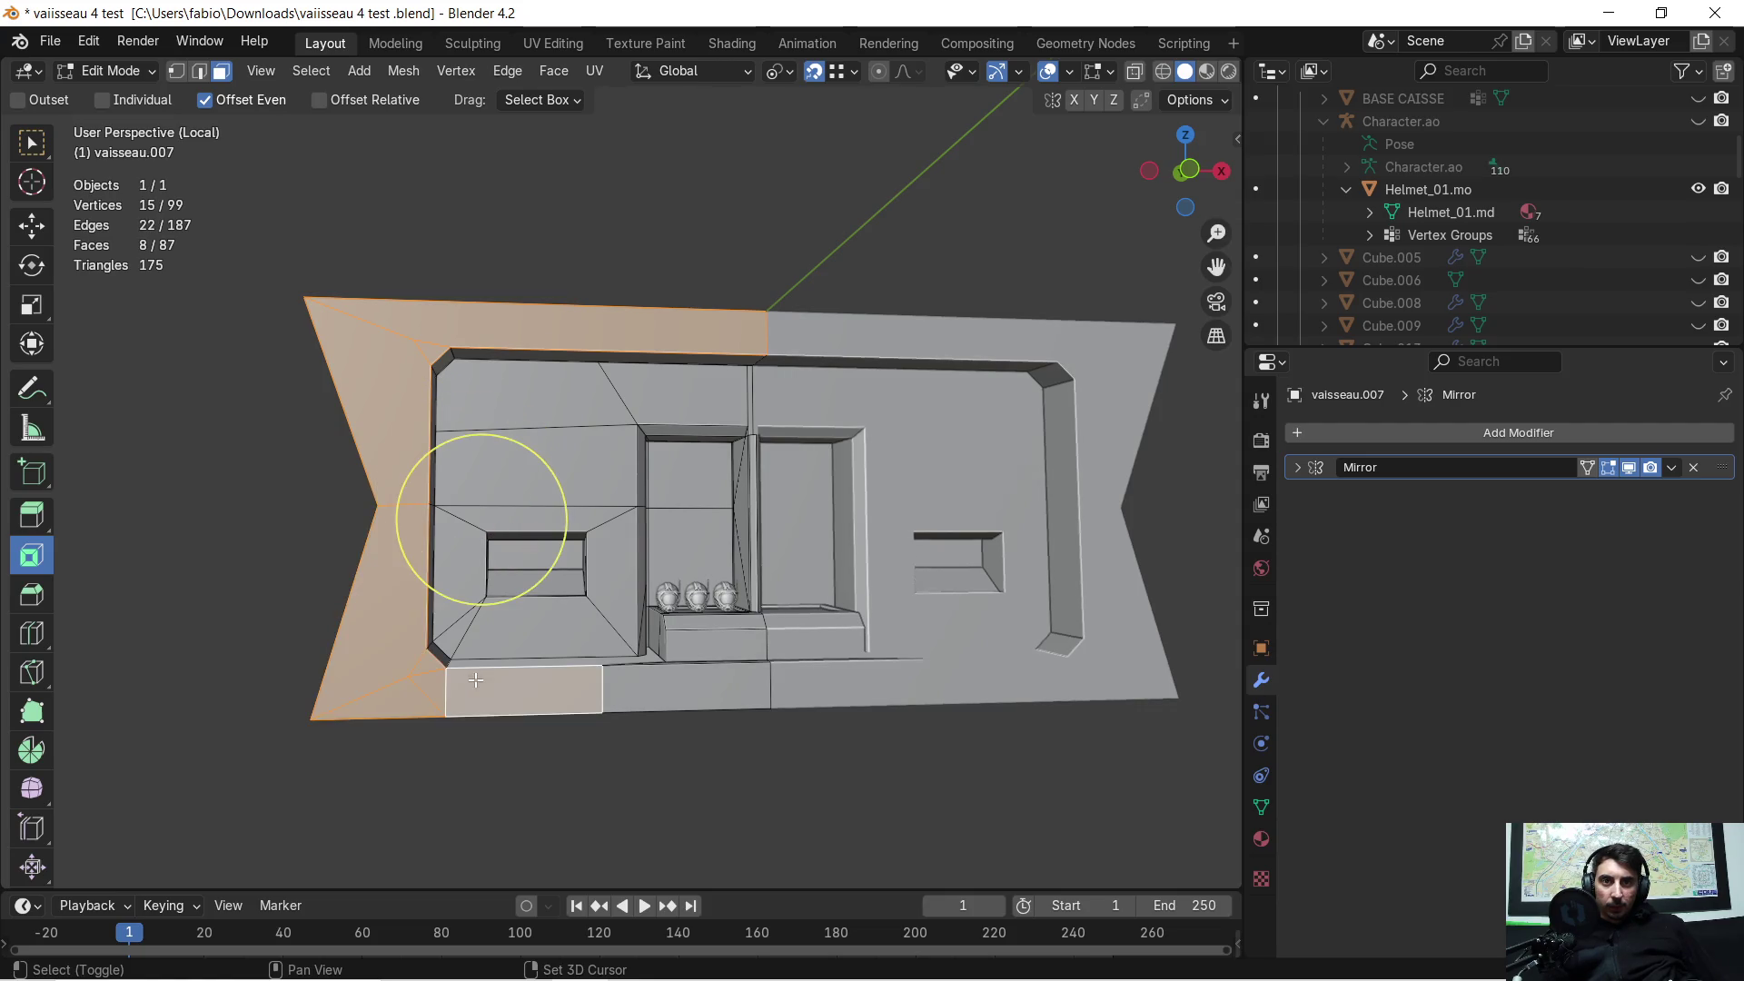
shift+click(681, 687)
mouse_move(804, 692)
middle_down()
mouse_move(790, 726)
mouse_move(806, 739)
mouse_move(837, 628)
mouse_move(798, 545)
mouse_move(794, 611)
mouse_move(836, 612)
mouse_move(771, 631)
mouse_move(700, 526)
mouse_move(721, 529)
middle_up()
shift+click(691, 563)
shift+click(666, 522)
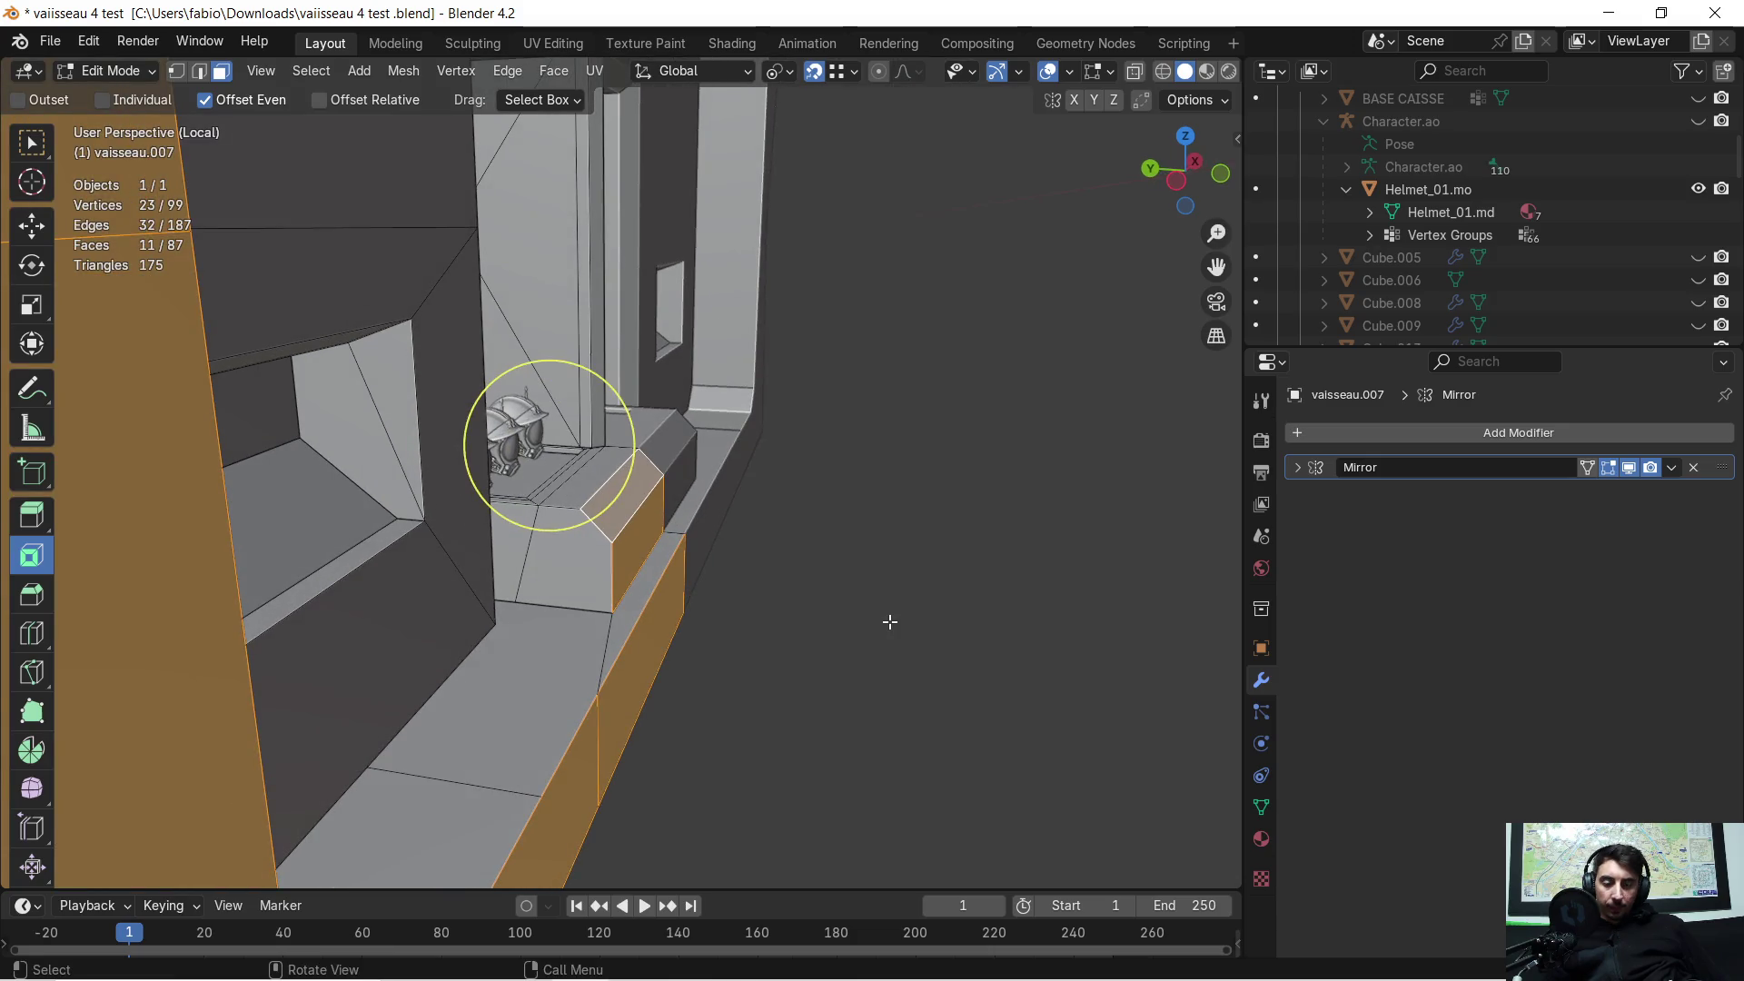
Step: Move the selected faces 0.16354 m along global Y
key(g)
key(x)
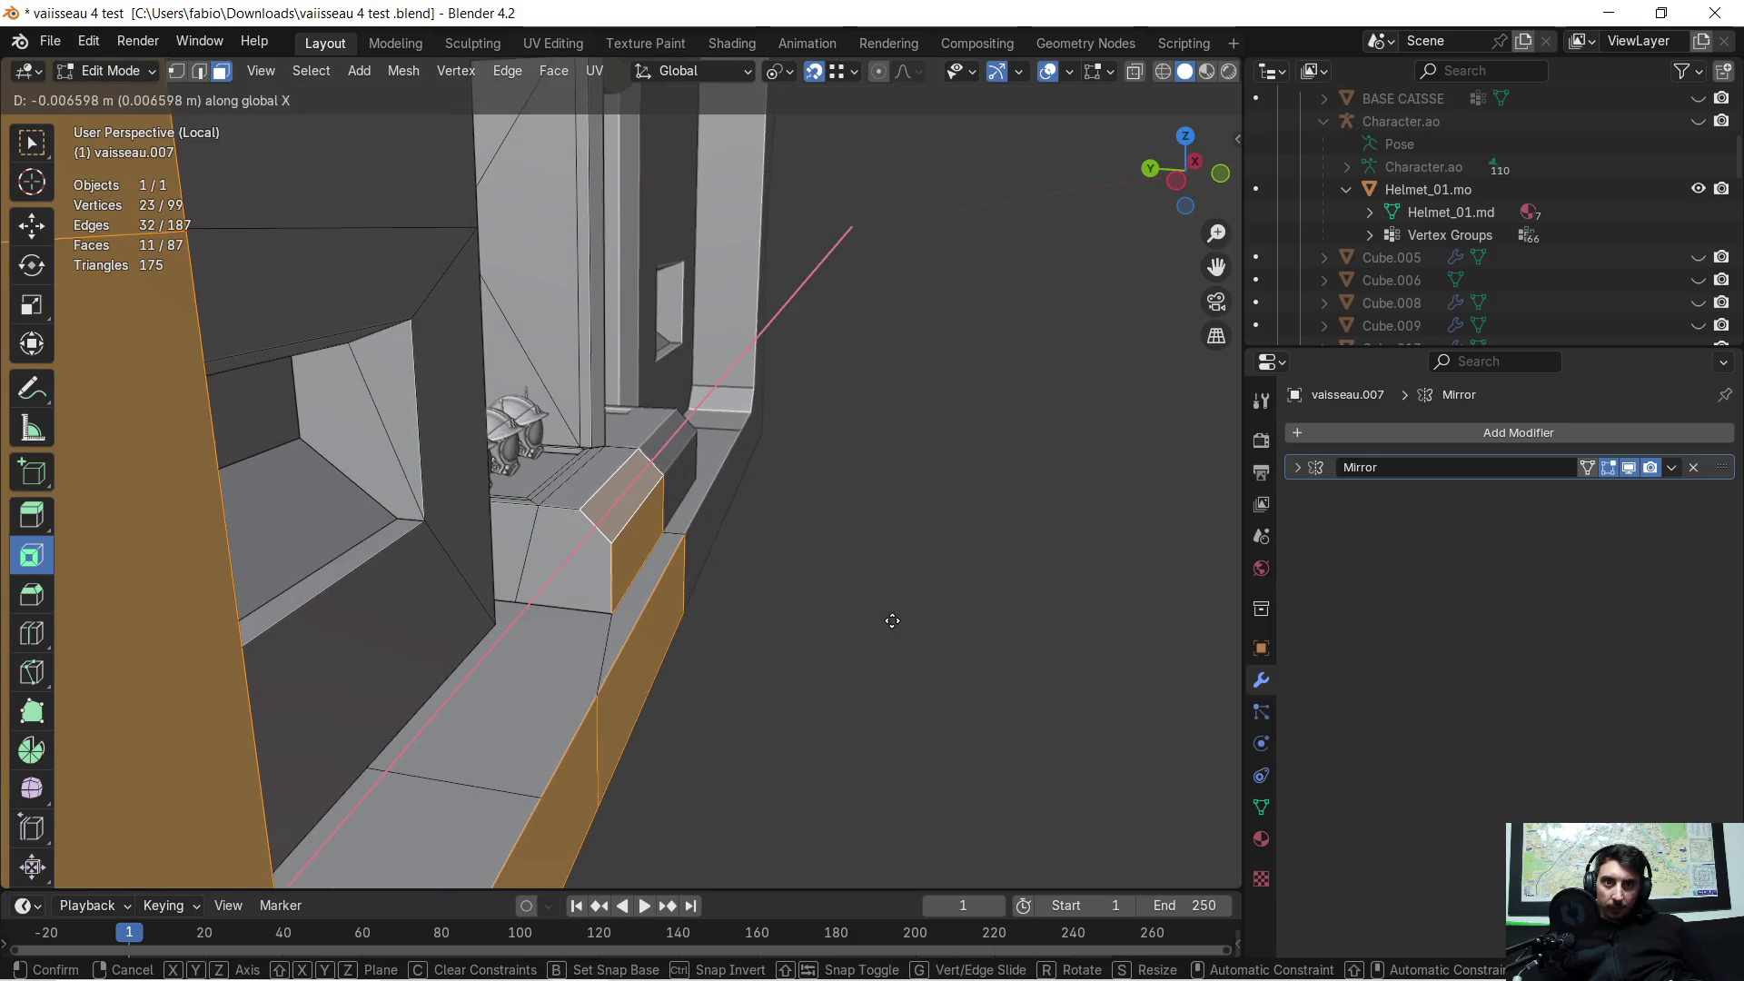
key(y)
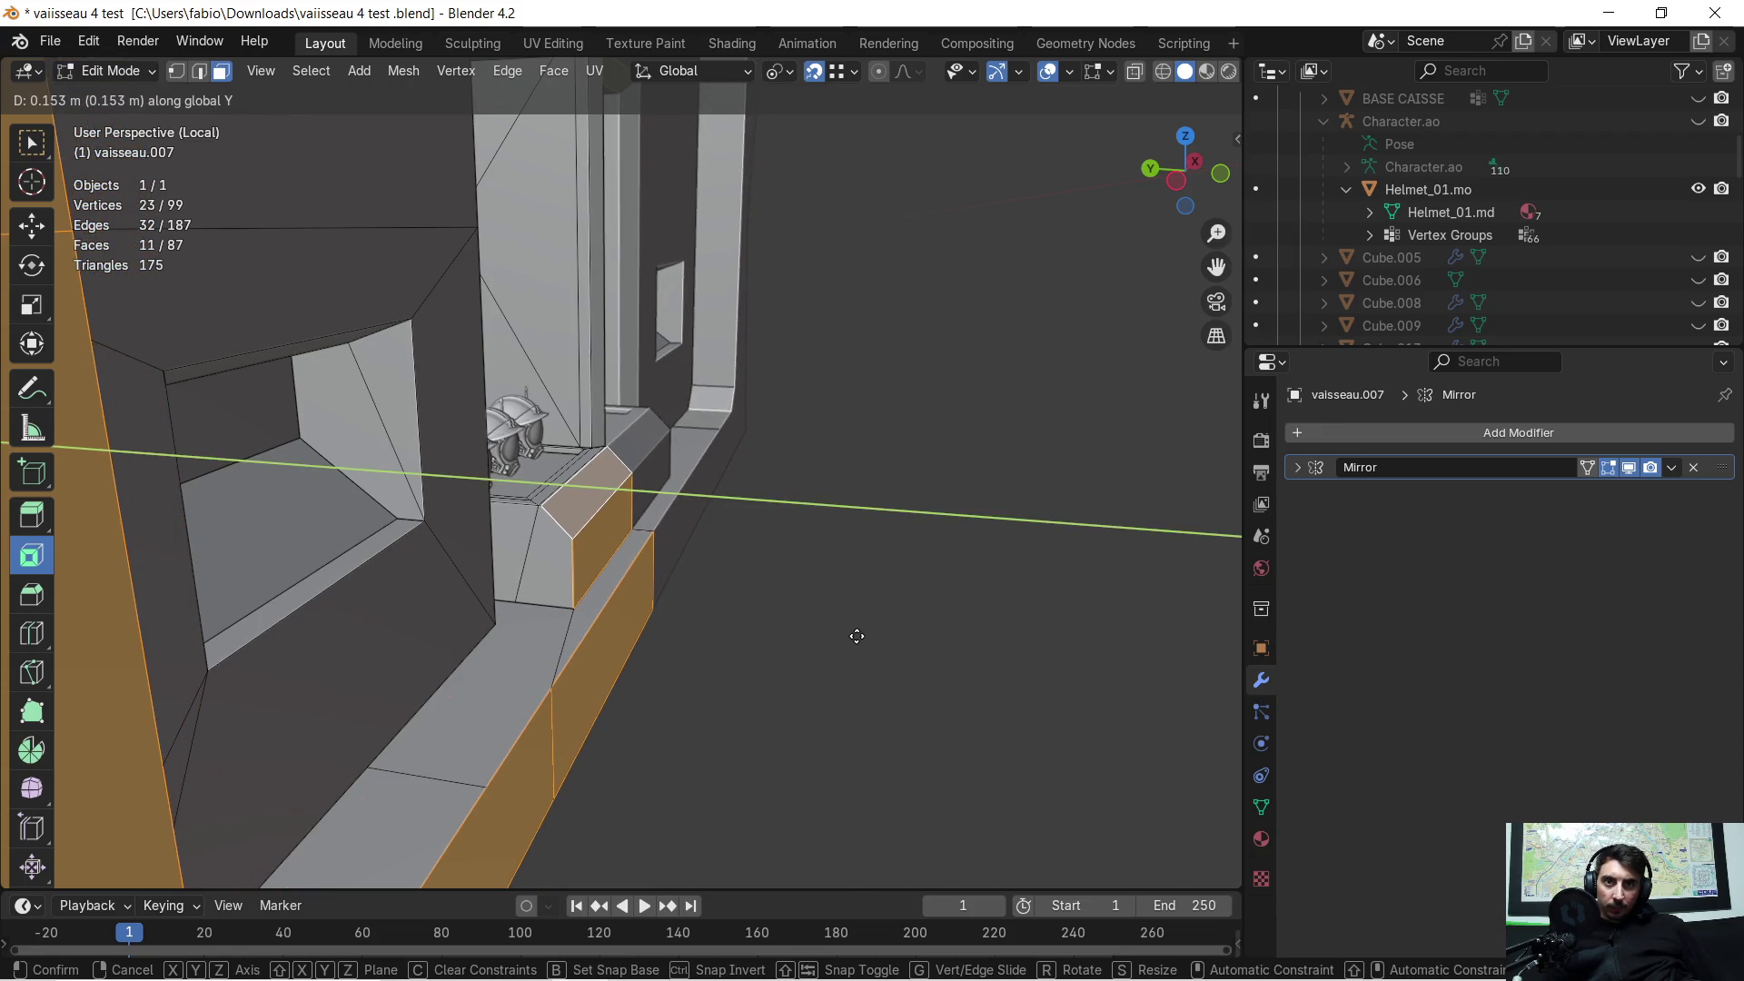
click(525, 515)
mouse_move(525, 515)
middle_down()
mouse_move(841, 581)
mouse_move(837, 596)
mouse_move(670, 536)
mouse_move(603, 611)
mouse_move(514, 650)
mouse_move(782, 639)
mouse_move(938, 608)
mouse_move(895, 576)
mouse_move(726, 569)
mouse_move(685, 545)
mouse_move(786, 657)
mouse_move(829, 650)
middle_up()
Step: Deselect the ledge box's upper faces and push the bottom border faces another 0.19642 m on Y
shift+click(681, 542)
shift+click(658, 524)
key(g)
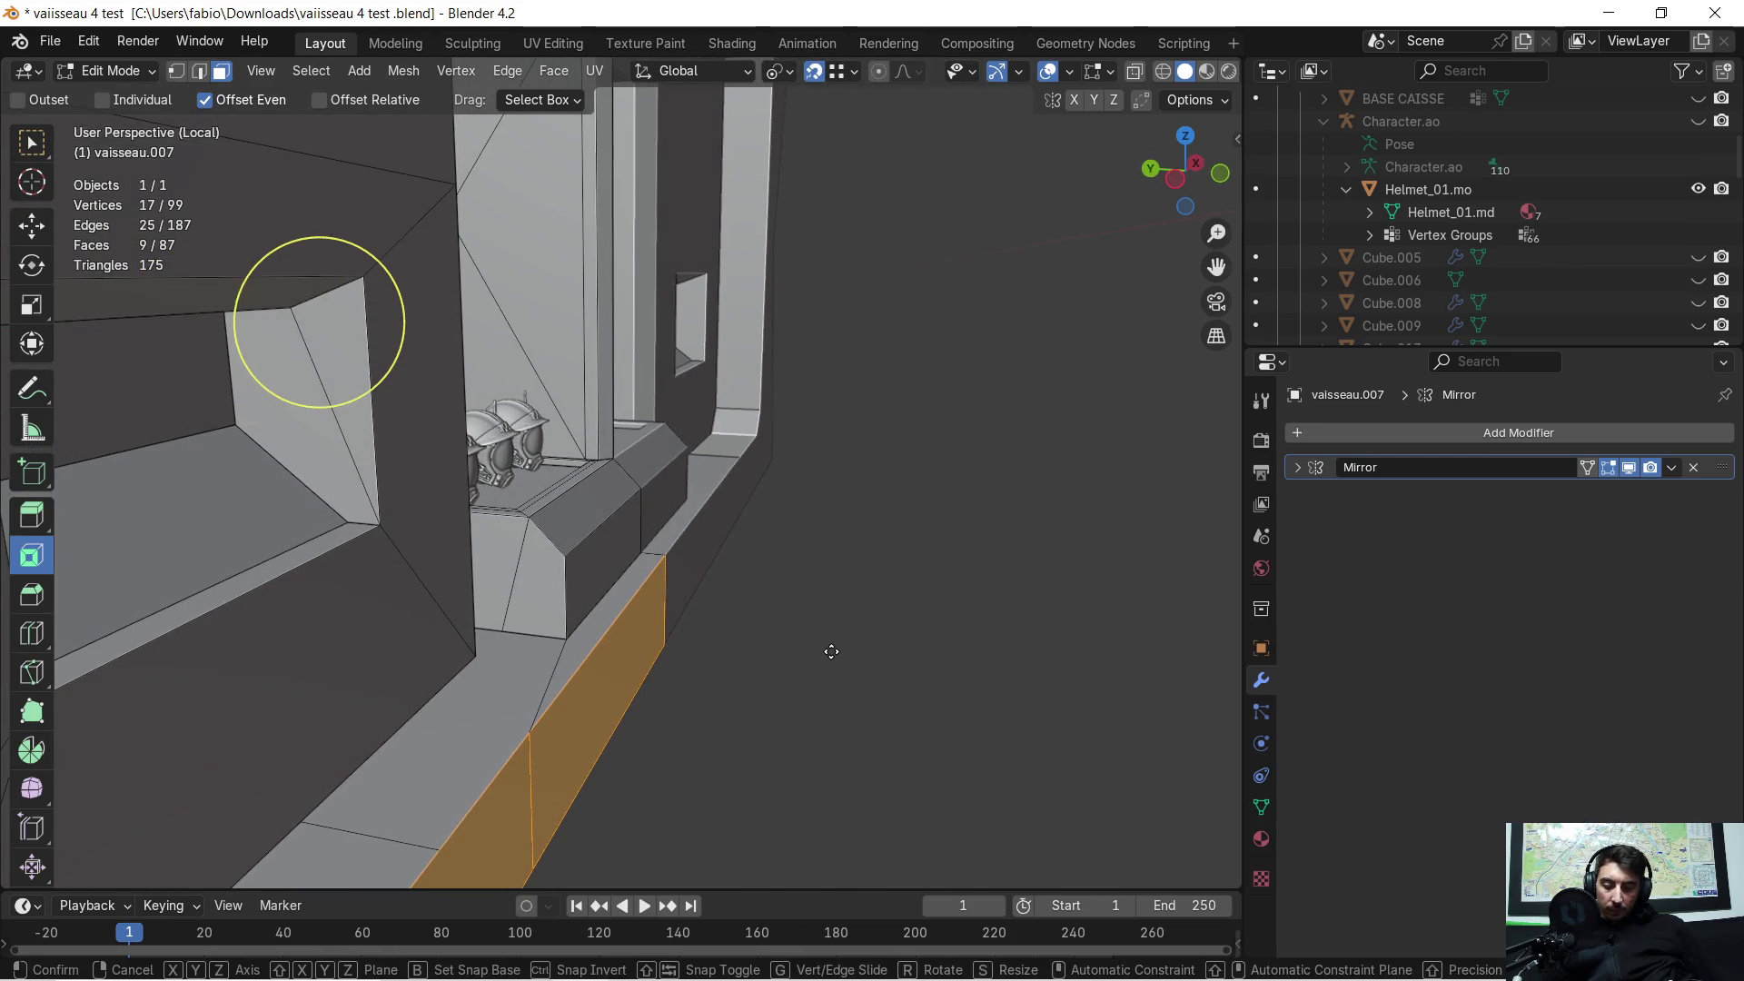
key(y)
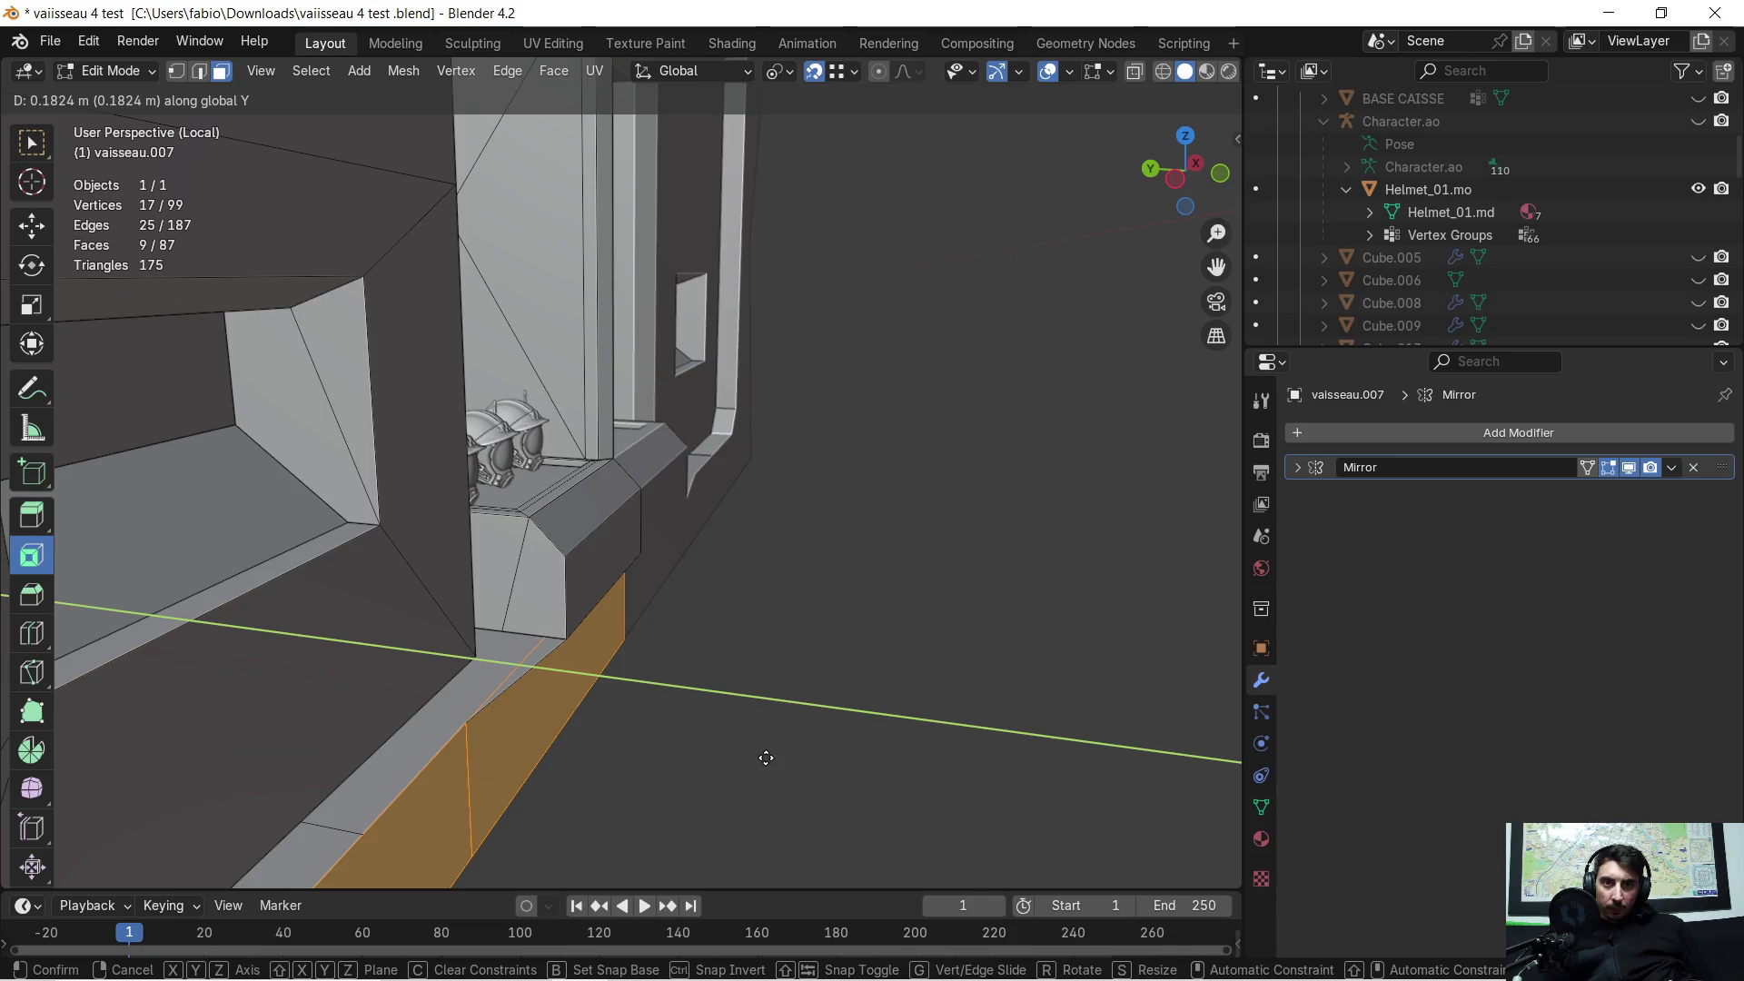
click(761, 762)
middle_drag(762, 763, 739, 720)
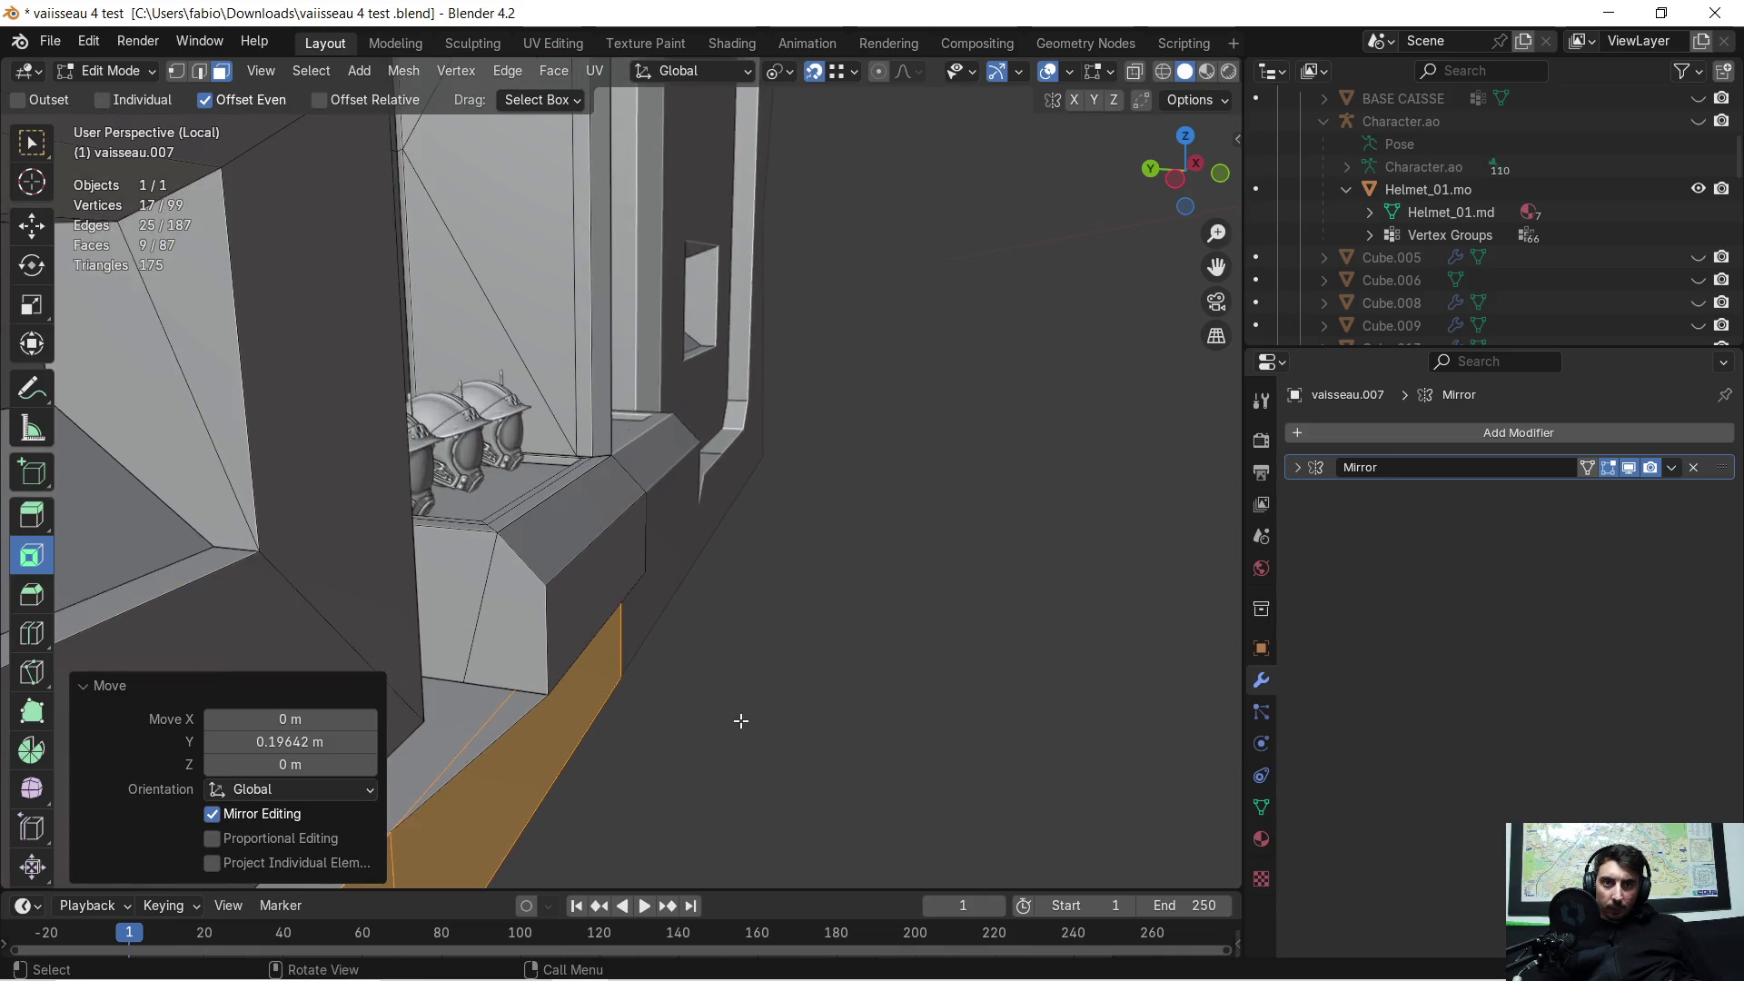
scroll(568, 660, up, 4)
scroll(569, 660, down, 3)
mouse_move(656, 611)
middle_down()
mouse_move(690, 672)
mouse_move(849, 701)
middle_up()
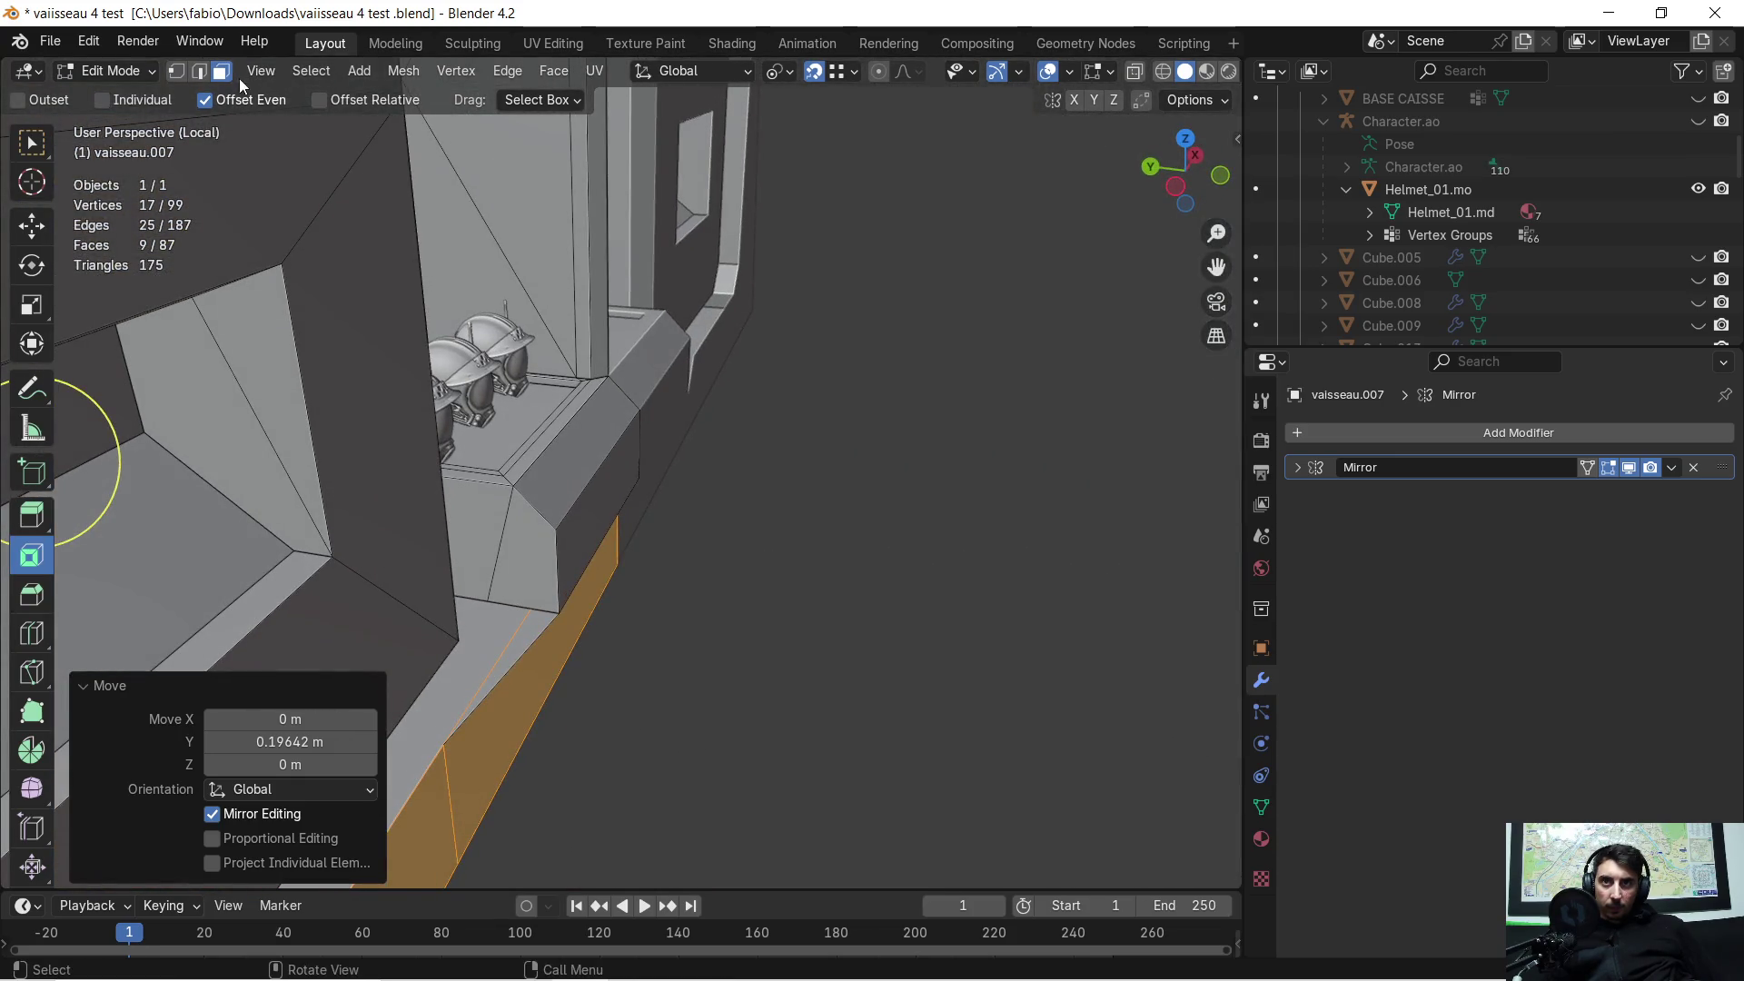
Step: Delete the stray face on the wall and return to Object Mode
click(531, 624)
key(x)
click(533, 623)
mouse_move(852, 591)
middle_down()
mouse_move(547, 498)
mouse_move(646, 537)
mouse_move(622, 480)
middle_up()
scroll(546, 498, down, 2)
key(Tab)
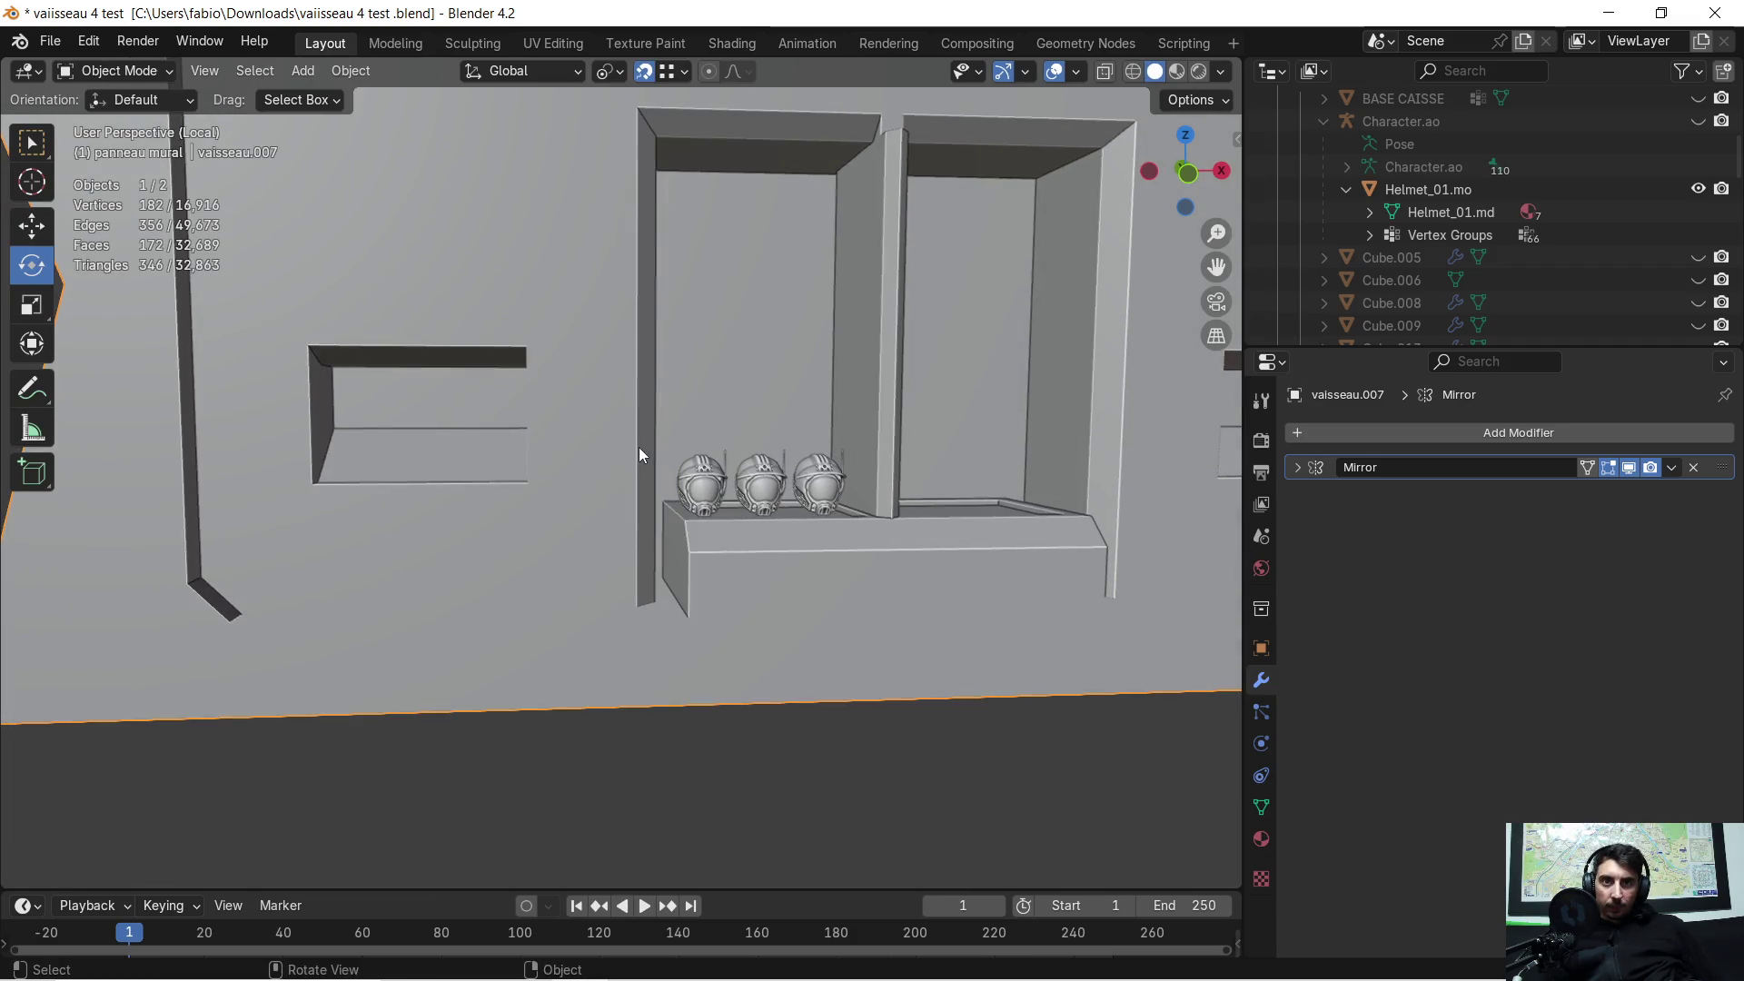
Step: Put wall panel vaisseau.007 back in Edit Mode and exit Local View to inspect it within the corridor
key(Tab)
key(KP_Divide)
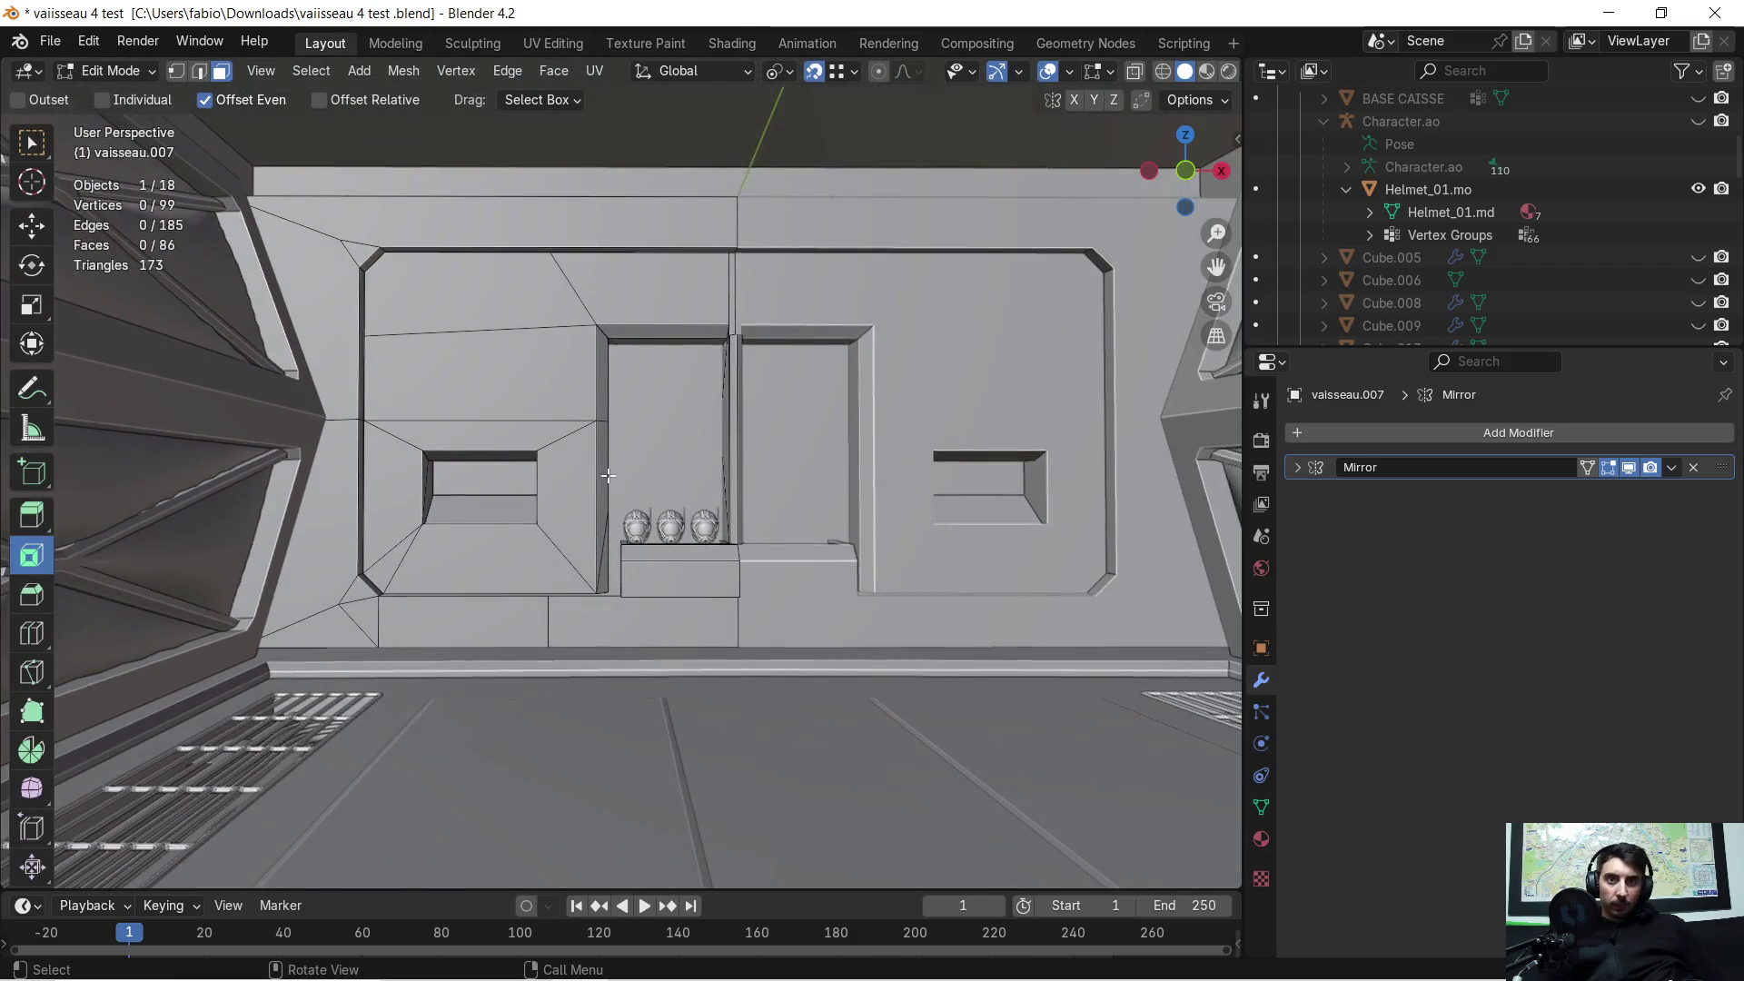
scroll(574, 542, up, 6)
scroll(554, 541, down, 4)
mouse_move(555, 542)
middle_down()
mouse_move(522, 546)
mouse_move(633, 535)
middle_up()
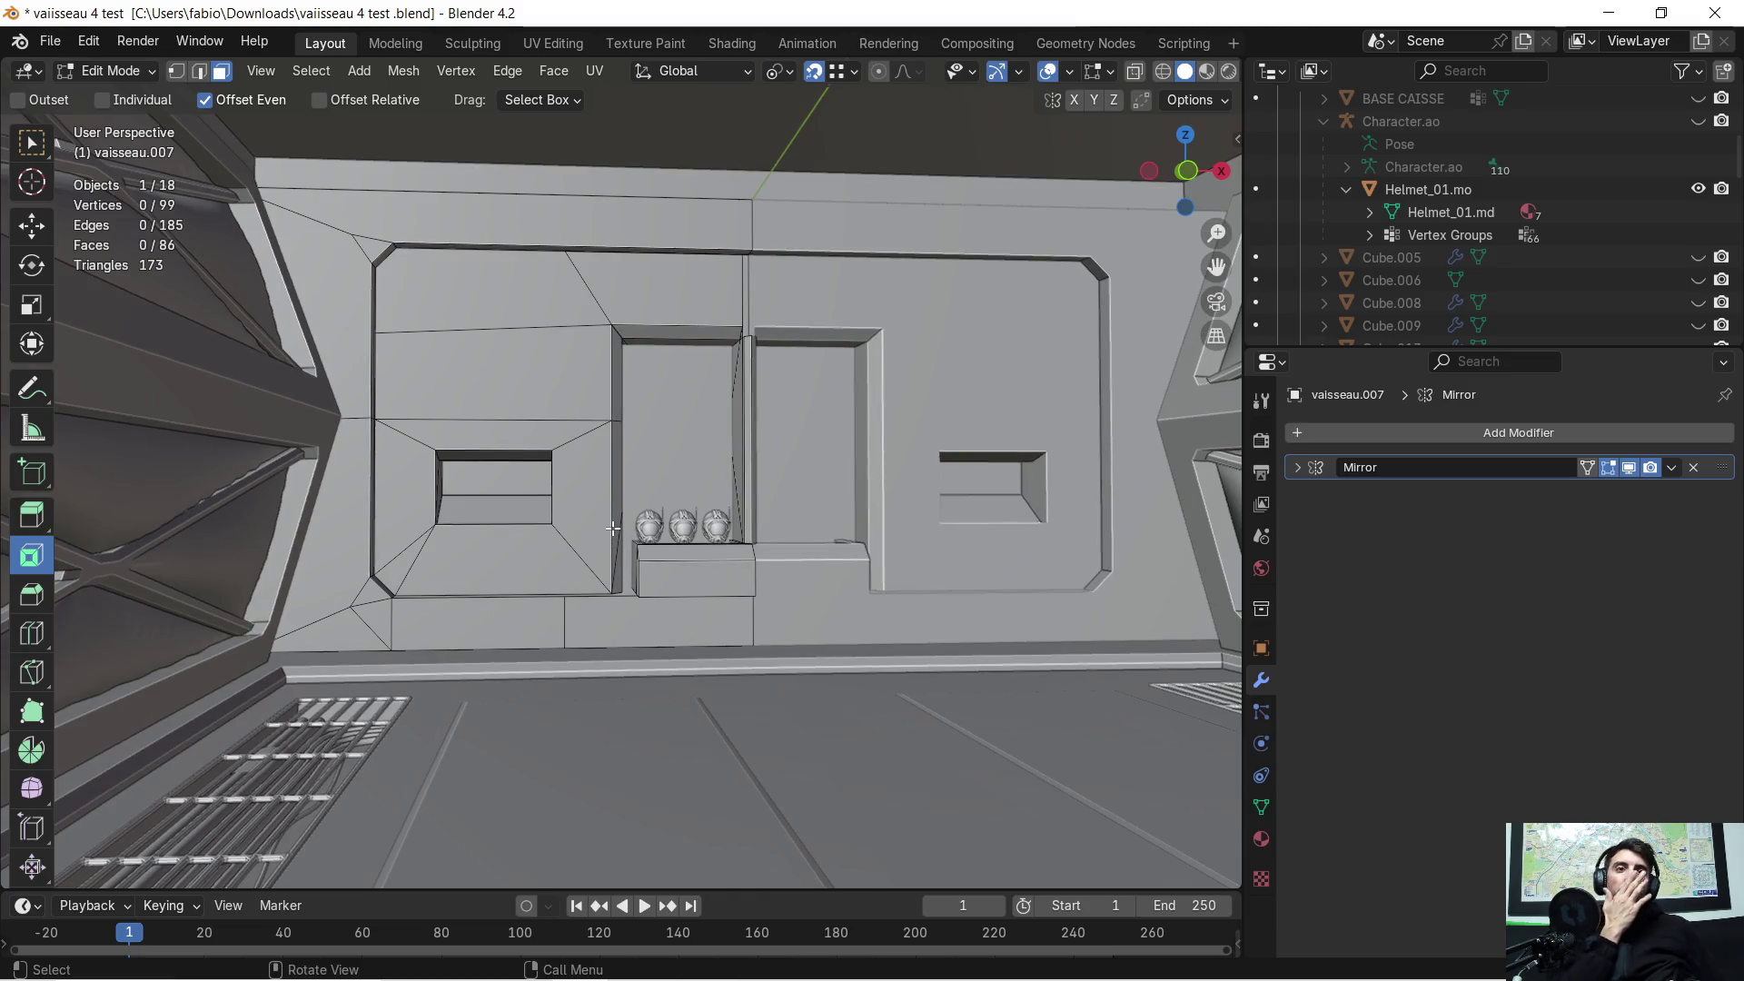
scroll(673, 529, up, 3)
scroll(672, 529, down, 3)
middle_drag(672, 528, 726, 539)
scroll(726, 538, up, 3)
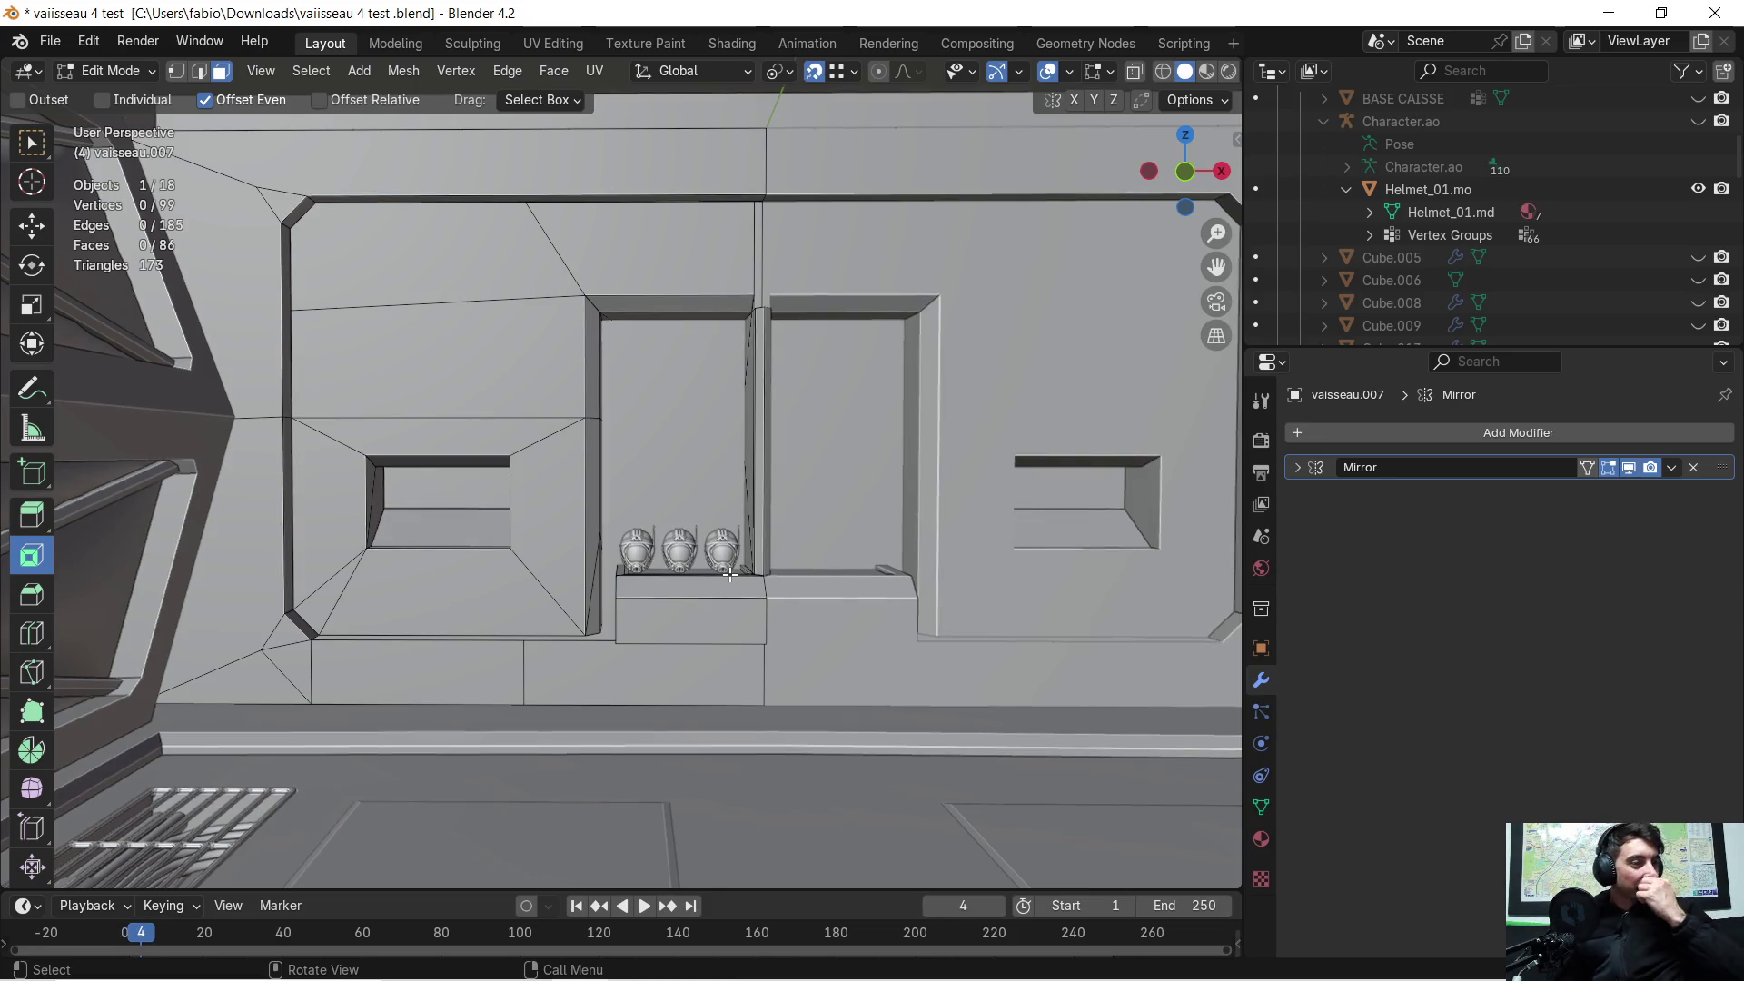
key(Up)
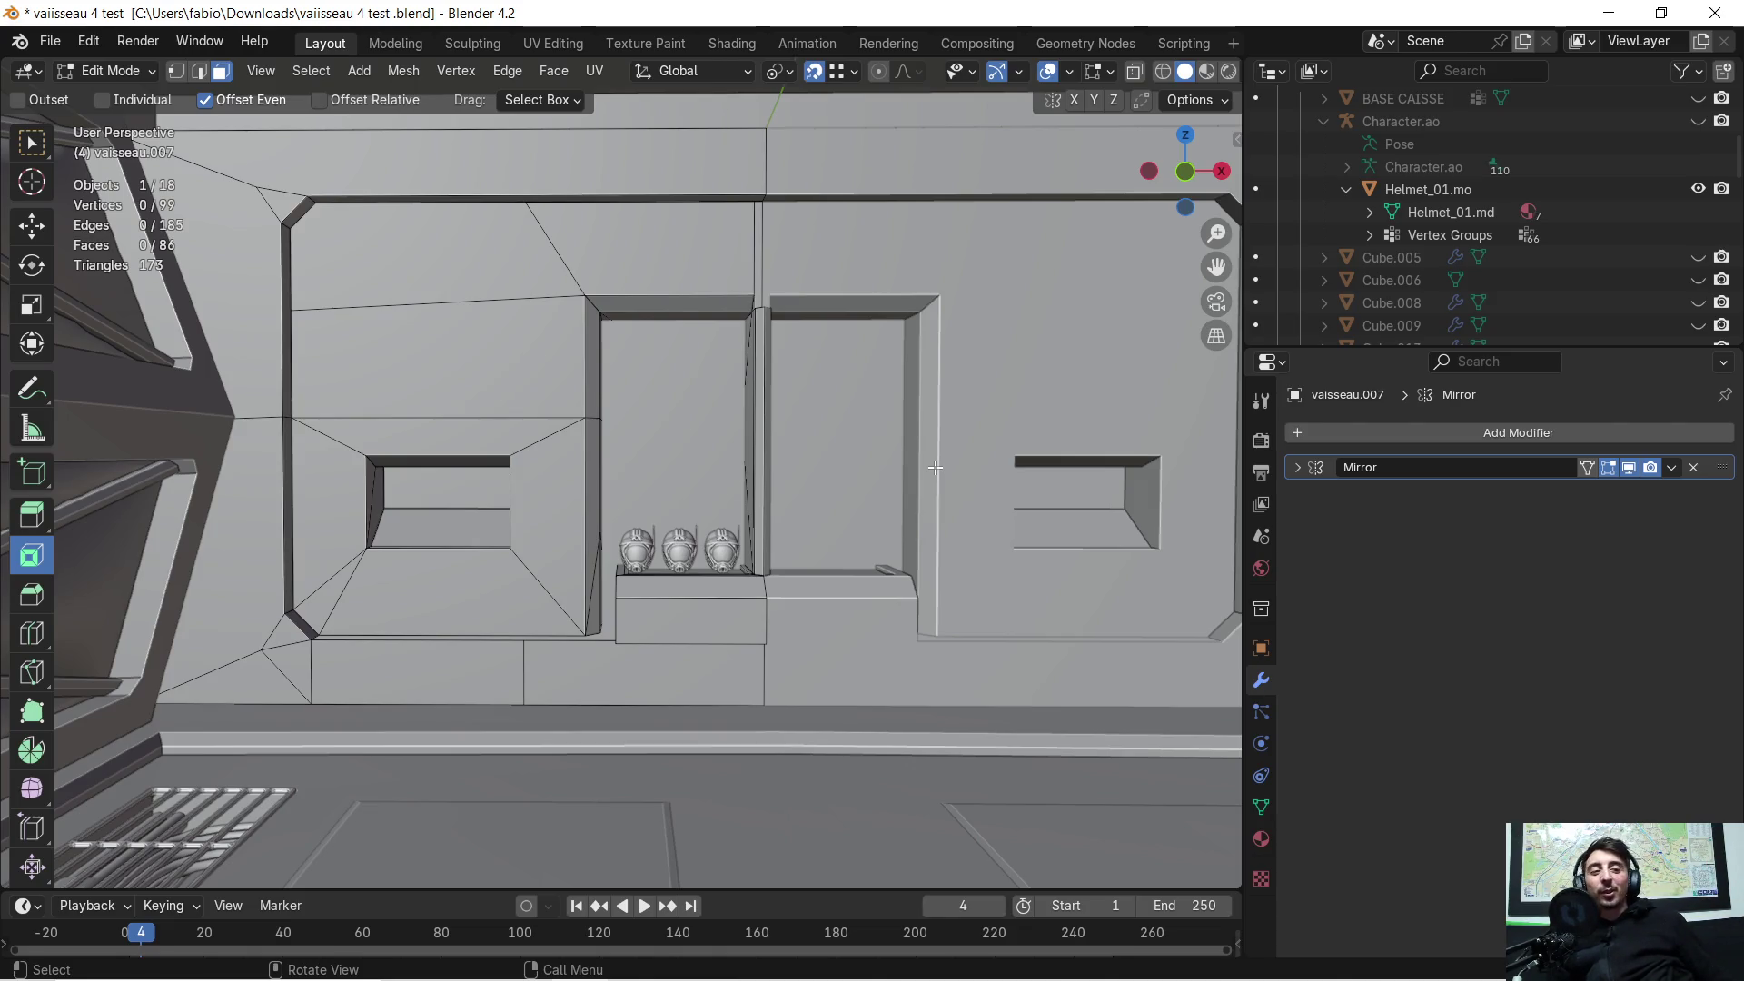
scroll(994, 448, down, 1)
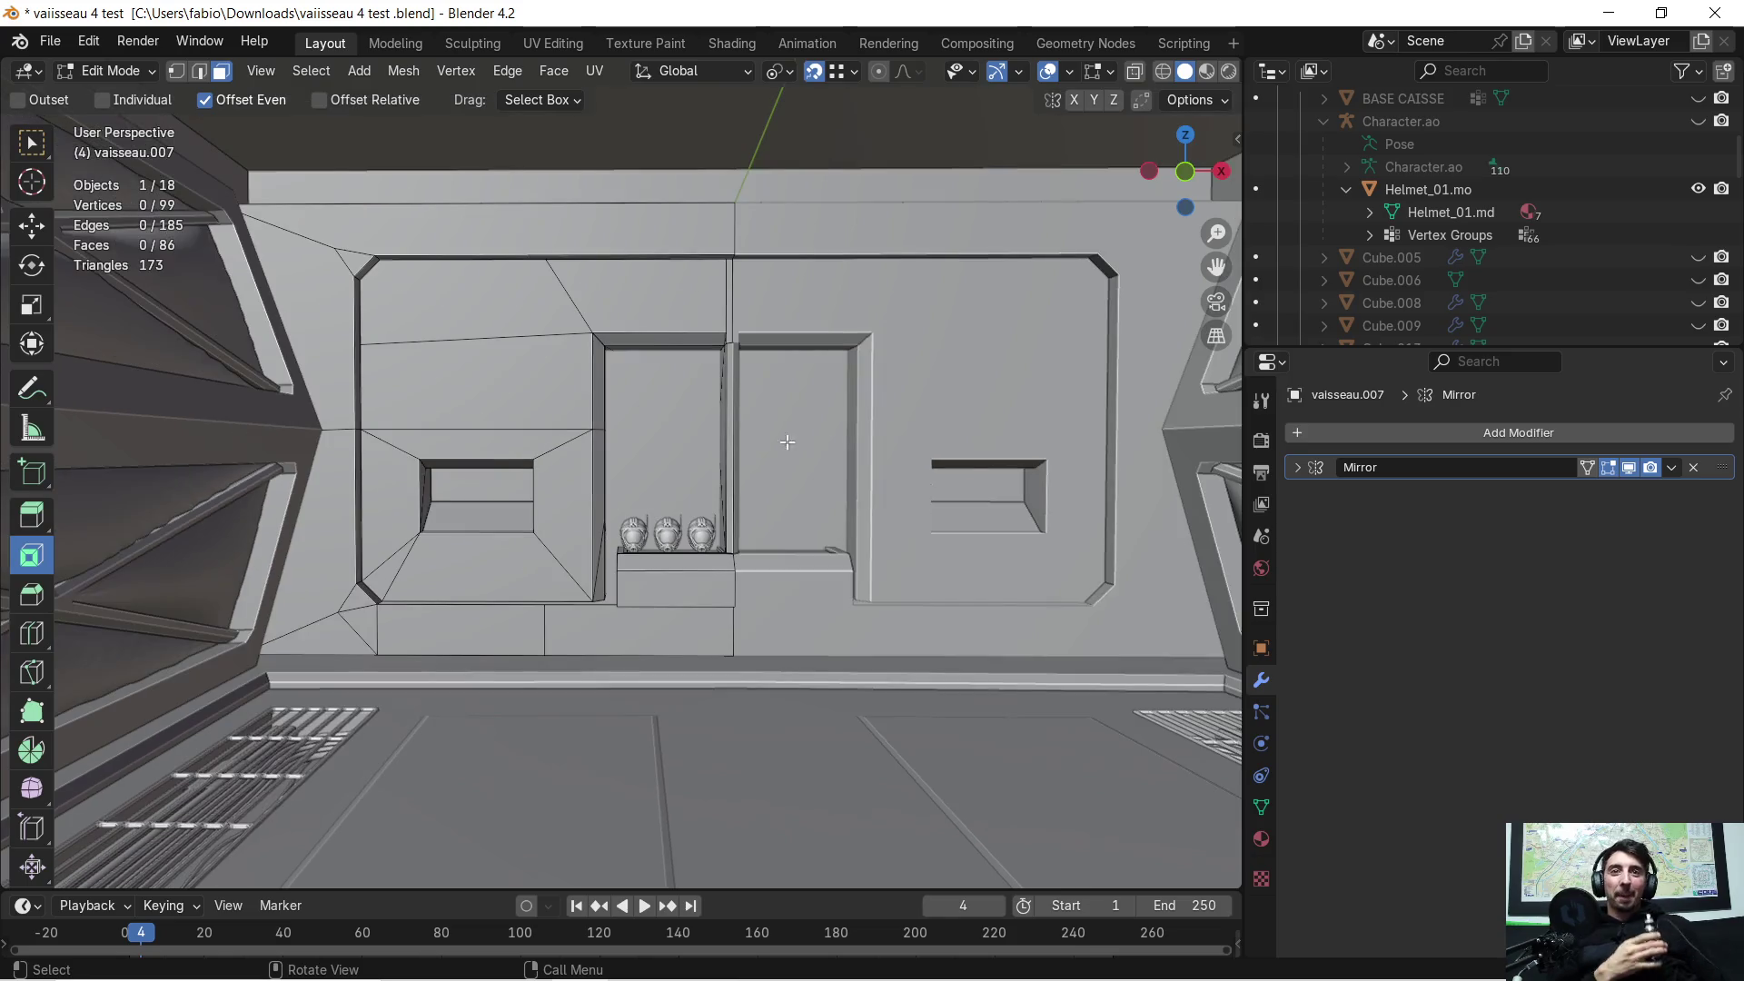
Step: Select the long ledge face on the wall, then return vaisseau.007 to Object Mode
scroll(841, 403, up, 1)
middle_drag(770, 418, 783, 486)
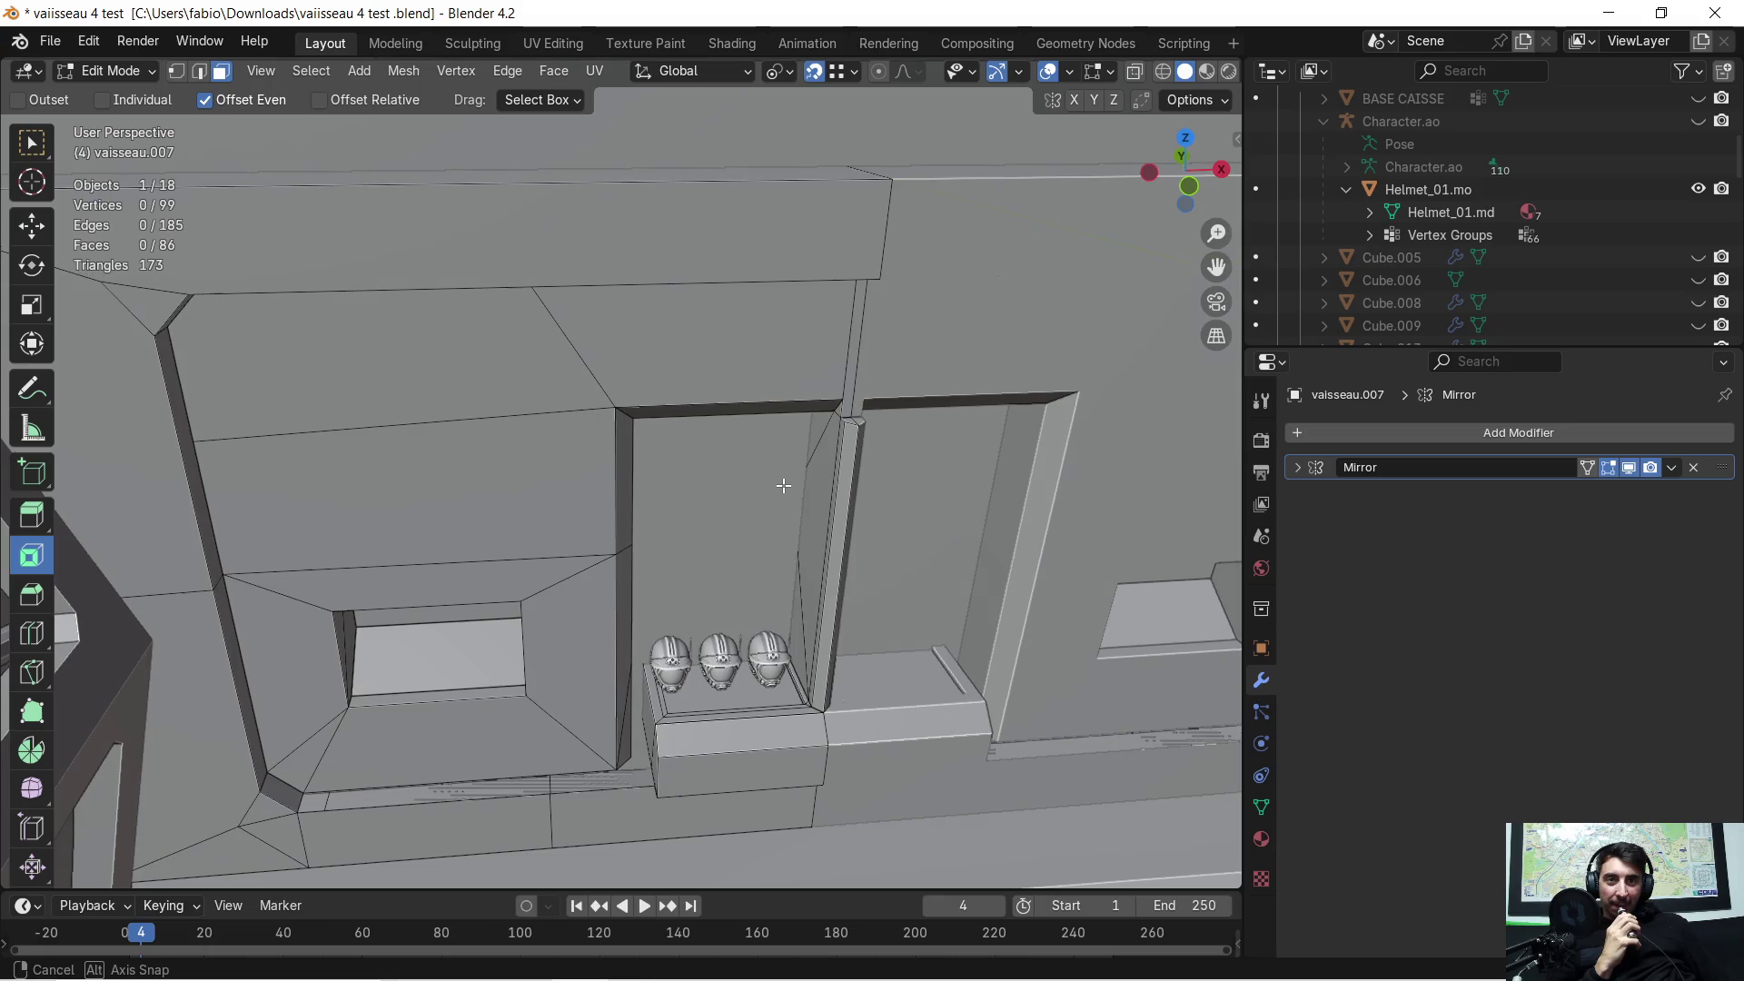
scroll(589, 639, up, 3)
mouse_move(518, 763)
middle_down()
mouse_move(576, 285)
mouse_move(536, 366)
mouse_move(554, 374)
middle_up()
mouse_move(375, 535)
middle_down()
mouse_move(559, 483)
mouse_move(538, 363)
mouse_move(662, 724)
mouse_move(626, 545)
mouse_move(639, 615)
mouse_move(651, 590)
middle_up()
scroll(535, 354, up, 3)
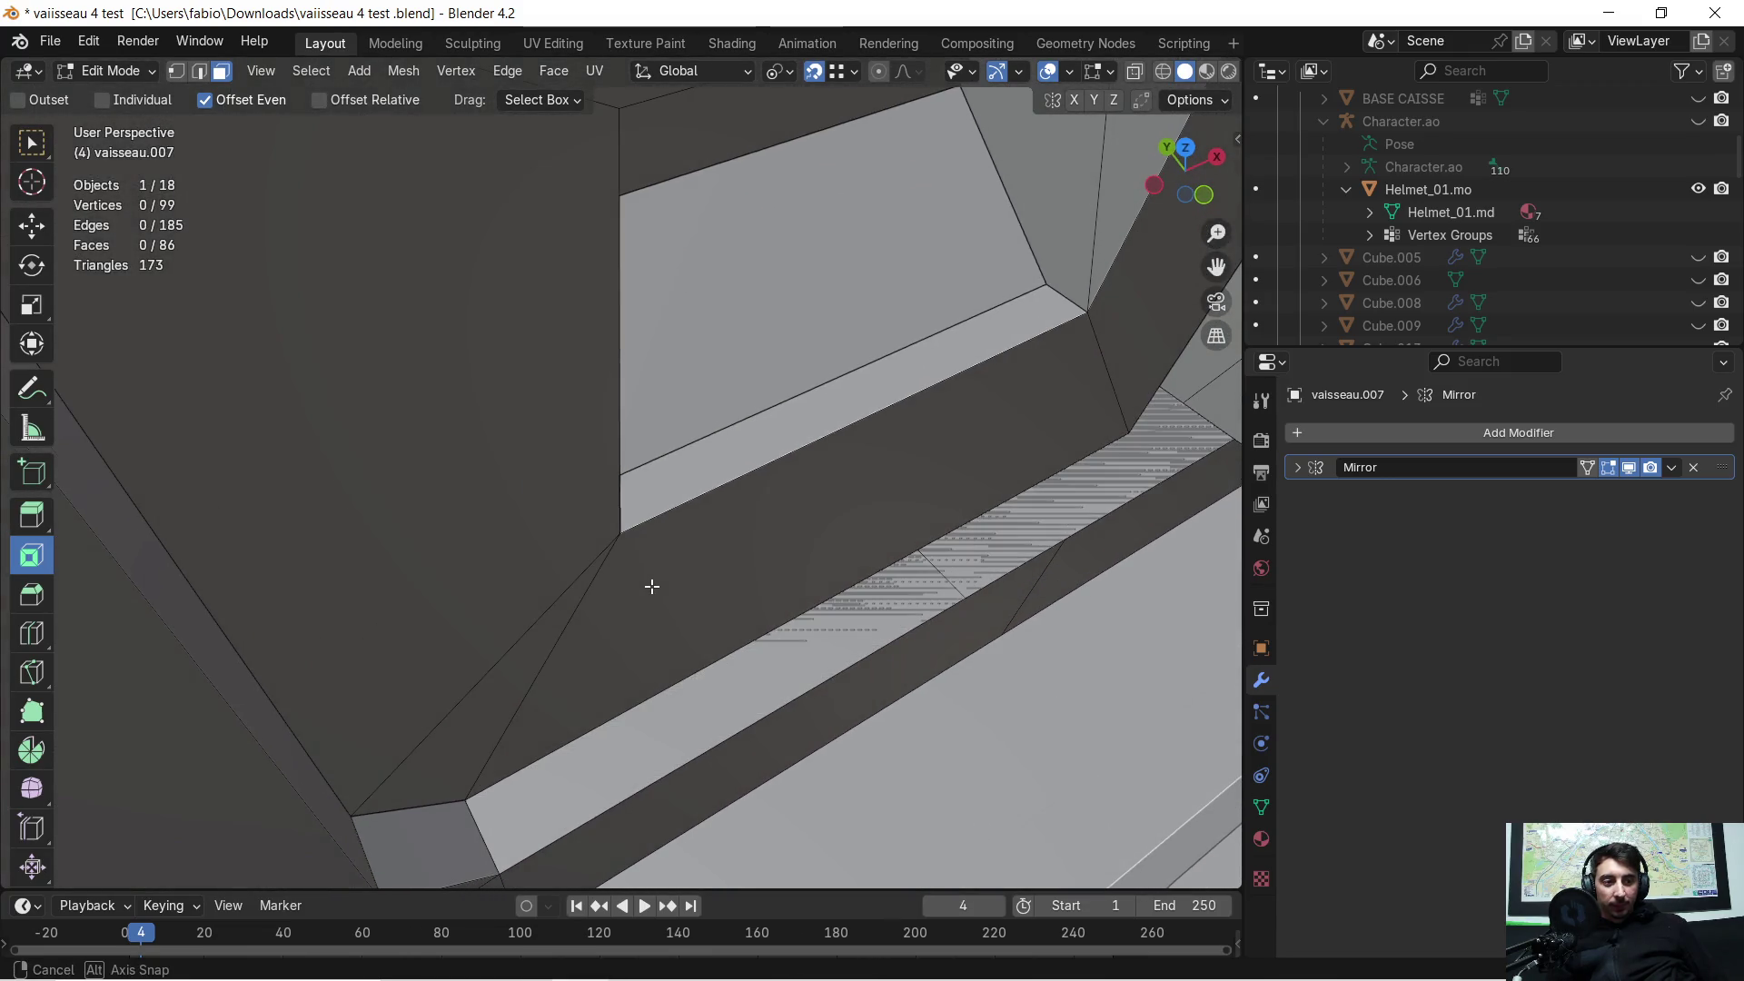
click(795, 644)
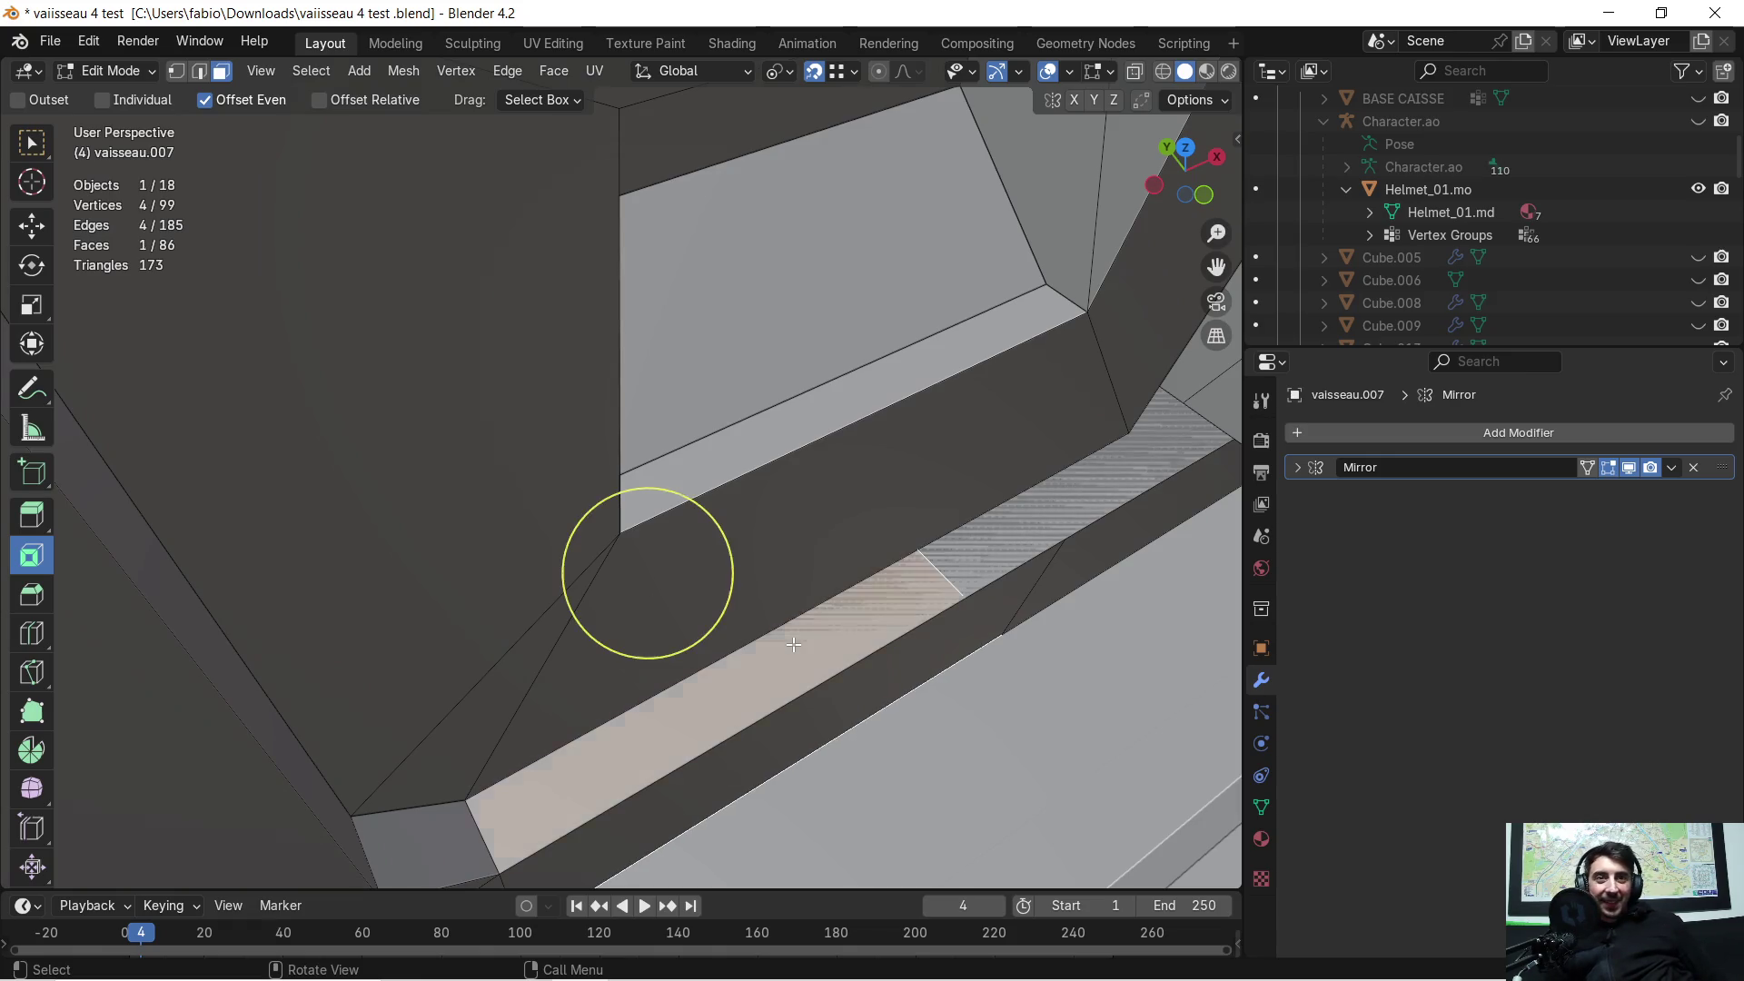
mouse_move(778, 645)
middle_down()
mouse_move(906, 505)
mouse_move(917, 364)
mouse_move(954, 345)
mouse_move(985, 612)
mouse_move(1017, 518)
mouse_move(867, 607)
mouse_move(693, 596)
mouse_move(693, 516)
mouse_move(732, 526)
mouse_move(724, 432)
mouse_move(740, 647)
middle_up()
key(Tab)
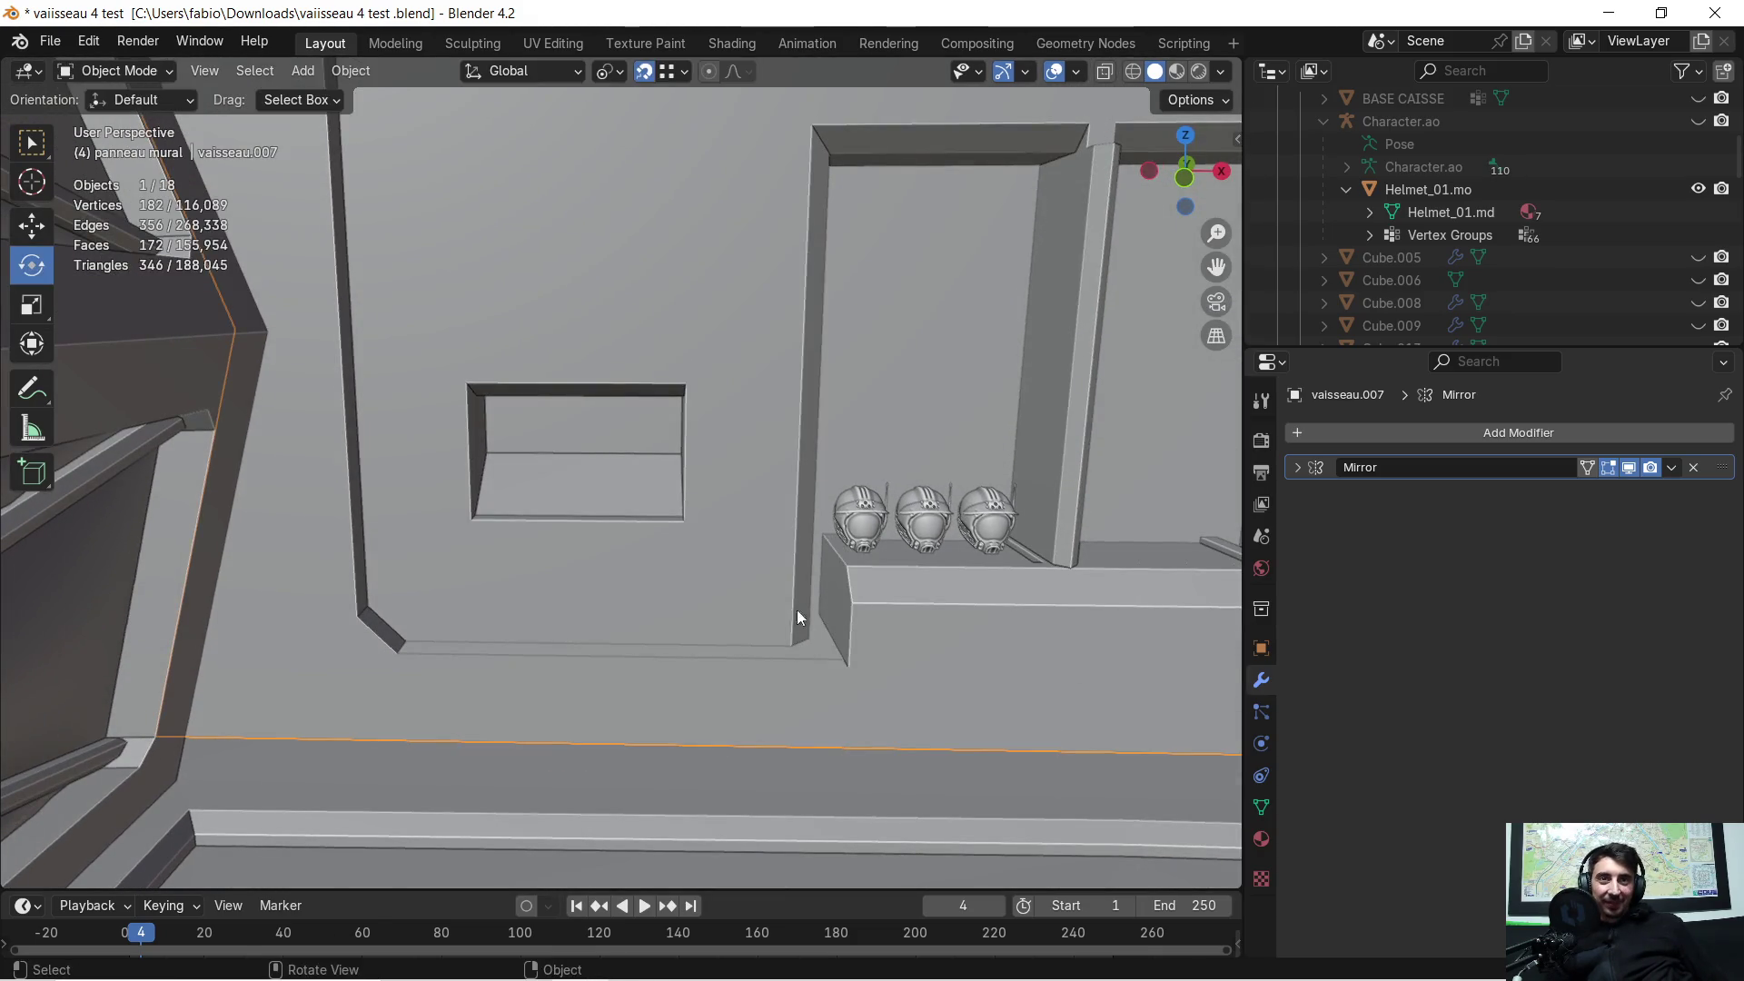
Step: Add the three-helmet array to the selection and isolate it with the wall panel in Local View
shift+click(879, 538)
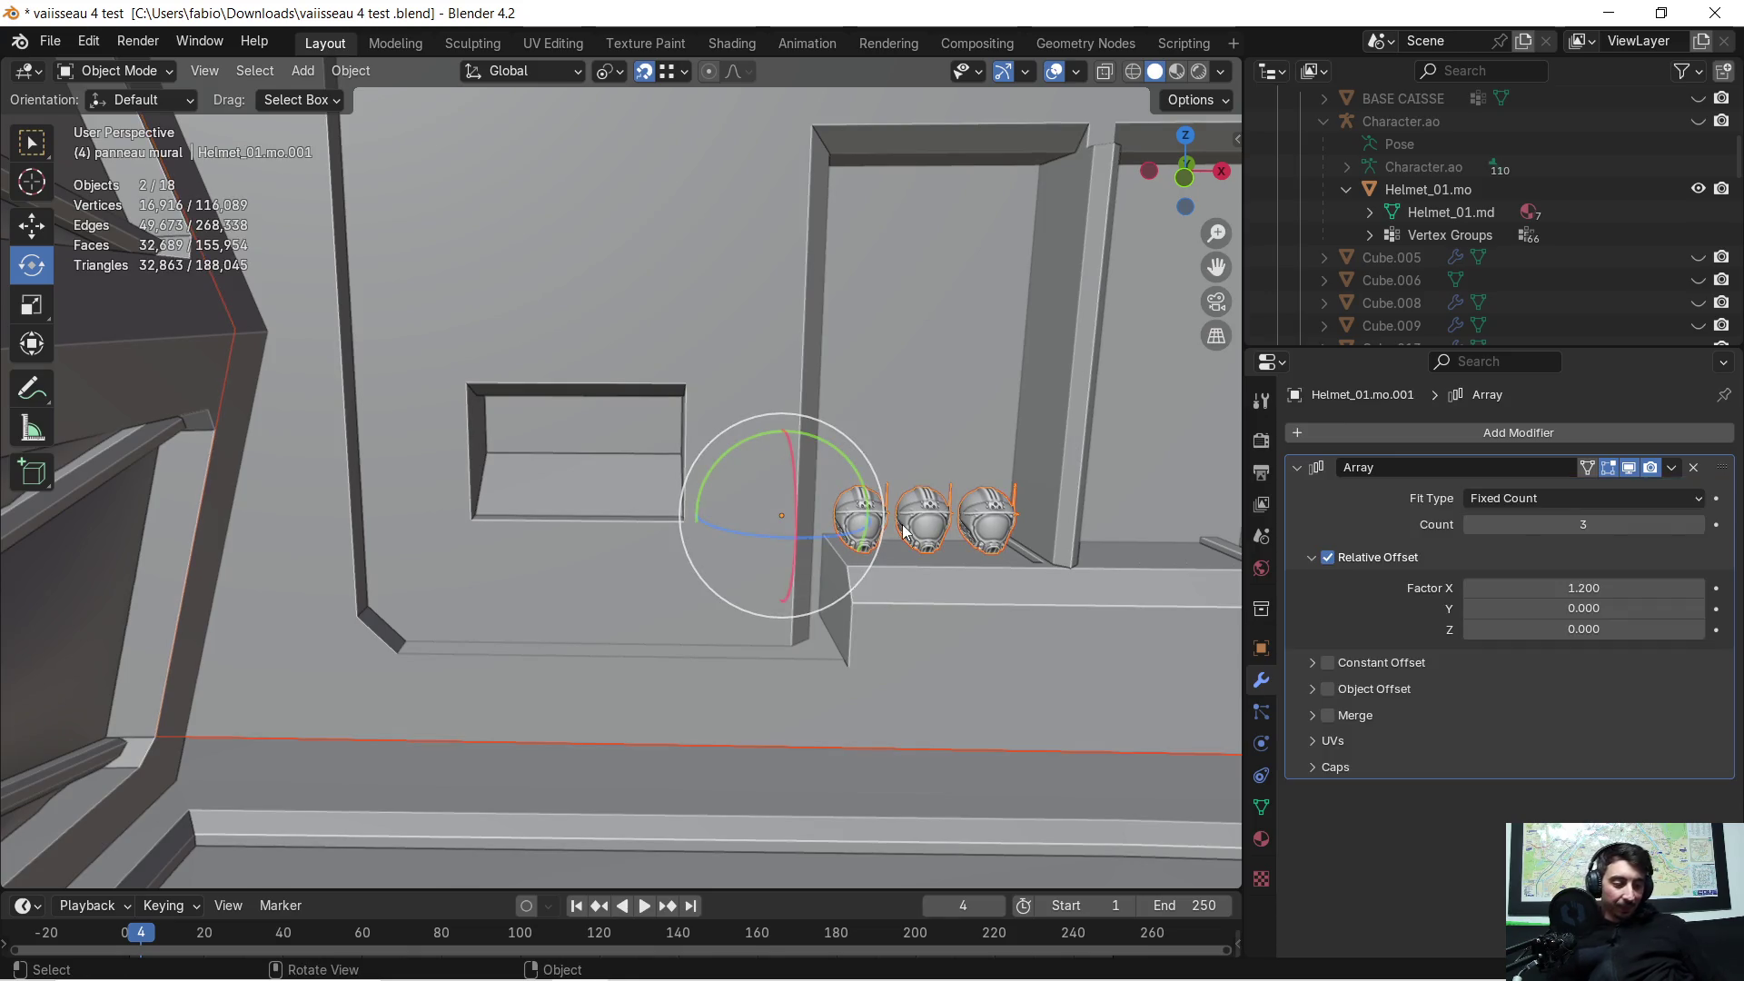
key(KP_Divide)
scroll(458, 586, up, 6)
mouse_move(440, 598)
middle_down()
mouse_move(479, 534)
mouse_move(652, 507)
mouse_move(616, 521)
middle_up()
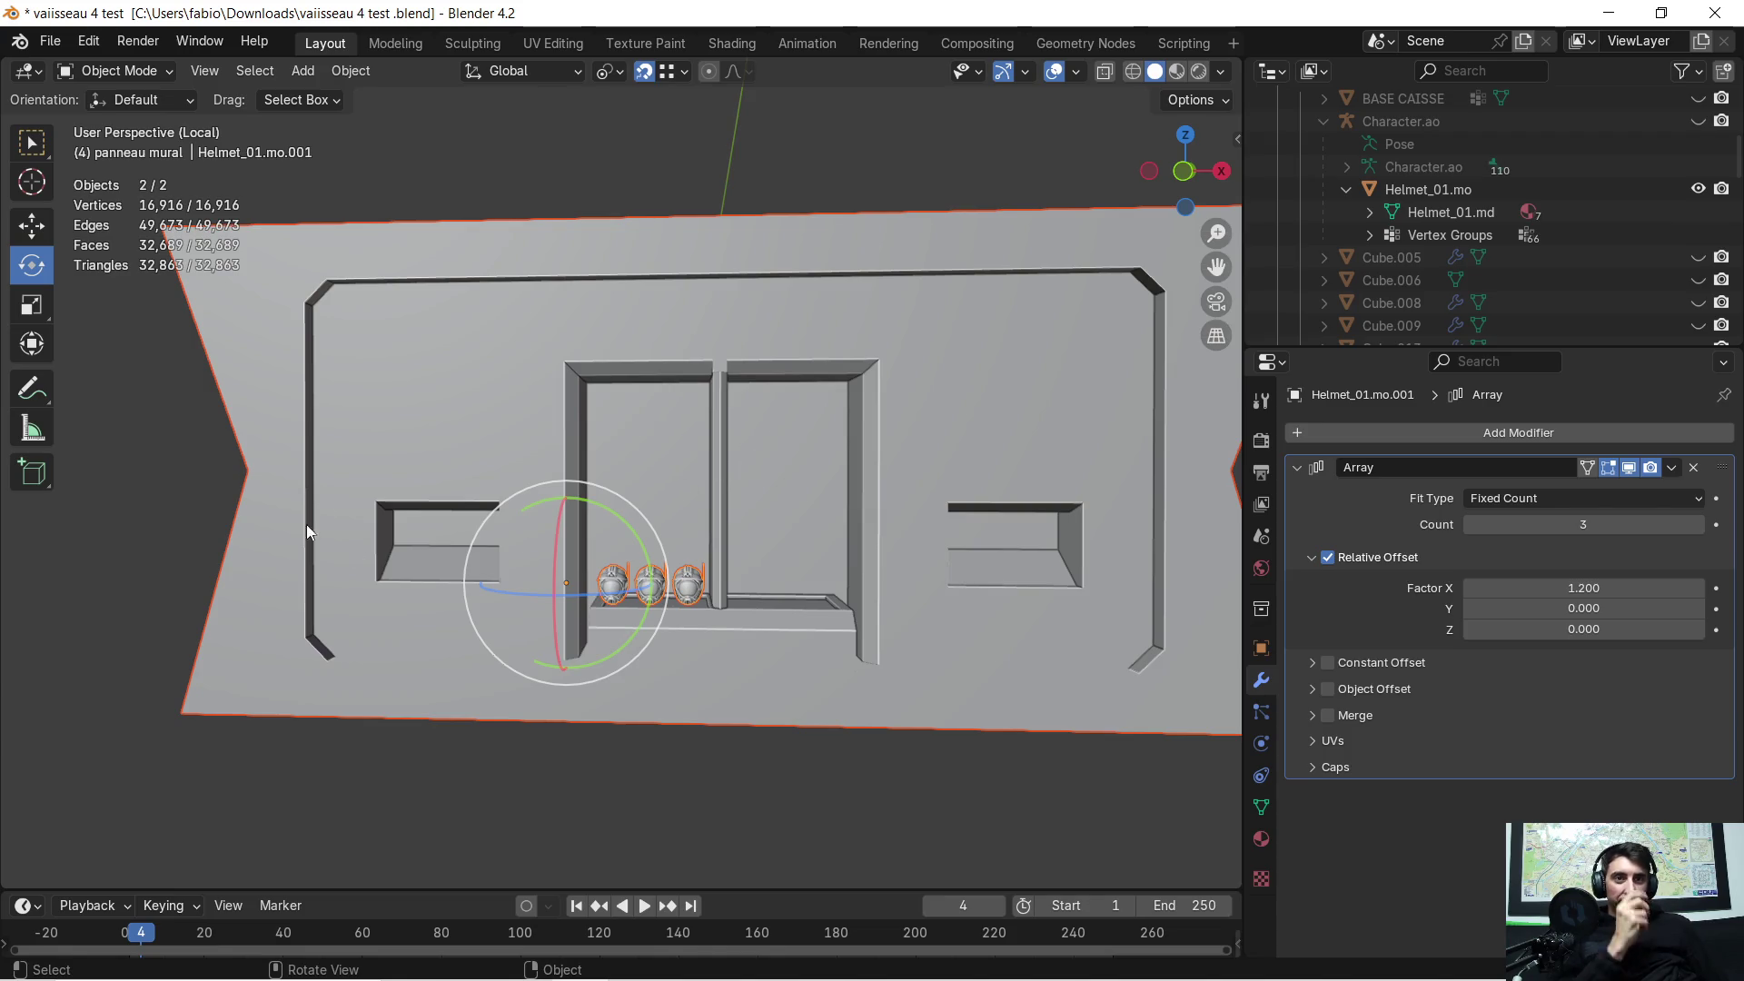
middle_drag(519, 472, 741, 481)
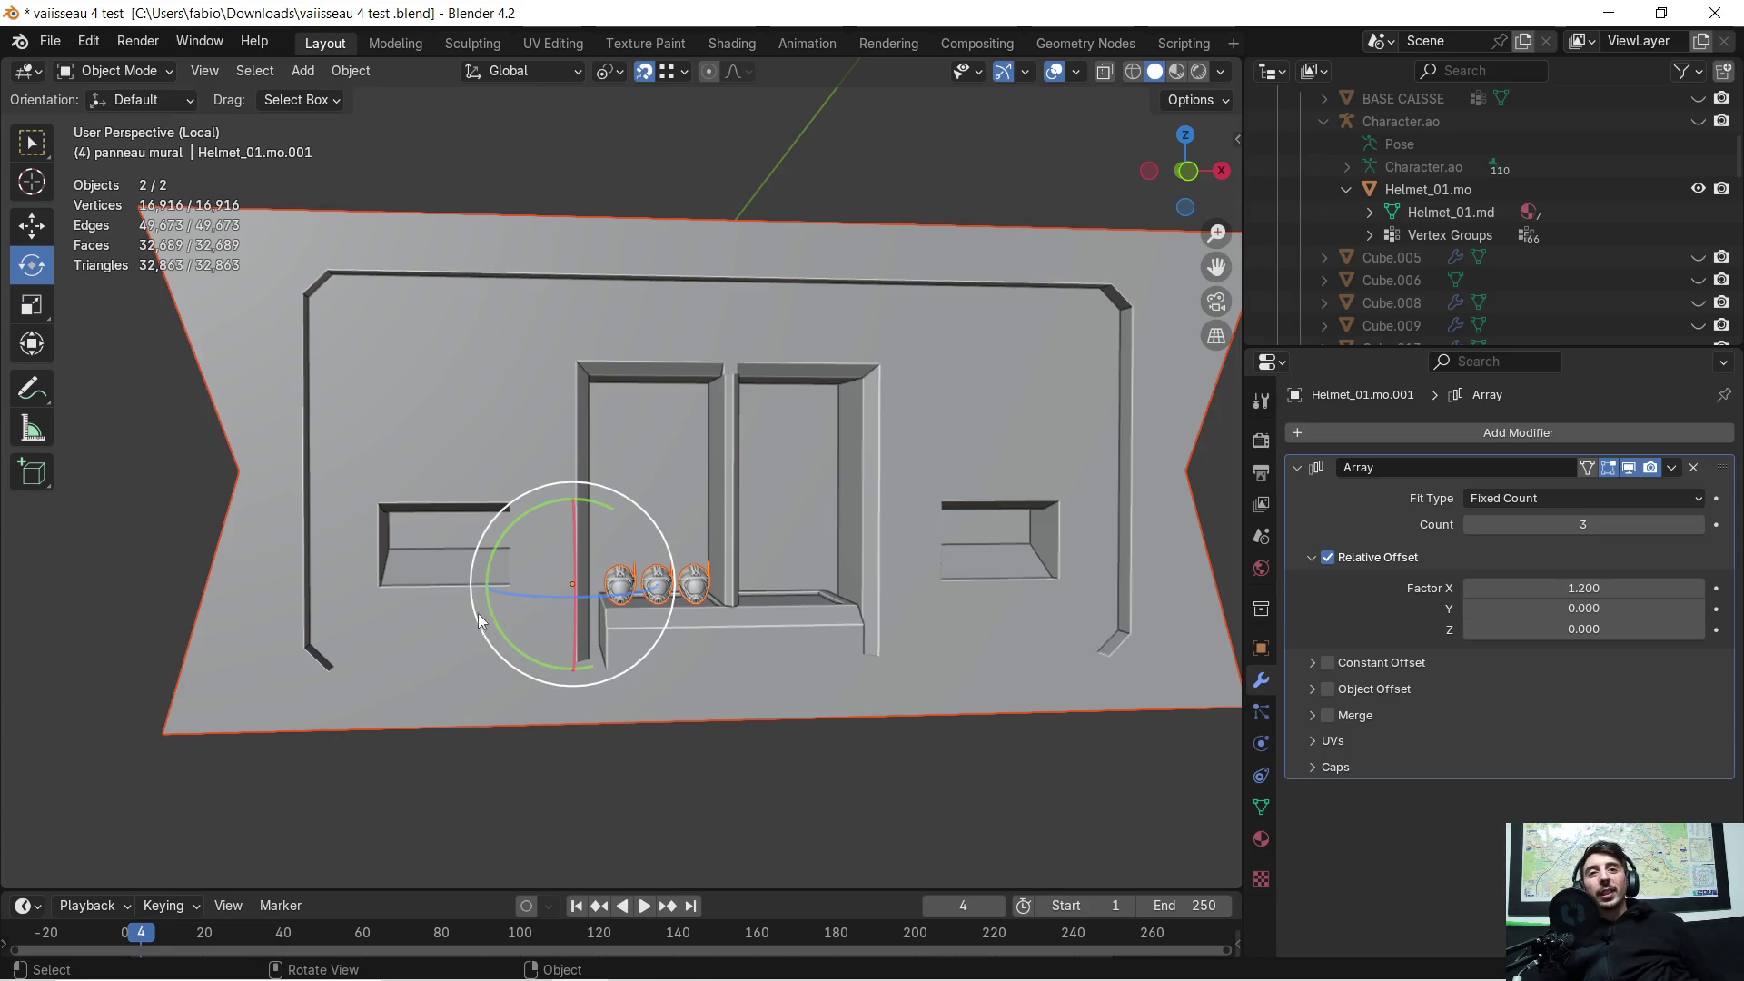
middle_drag(633, 524, 737, 456)
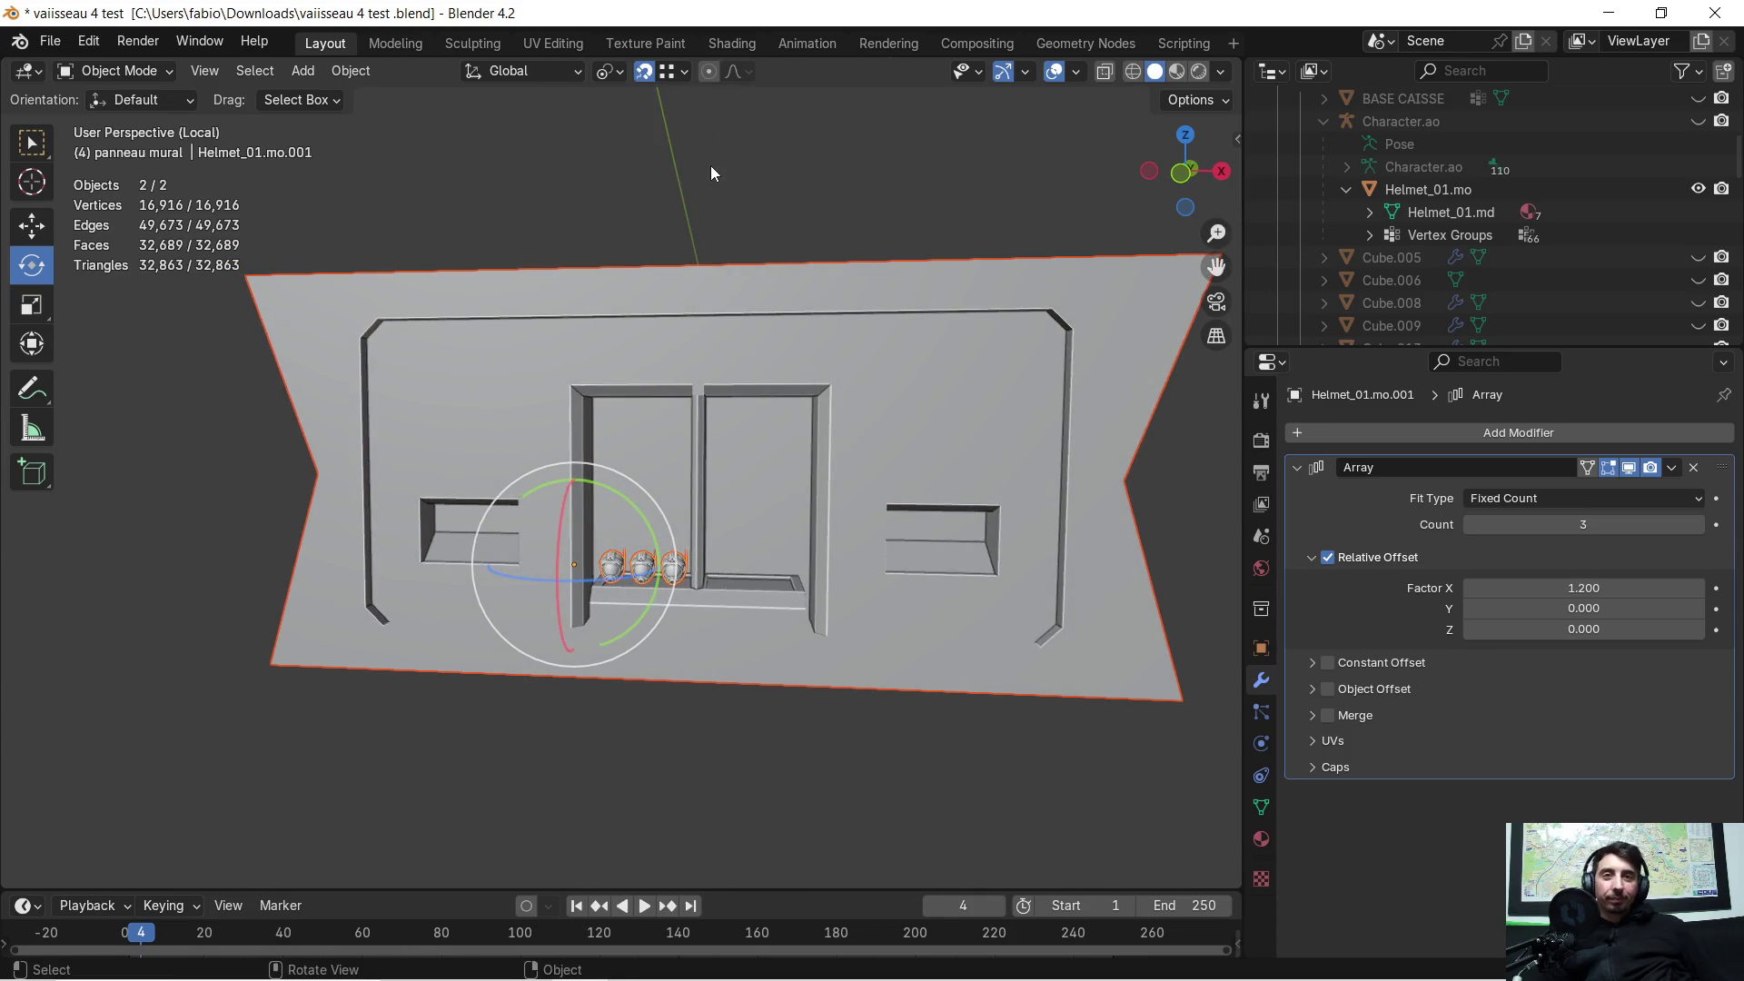
click(84, 41)
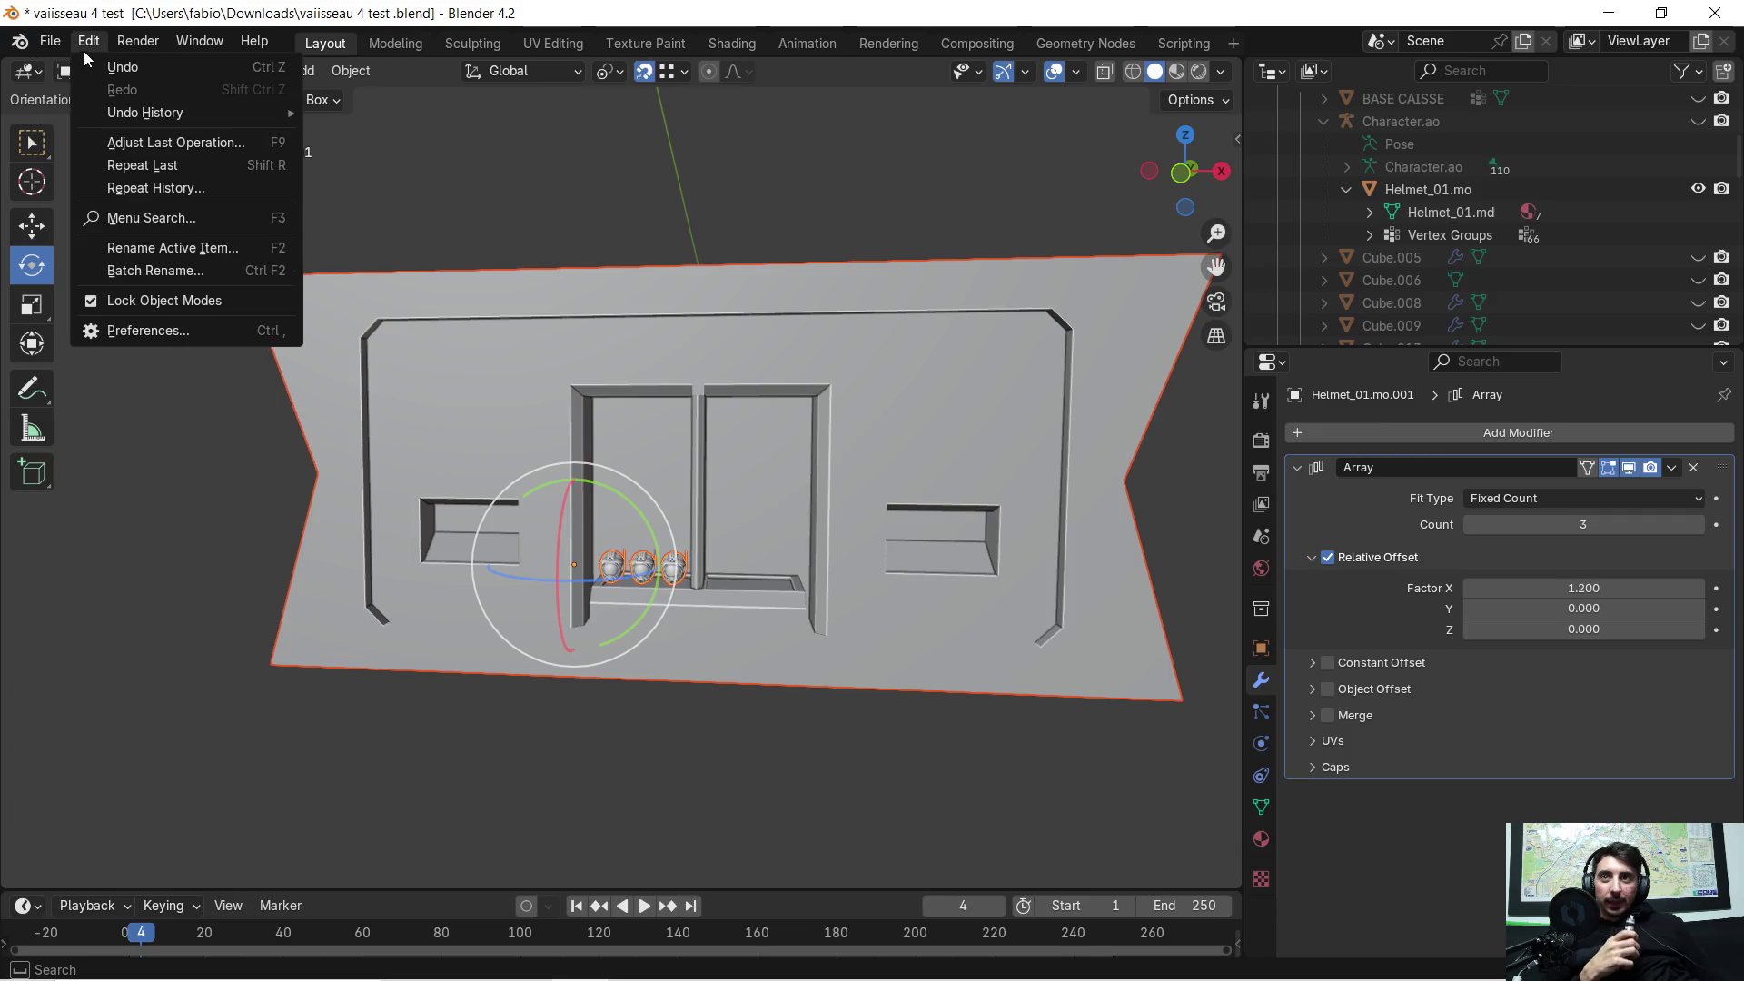
Step: Save the vaisseau 4 test file
click(48, 41)
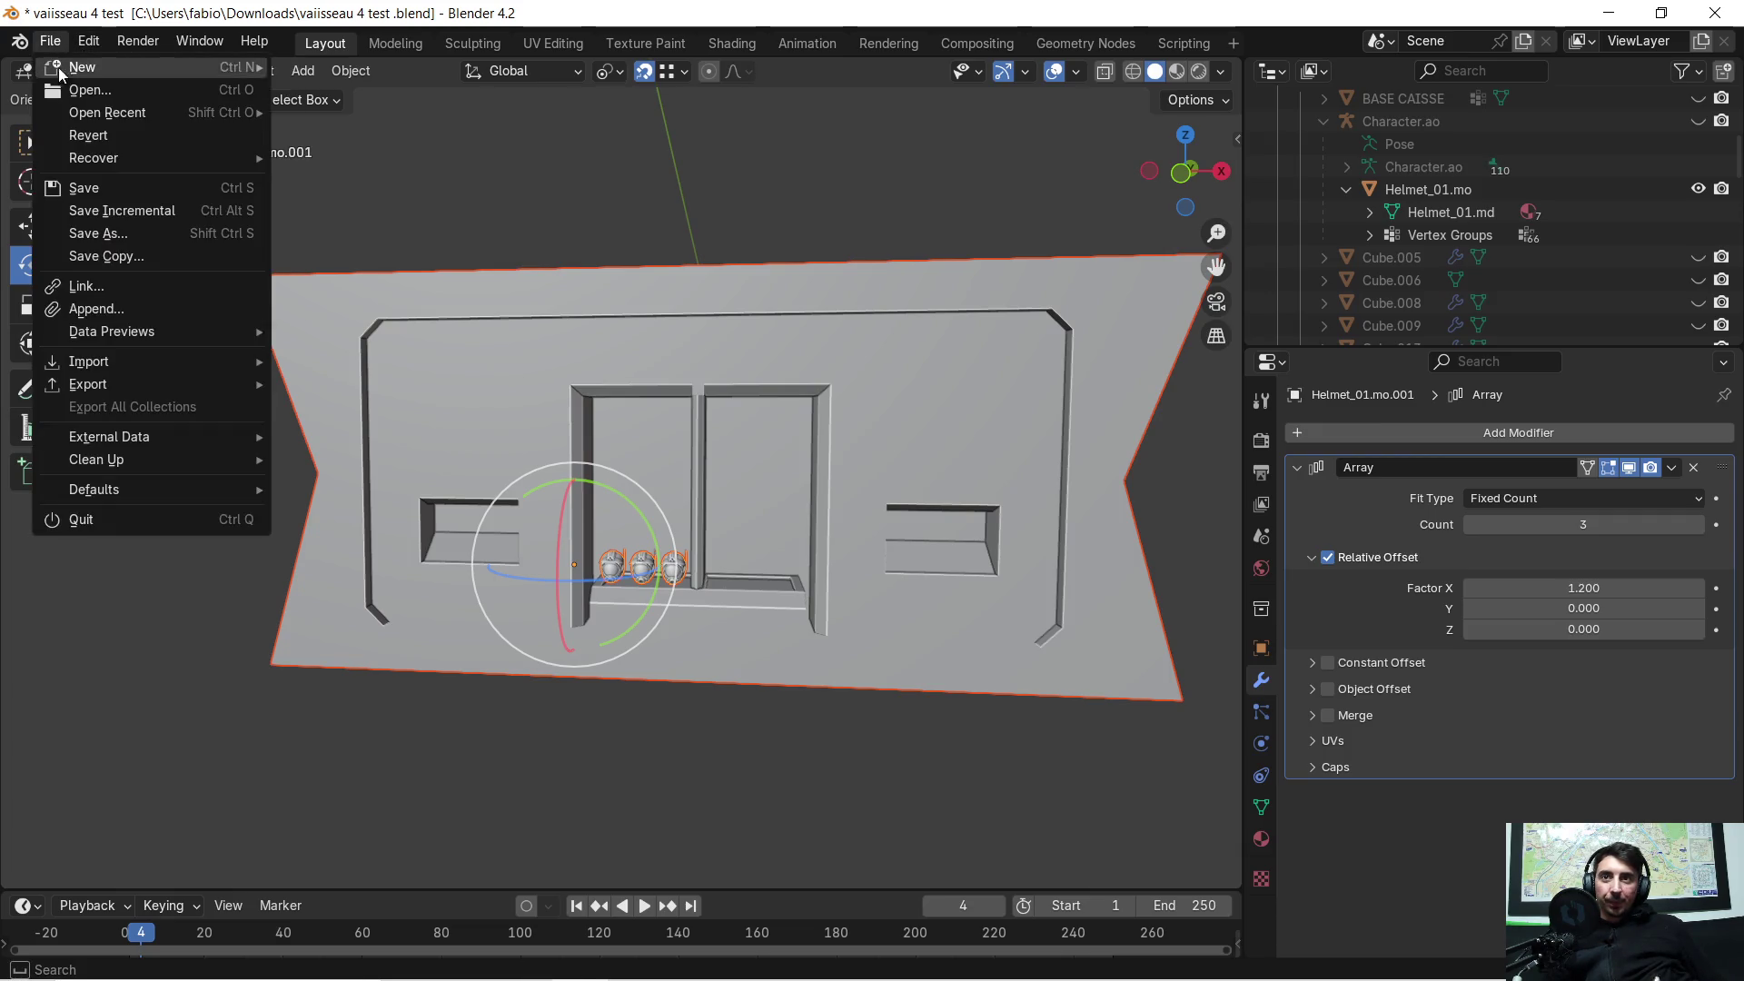
click(109, 192)
mouse_move(738, 423)
middle_down()
mouse_move(726, 439)
mouse_move(767, 434)
mouse_move(772, 460)
middle_up()
Step: Exit Local View to show the whole ship interior and save the file again
key(KP_Divide)
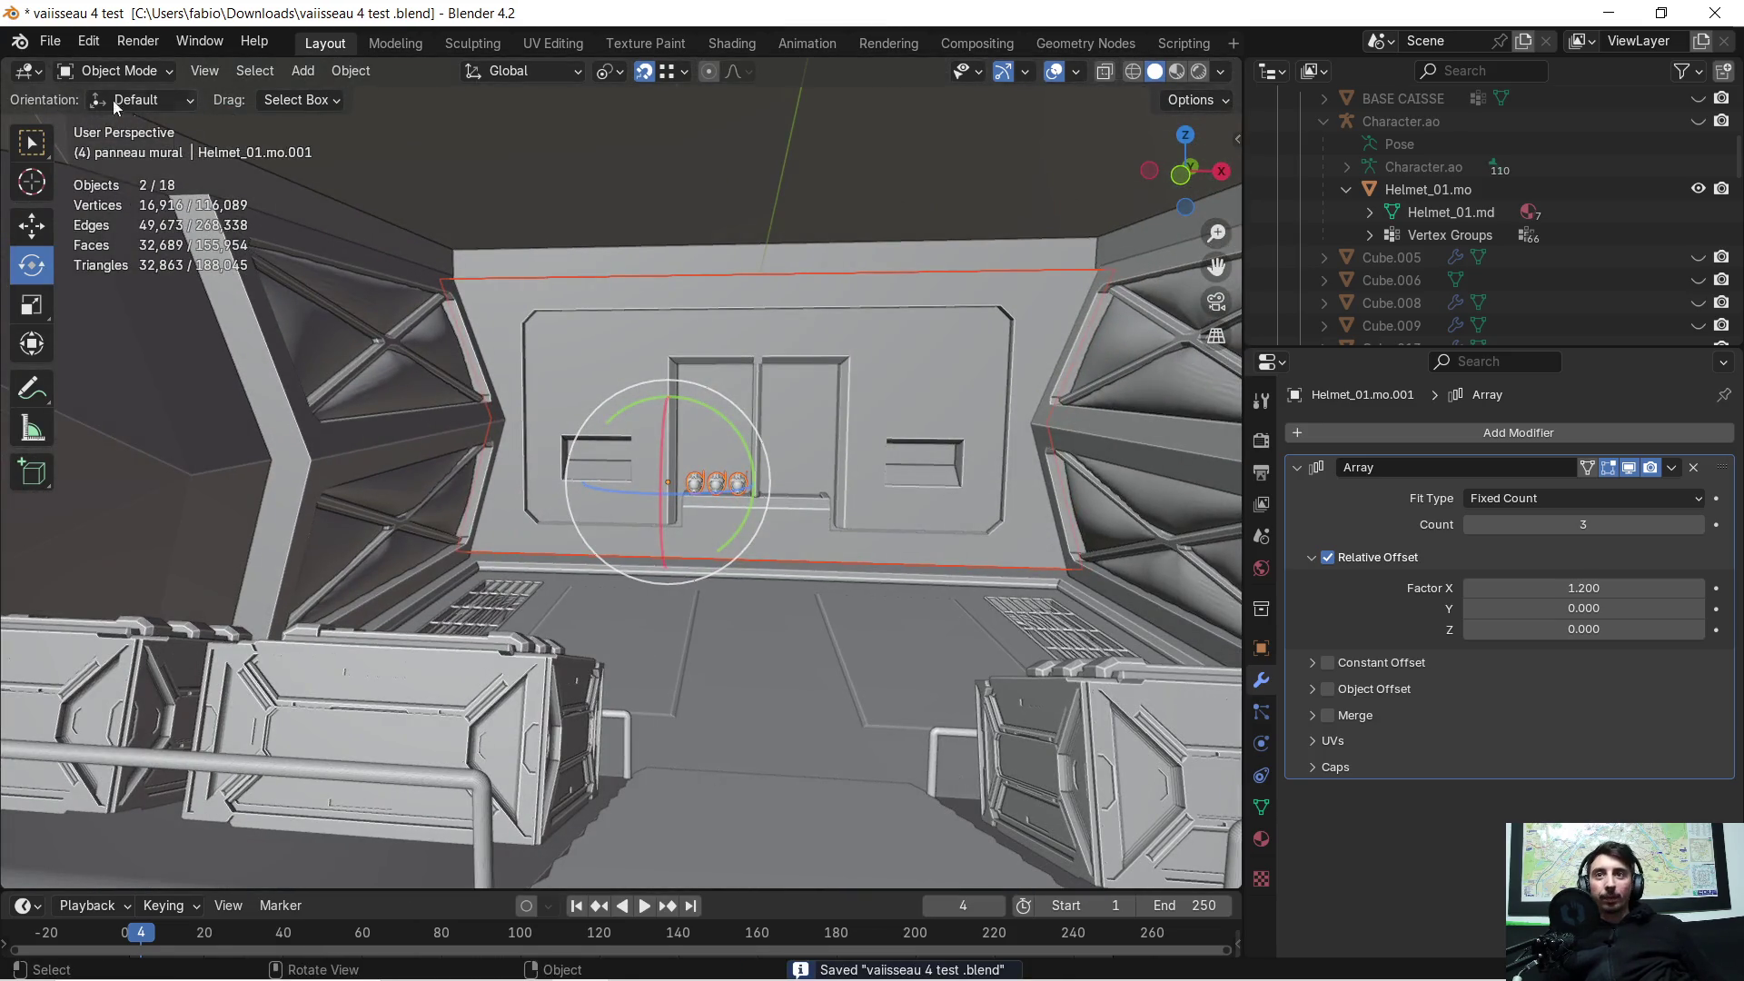
click(50, 41)
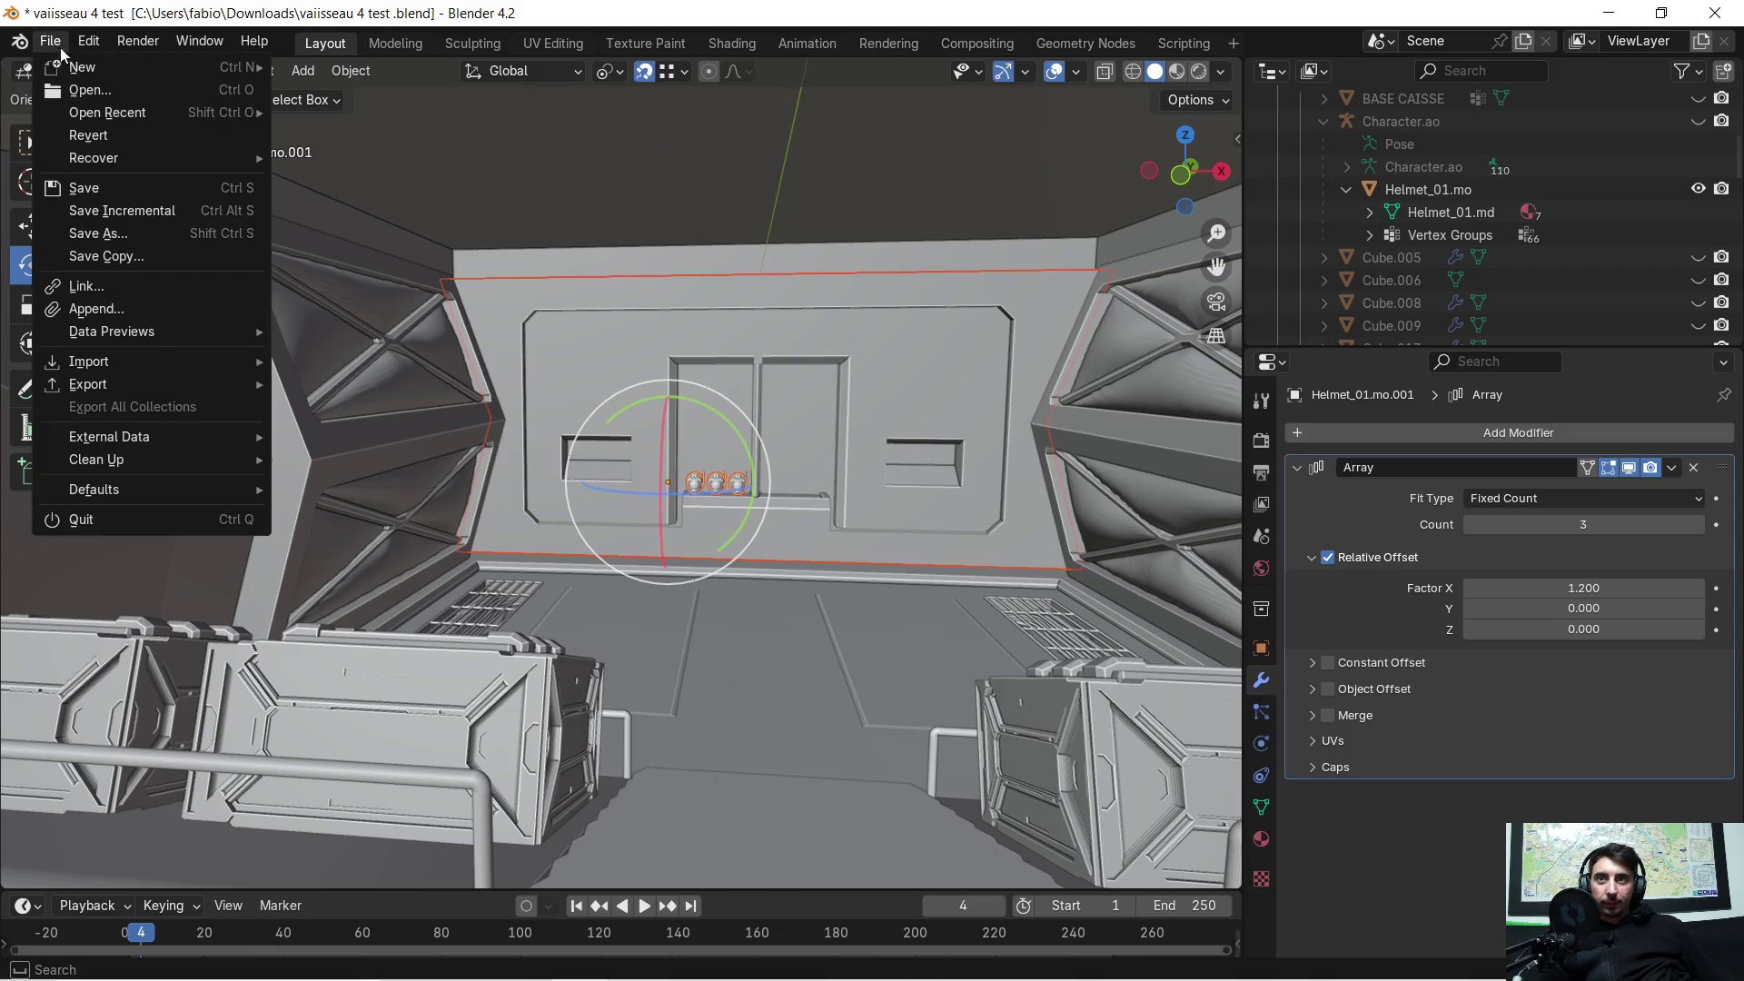
click(107, 193)
scroll(838, 387, down, 2)
scroll(944, 471, down, 2)
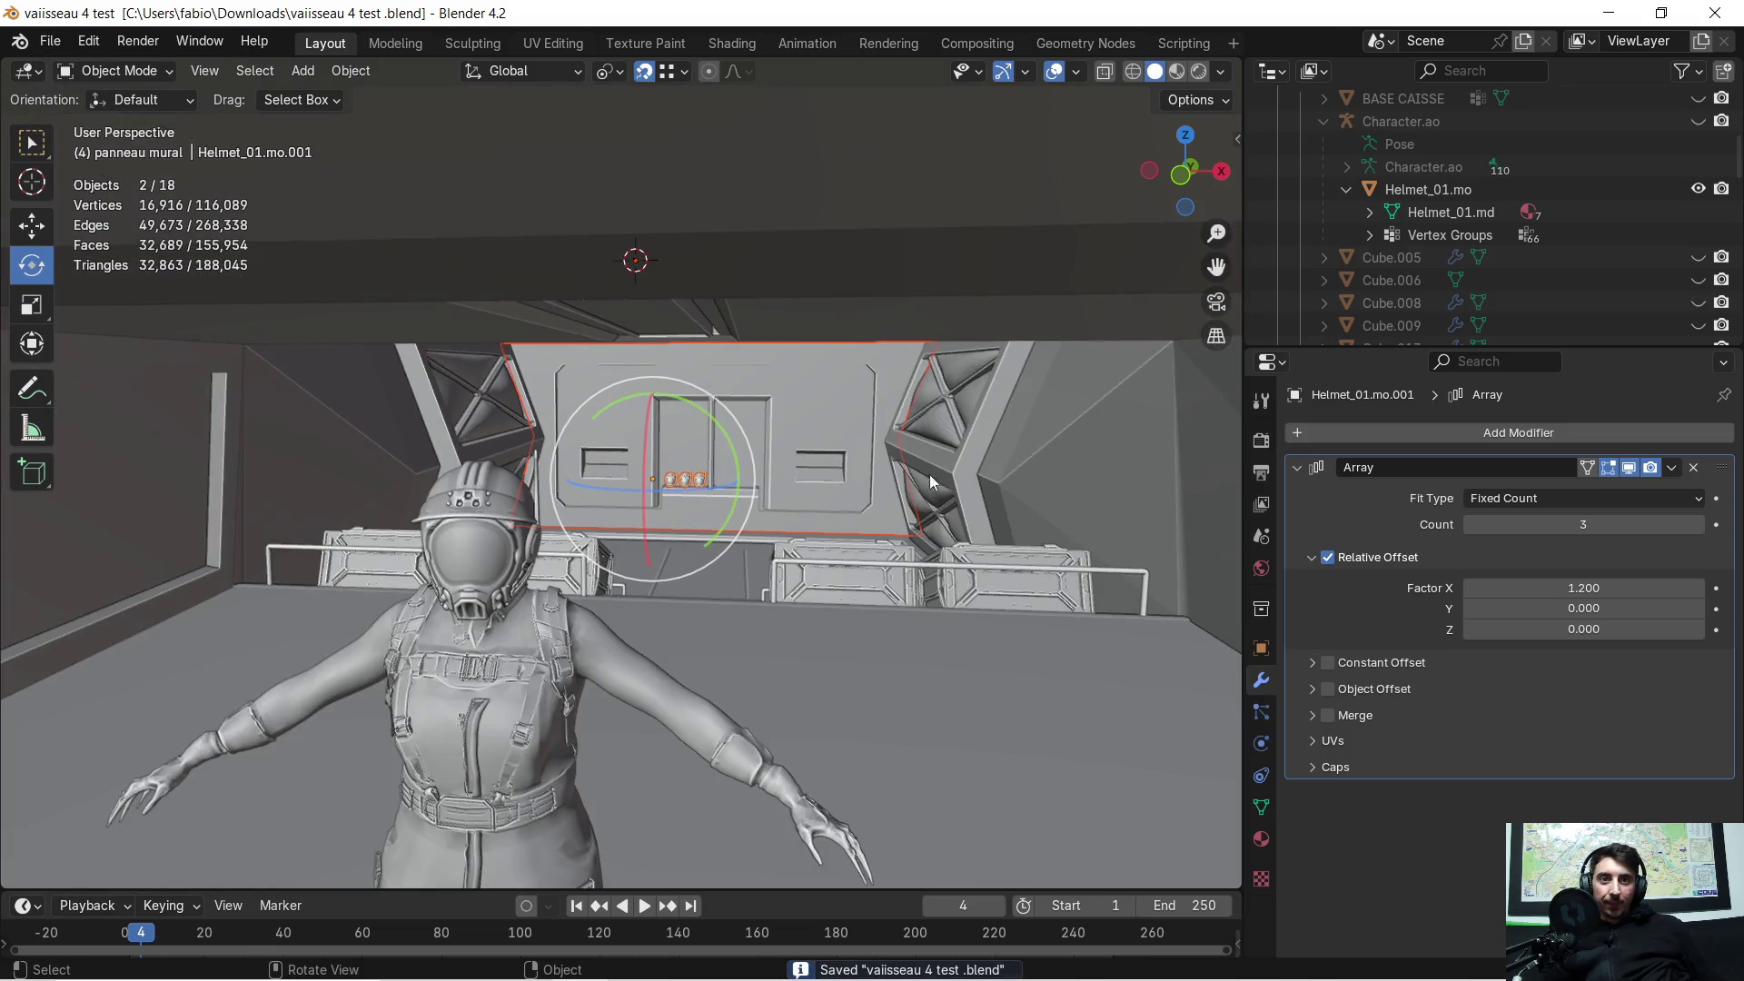
scroll(816, 487, up, 6)
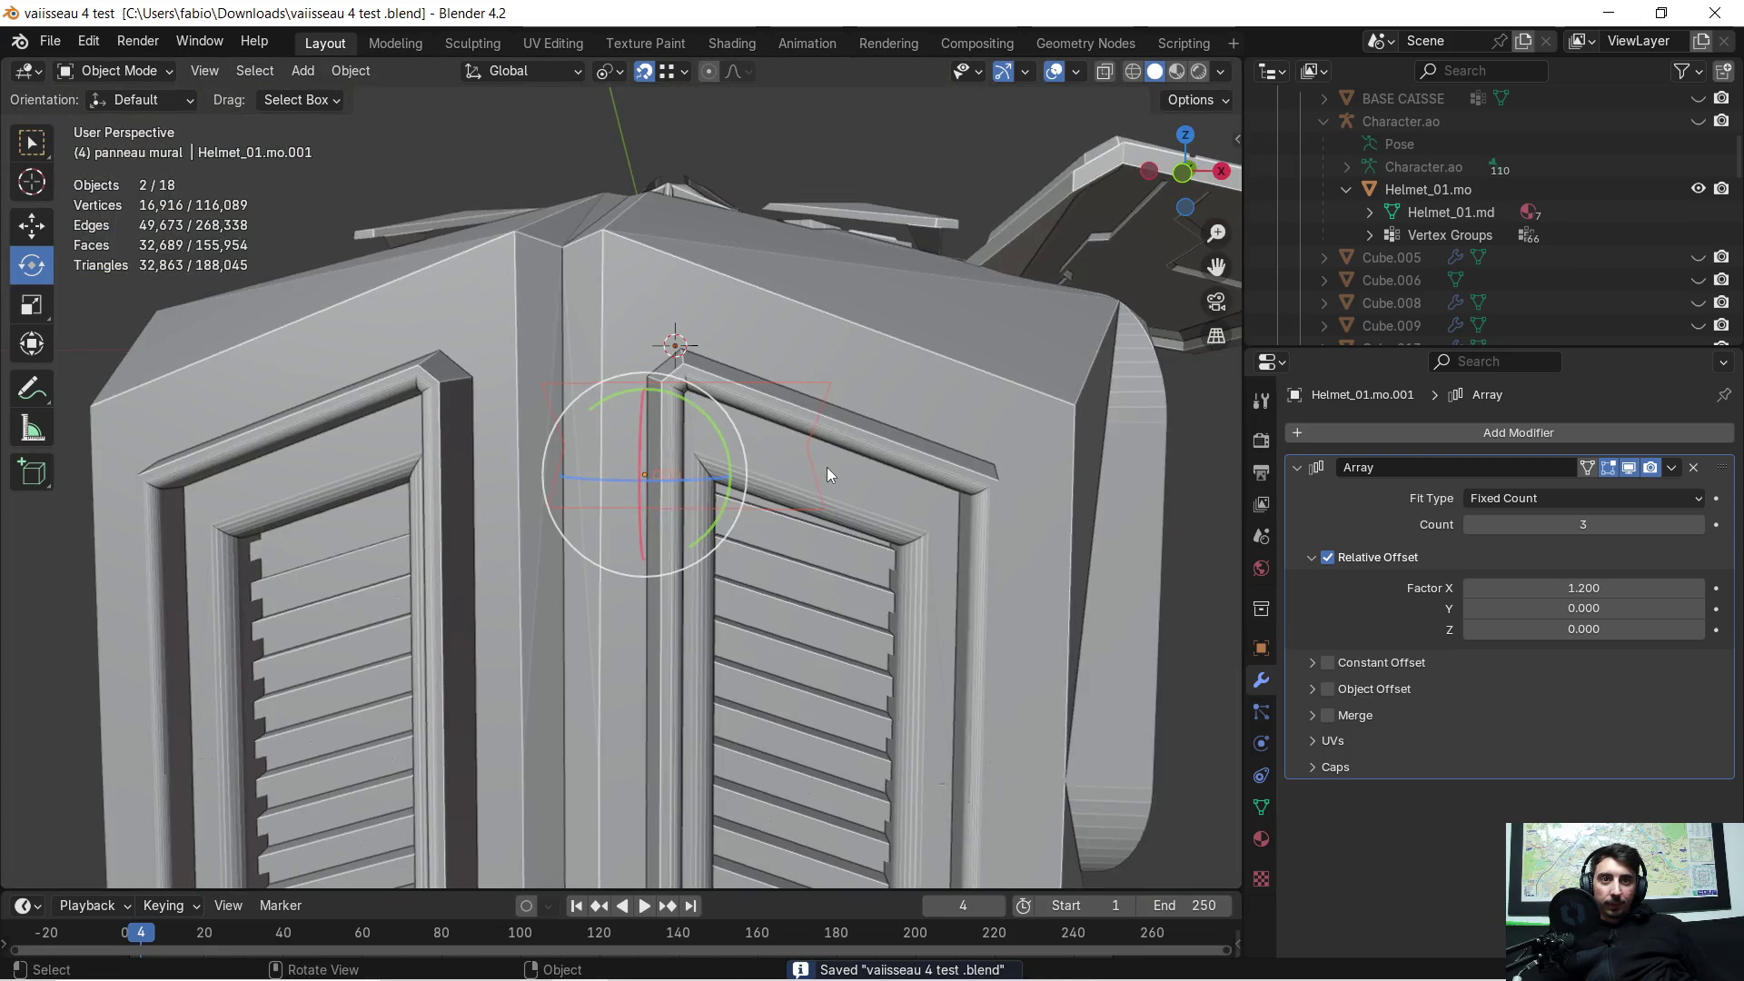
mouse_move(827, 466)
middle_down()
mouse_move(608, 466)
mouse_move(754, 472)
mouse_move(737, 484)
mouse_move(772, 505)
mouse_move(828, 505)
mouse_move(649, 503)
mouse_move(680, 498)
mouse_move(765, 494)
mouse_move(645, 526)
mouse_move(672, 541)
mouse_move(692, 465)
mouse_move(734, 471)
middle_up()
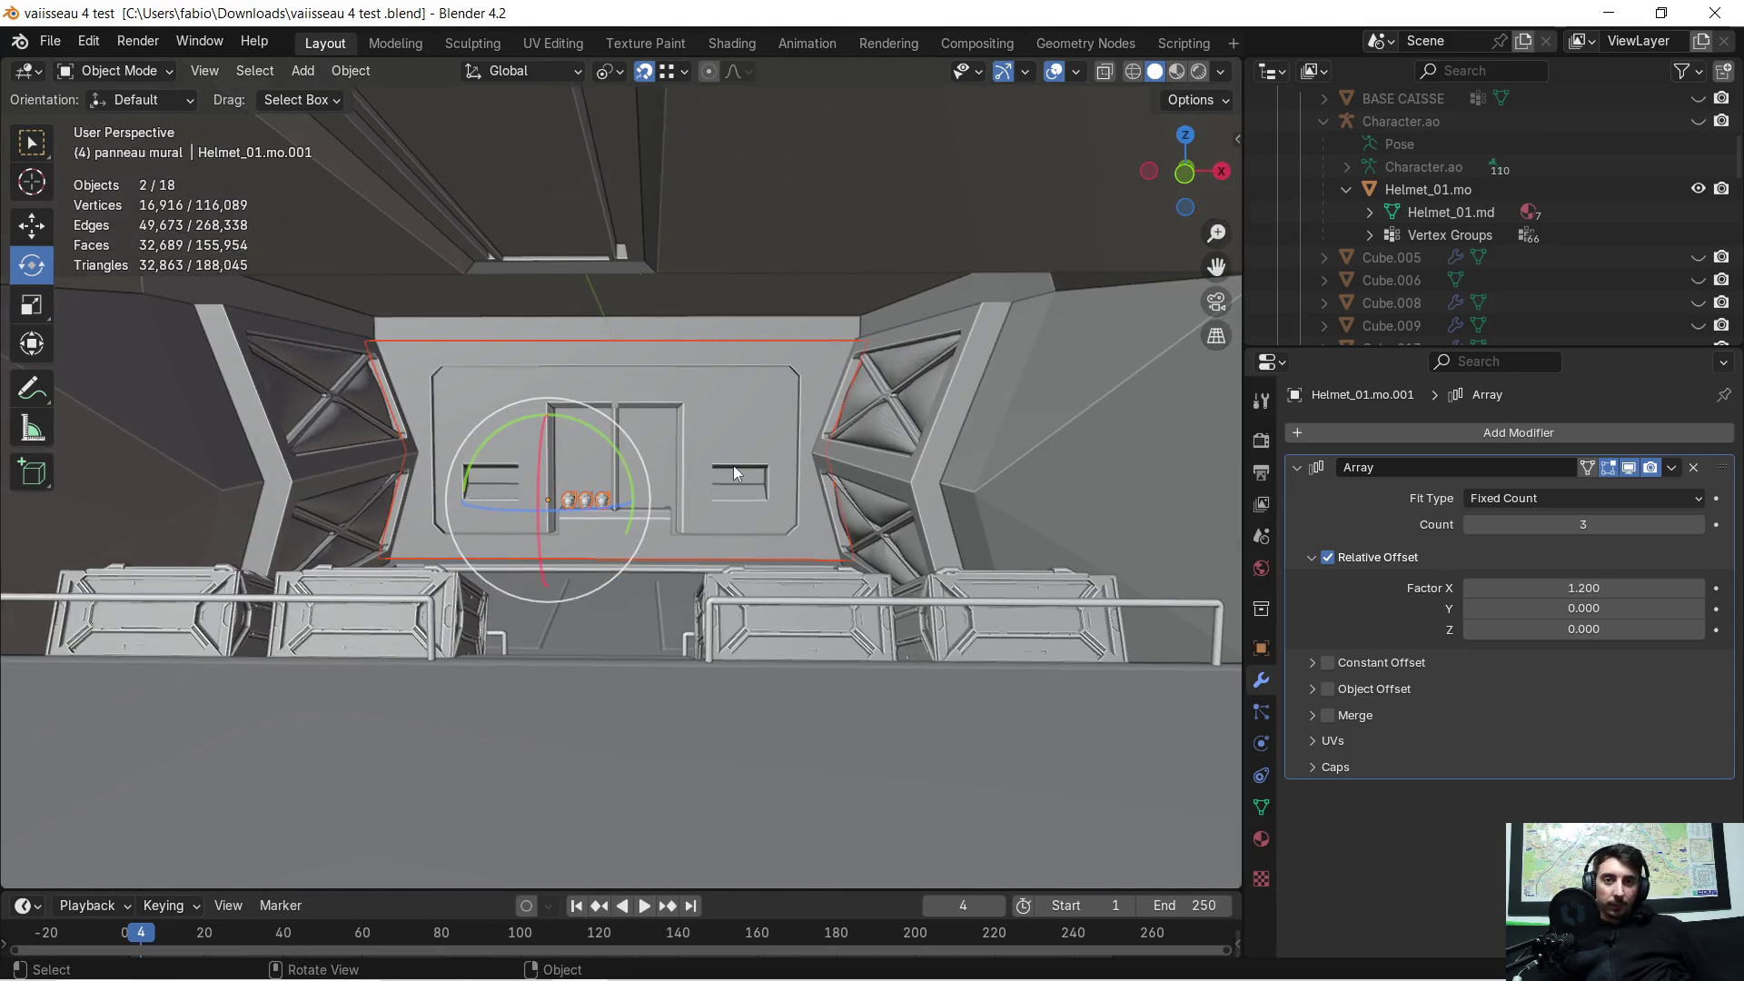
Step: Look around the ship inside and out, then switch to Chrome's Sci Fi Weapons Display Cabinets pin
scroll(733, 466, up, 2)
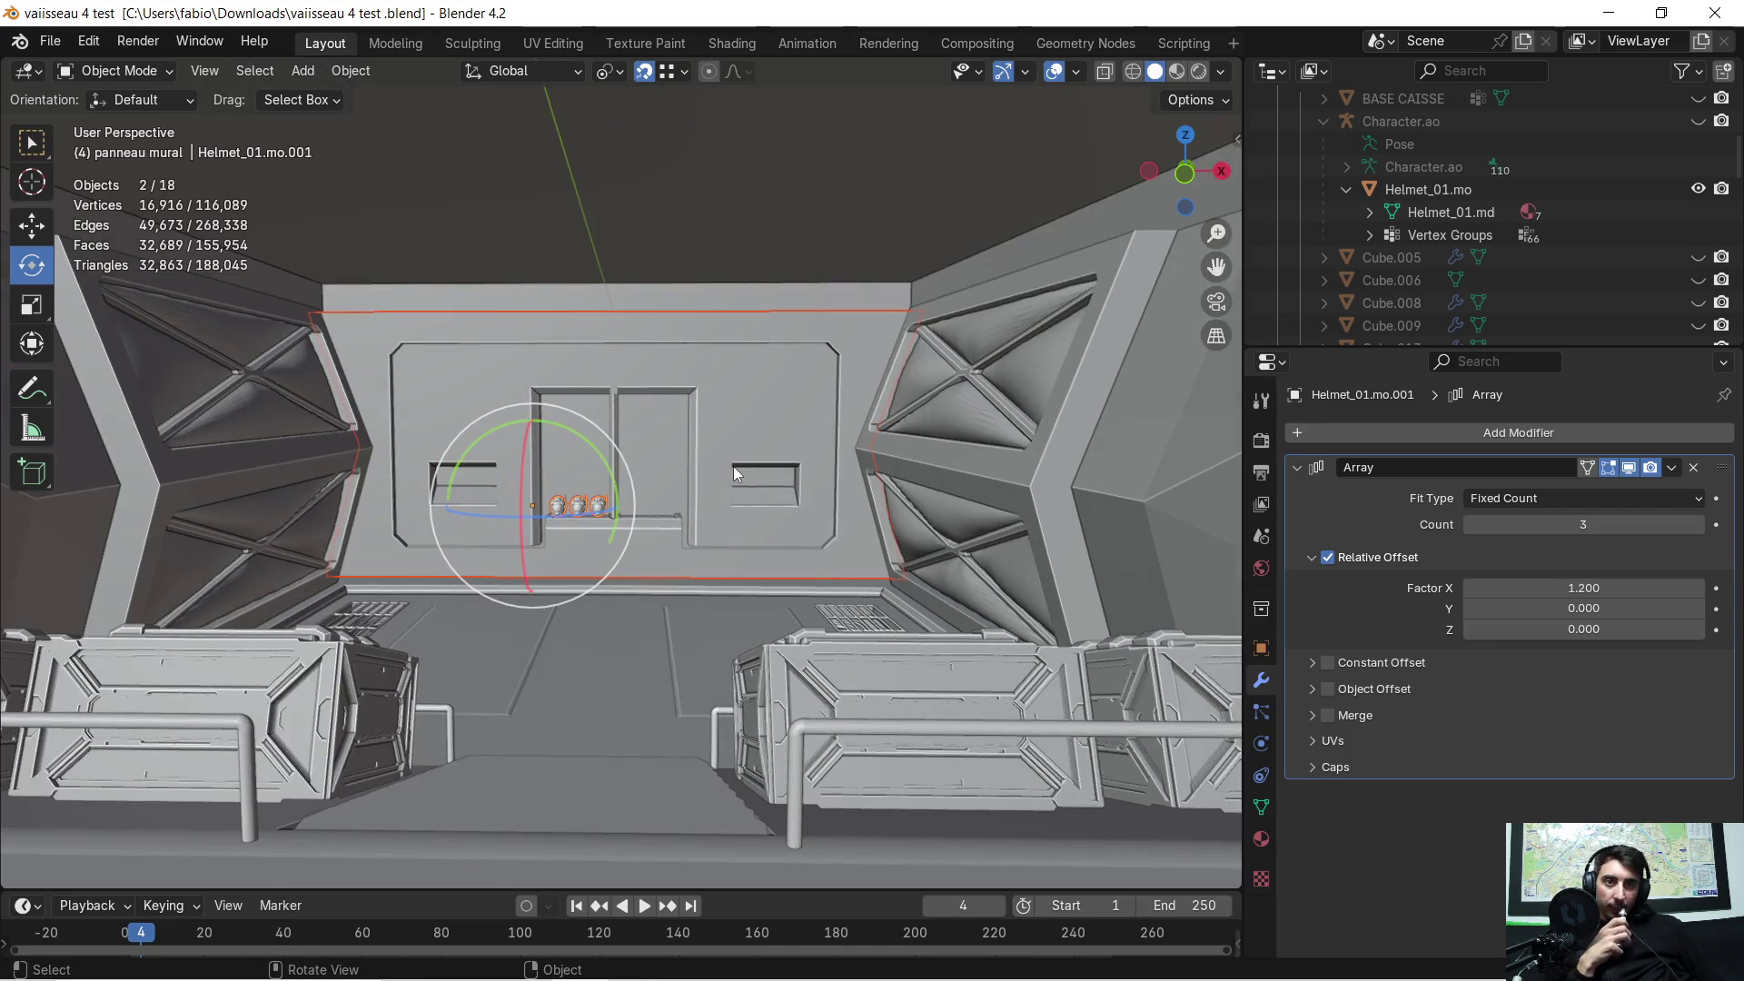
mouse_move(699, 531)
middle_down()
mouse_move(638, 603)
mouse_move(652, 587)
middle_up()
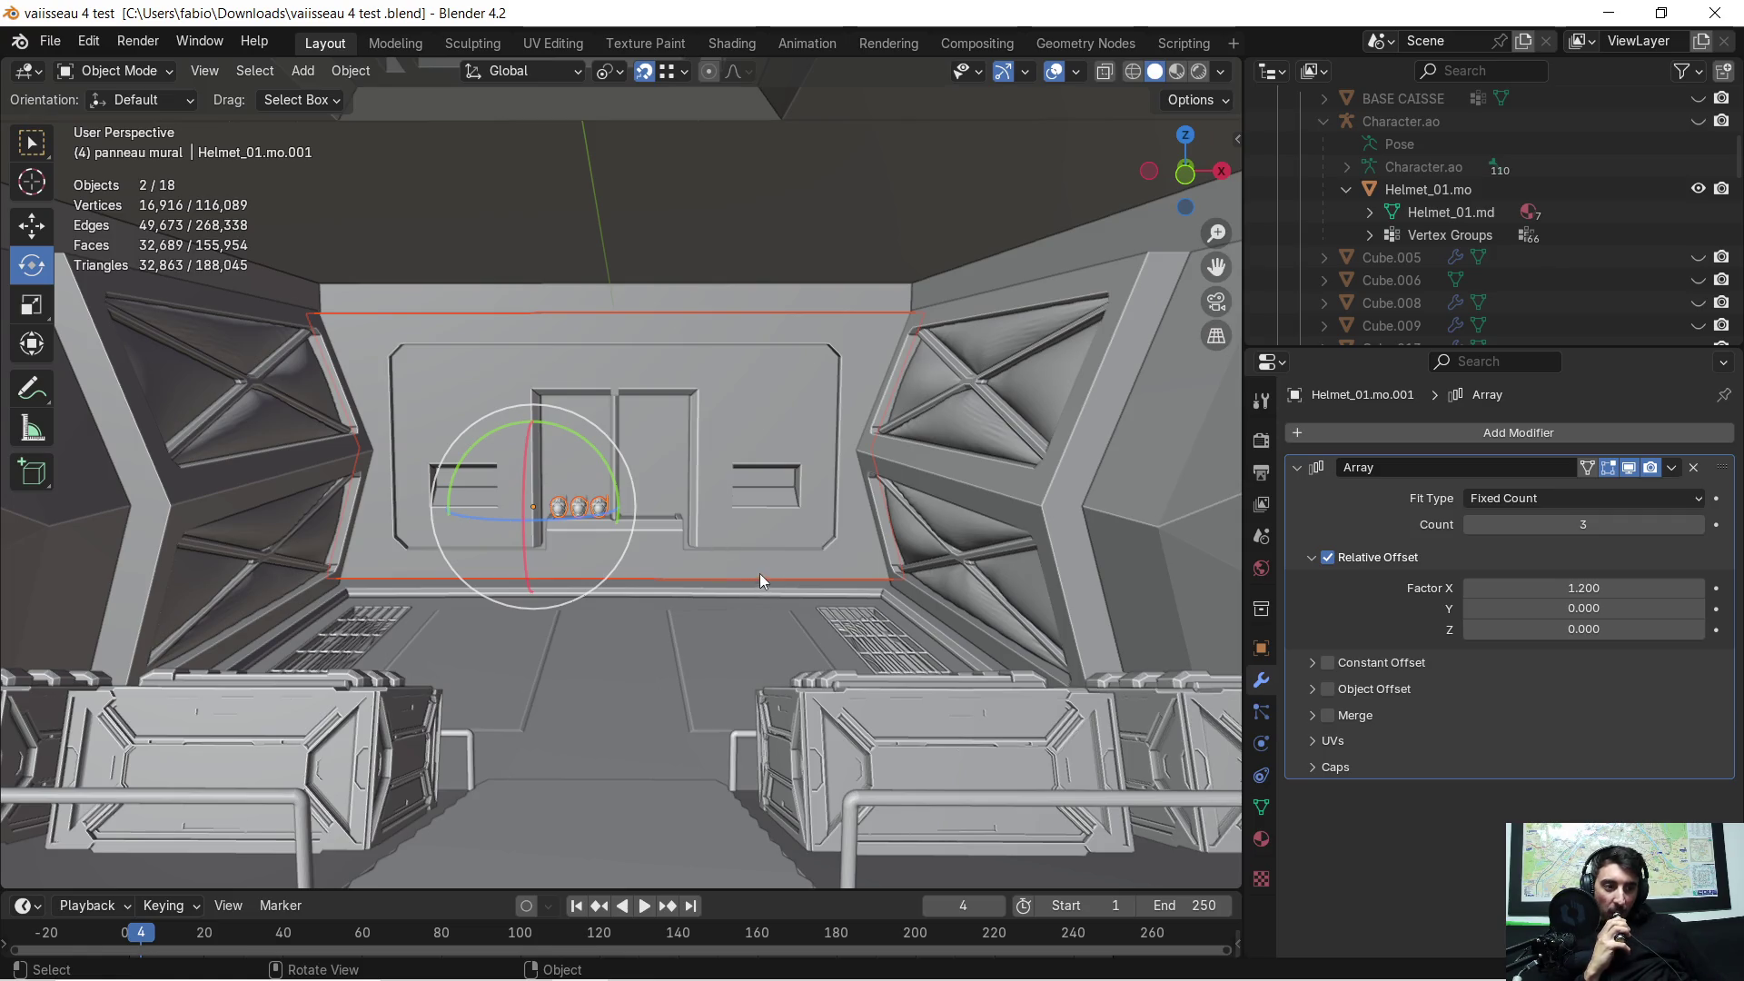
key(KP_8)
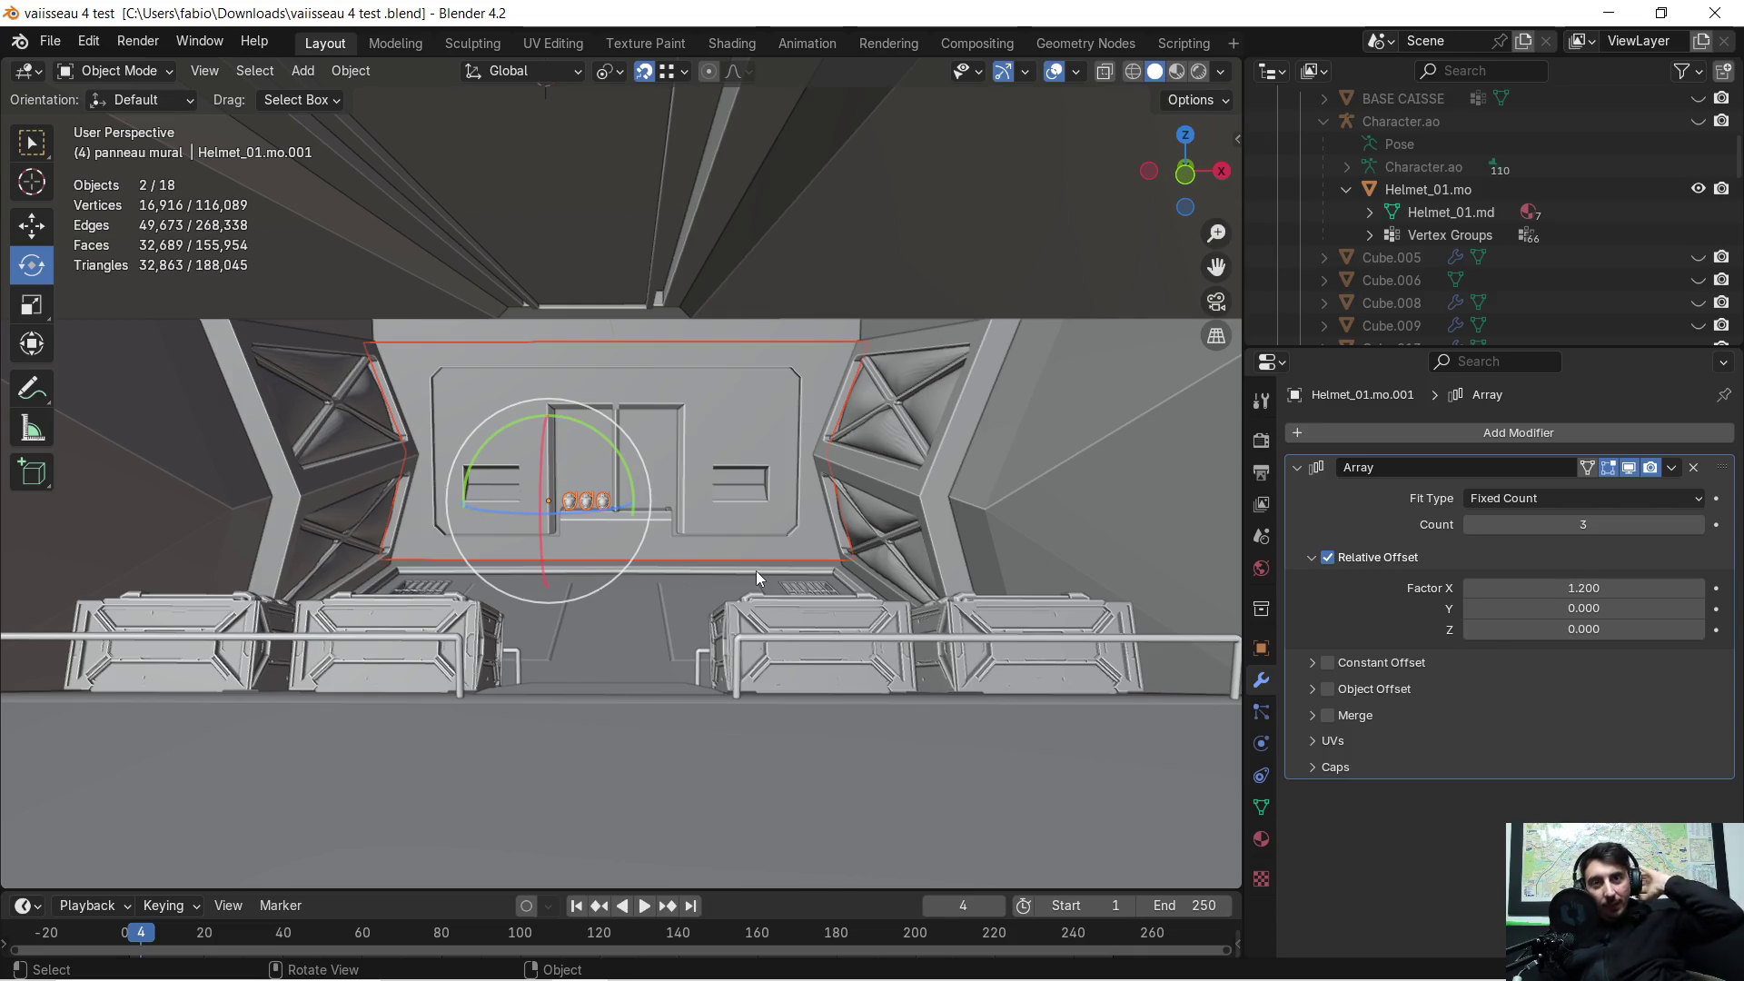
scroll(755, 499, down, 3)
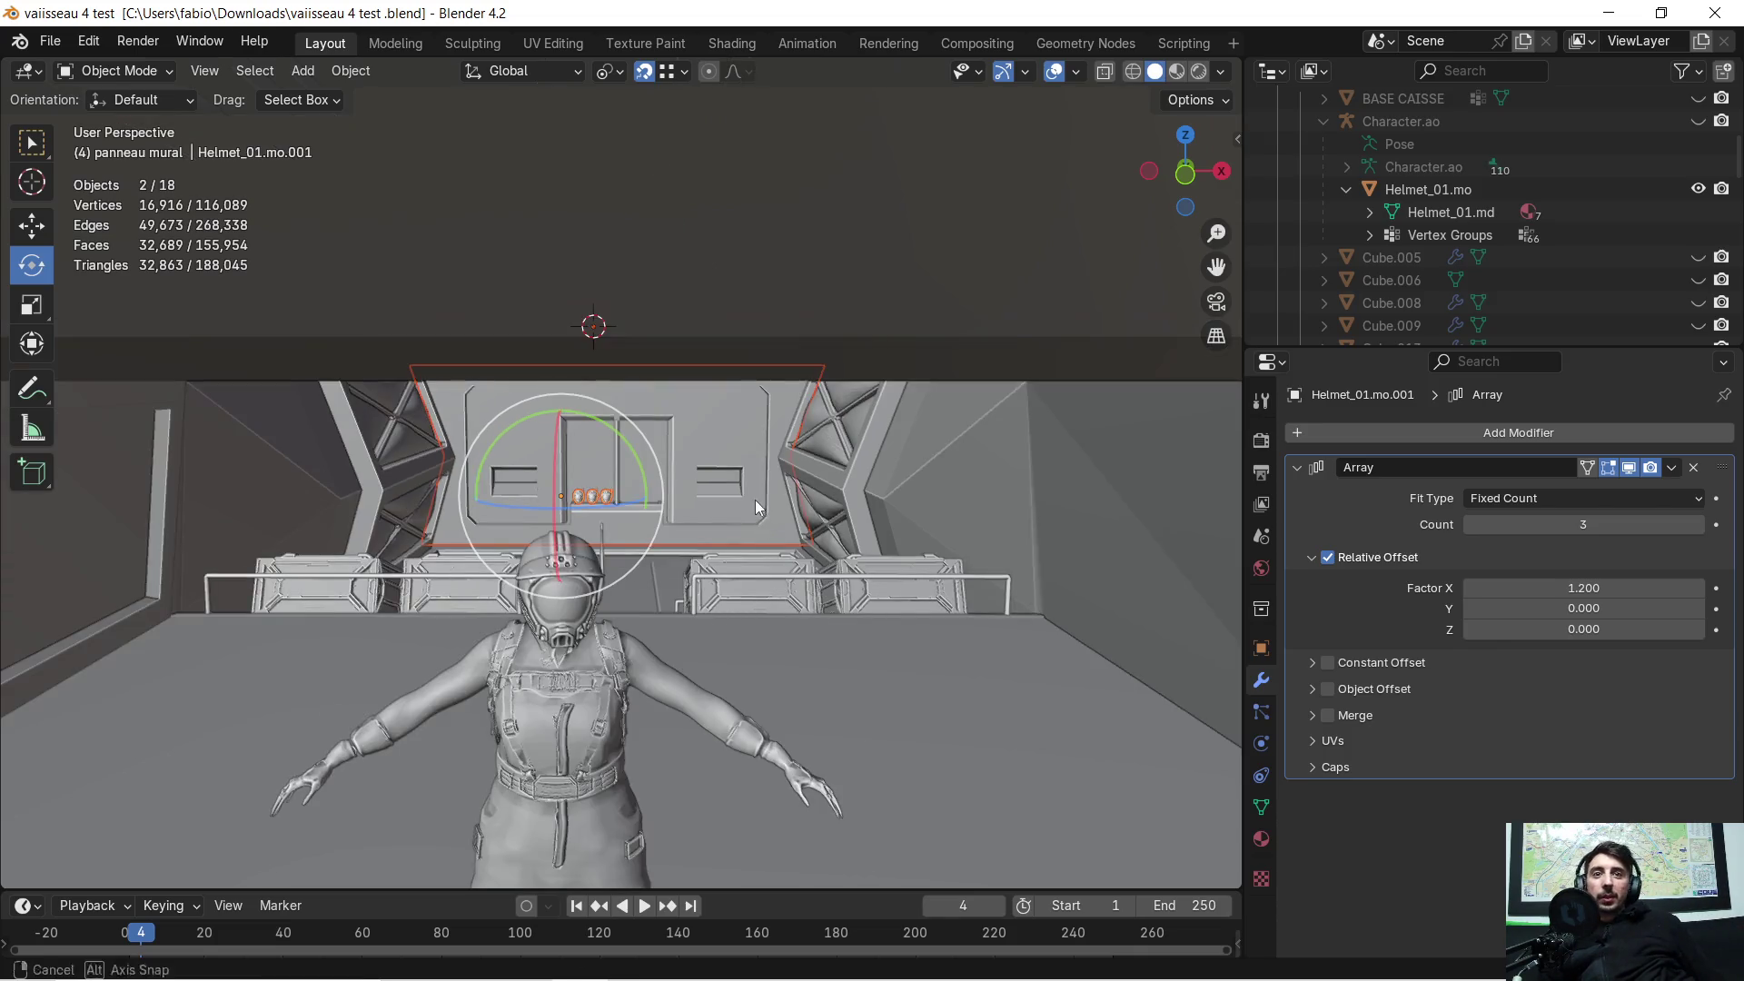
middle_drag(755, 500, 733, 500)
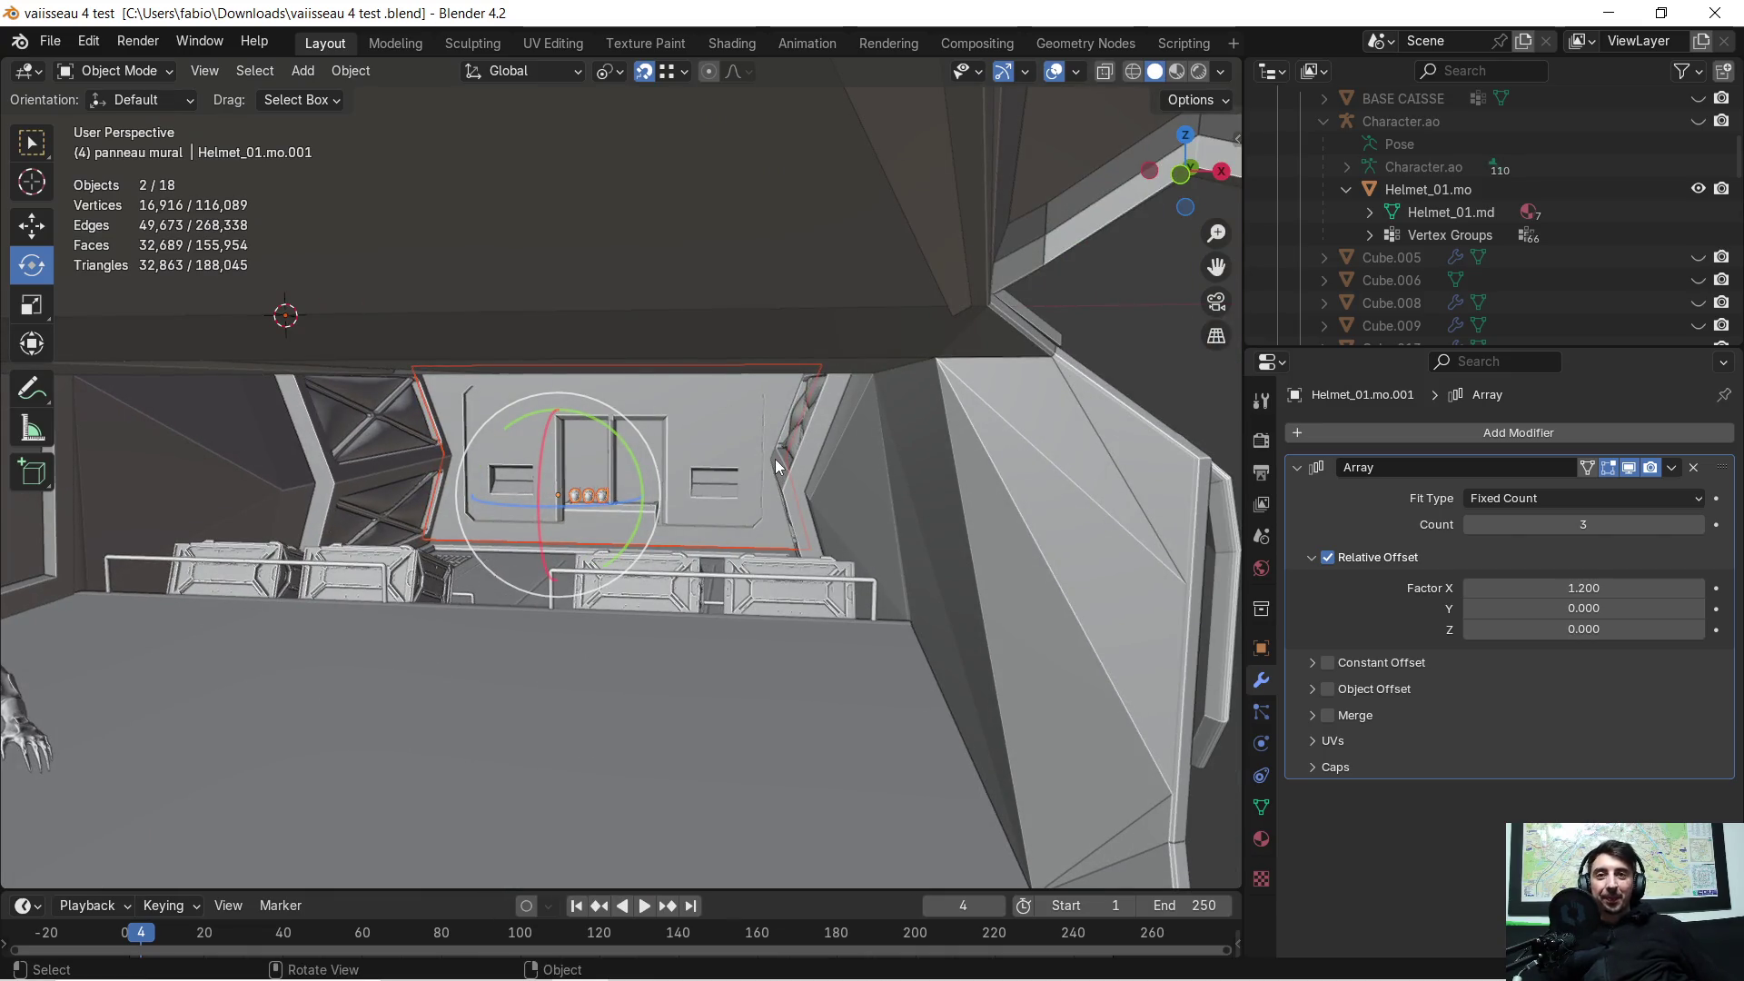
scroll(810, 449, down, 10)
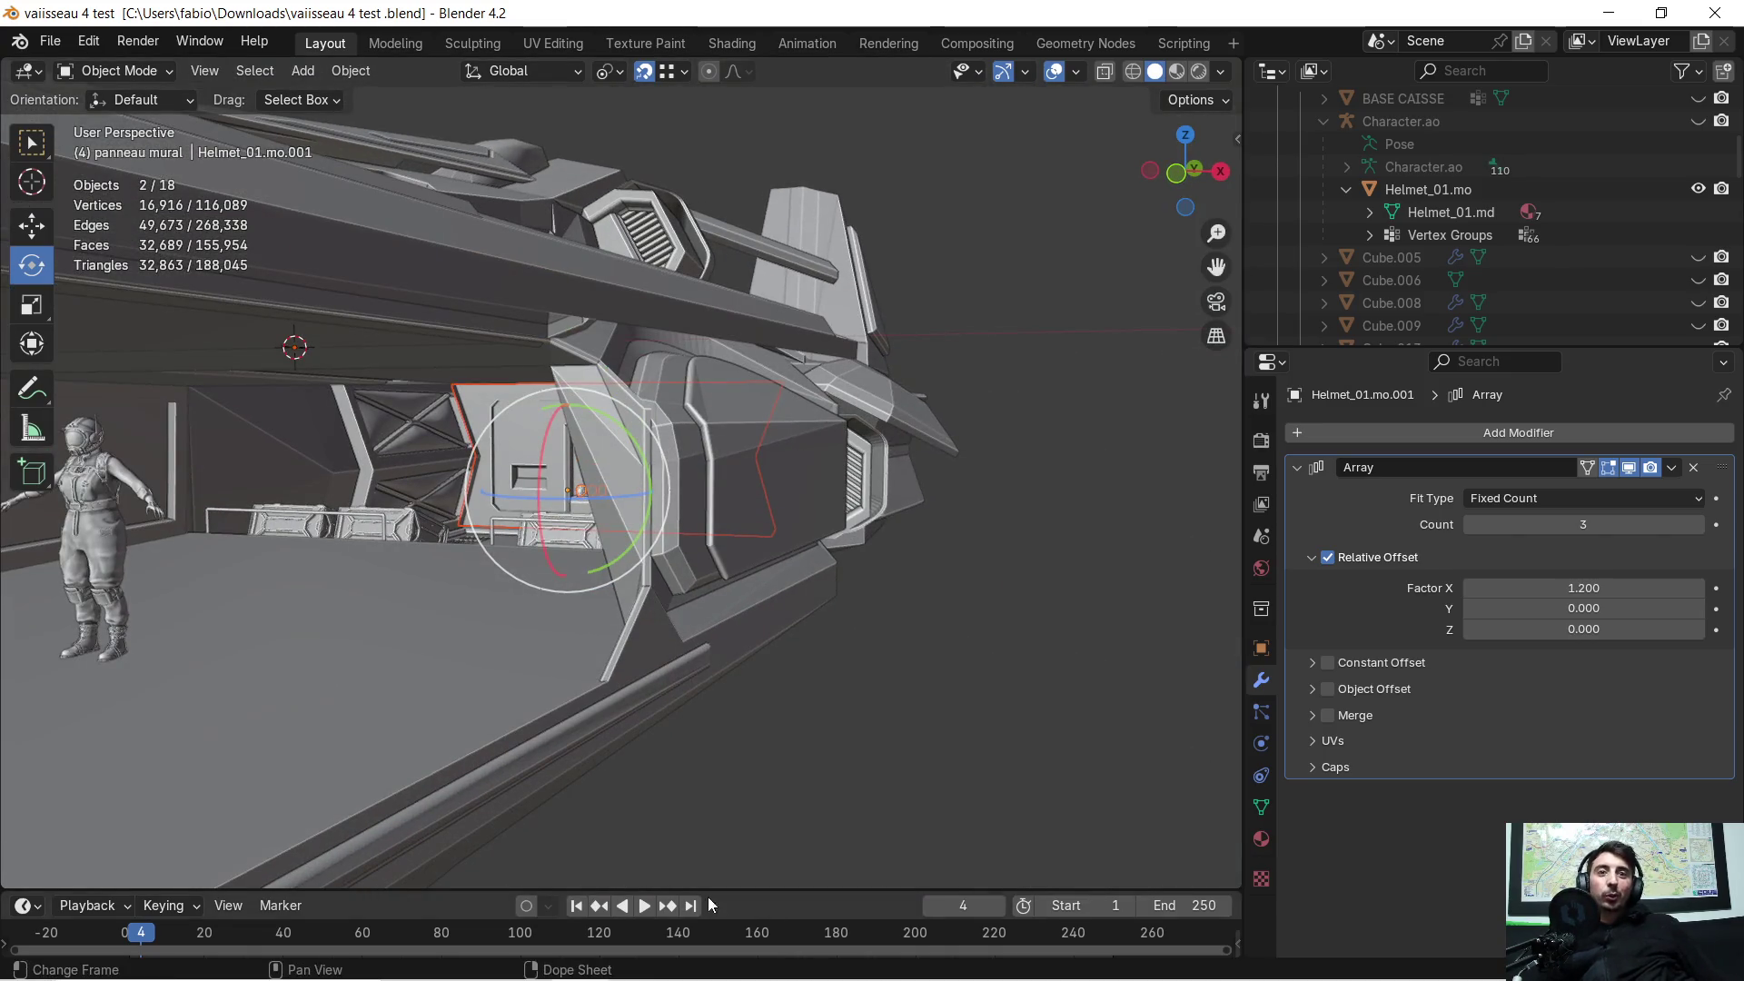
mouse_move(545, 978)
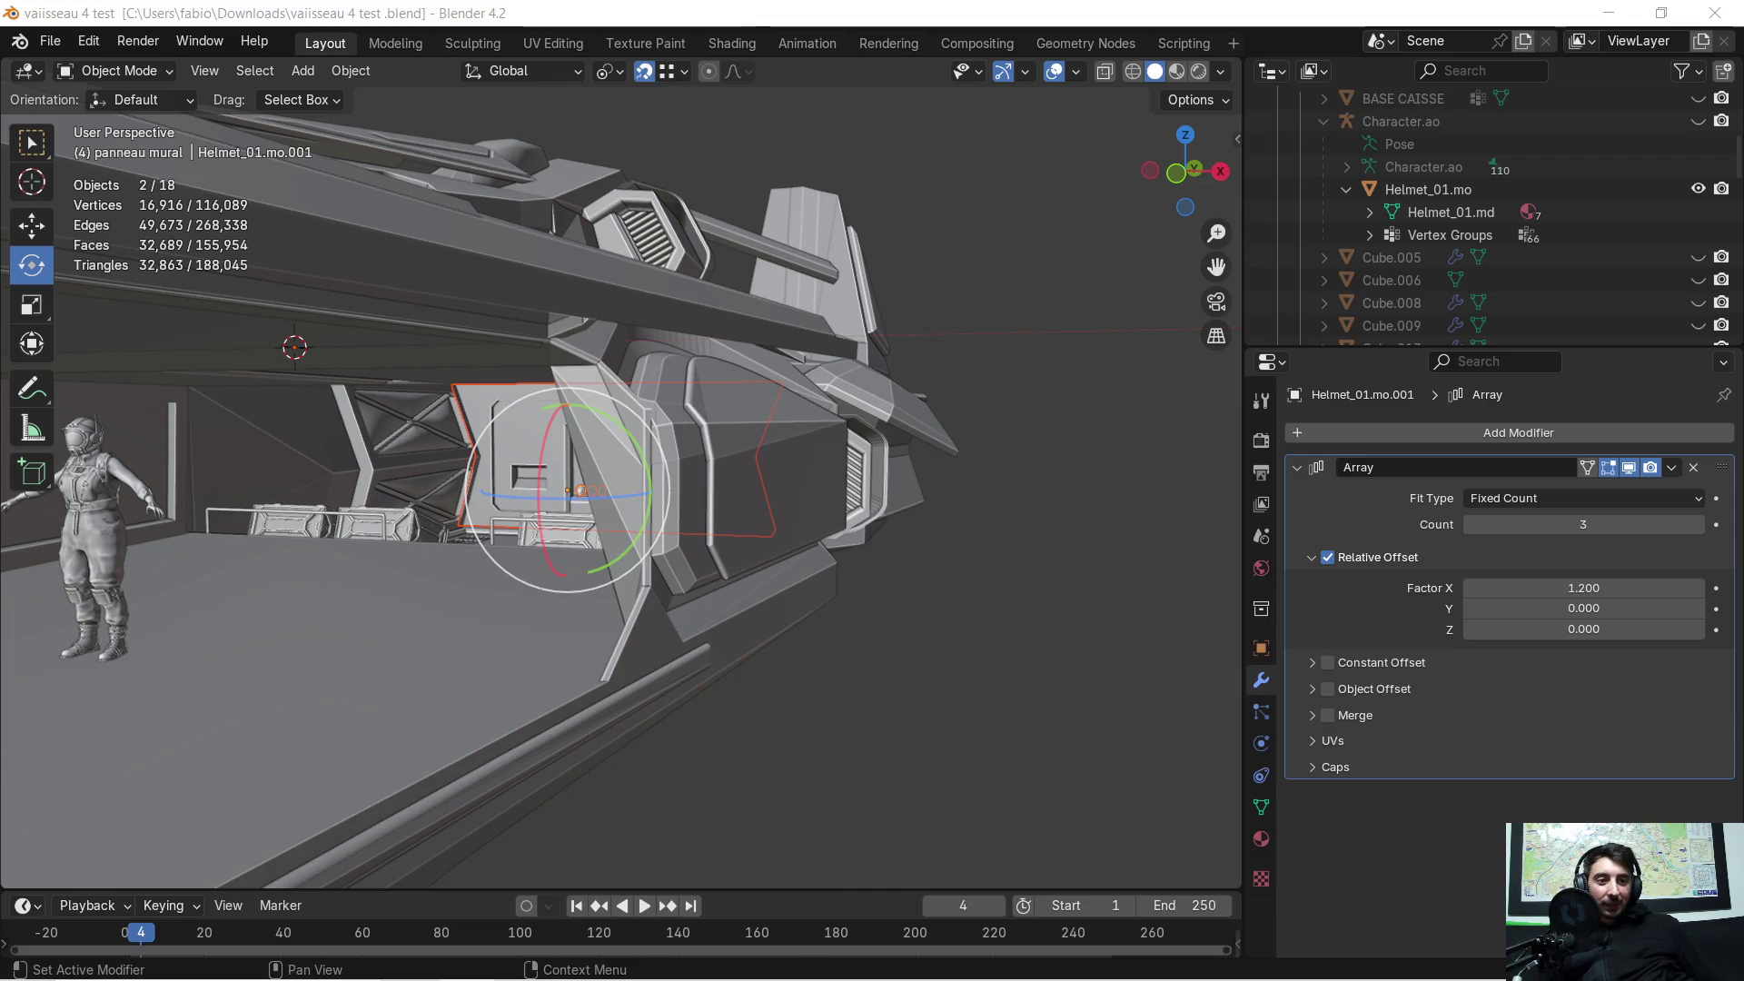
key(alt+Tab)
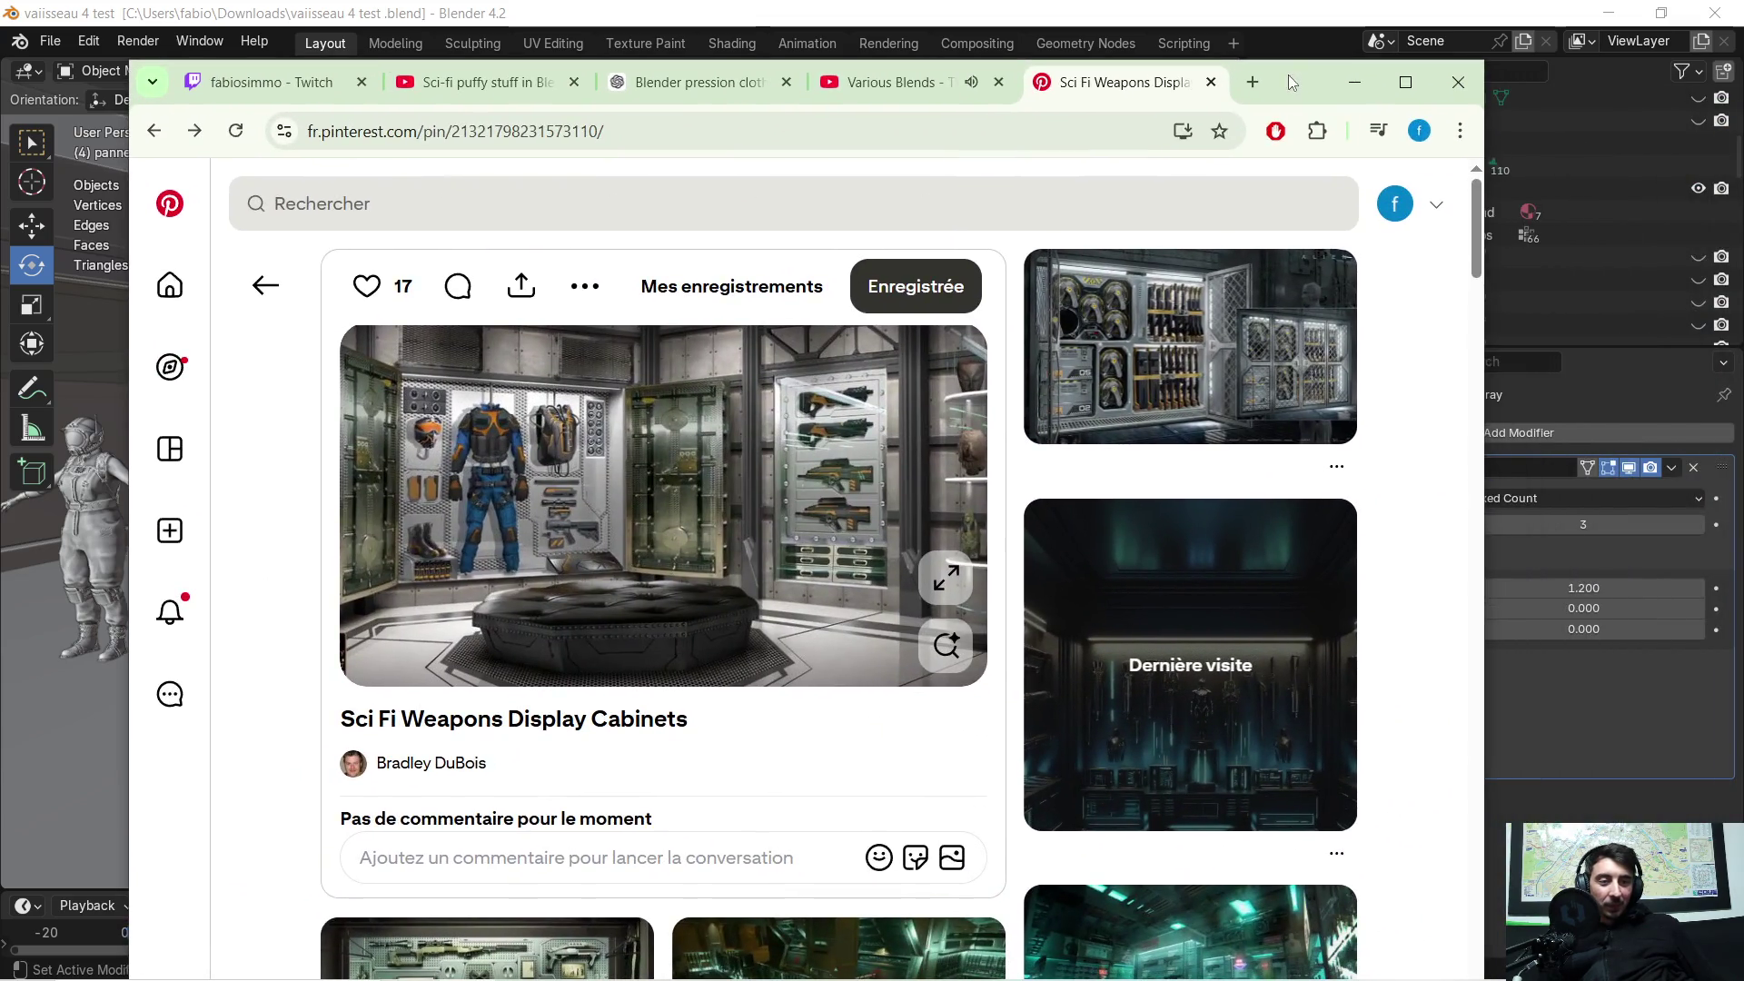
Step: In a new tab, Google search 'PRIX D4UN RAFAL' for the Rafale price
click(1252, 82)
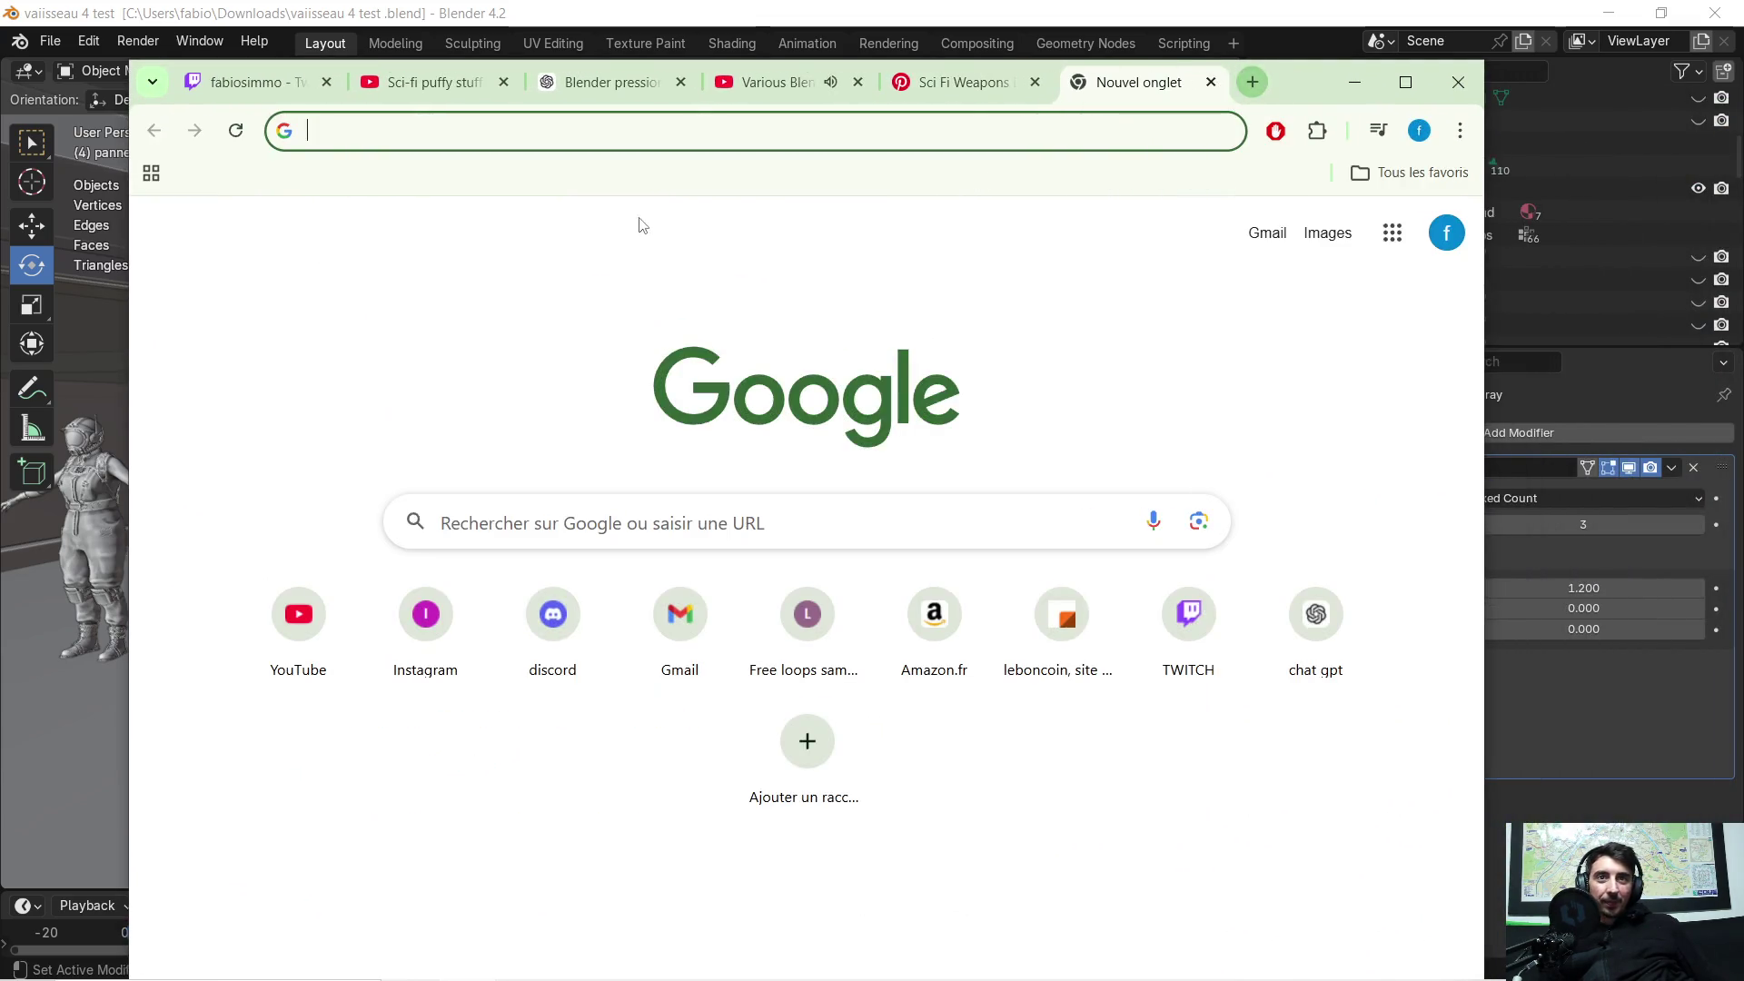
click(623, 525)
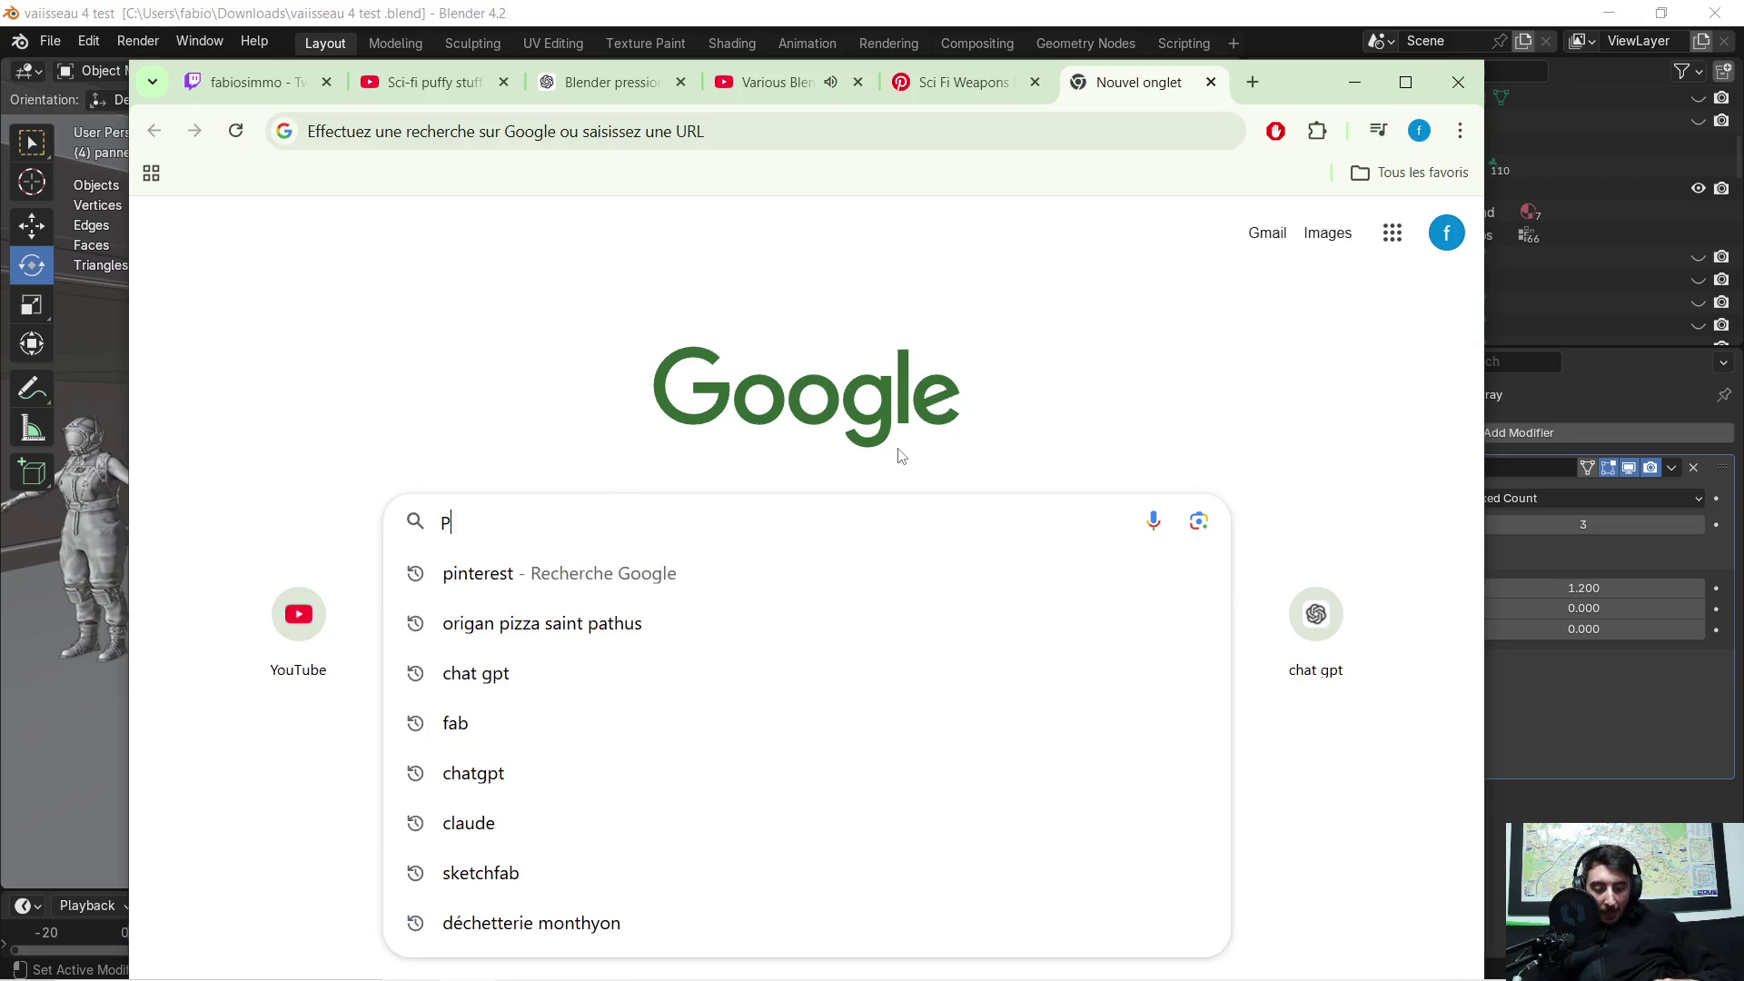
text(PRIX D4UN R)
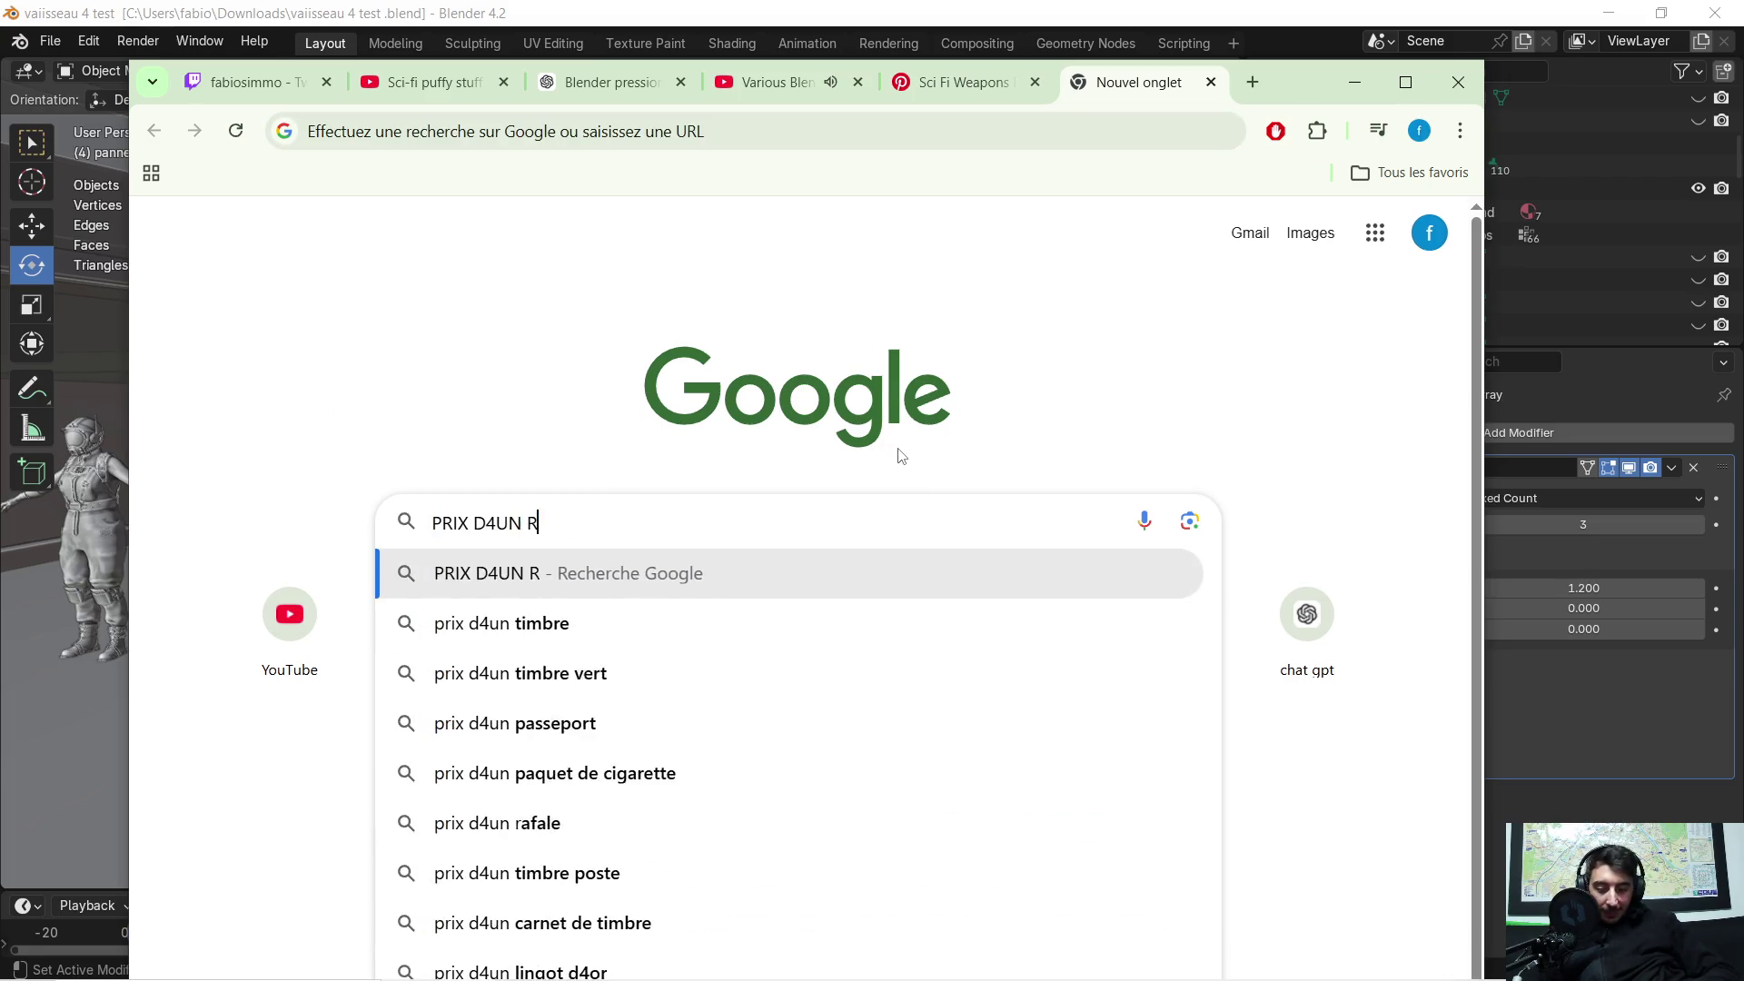
text(AFAL)
key(Return)
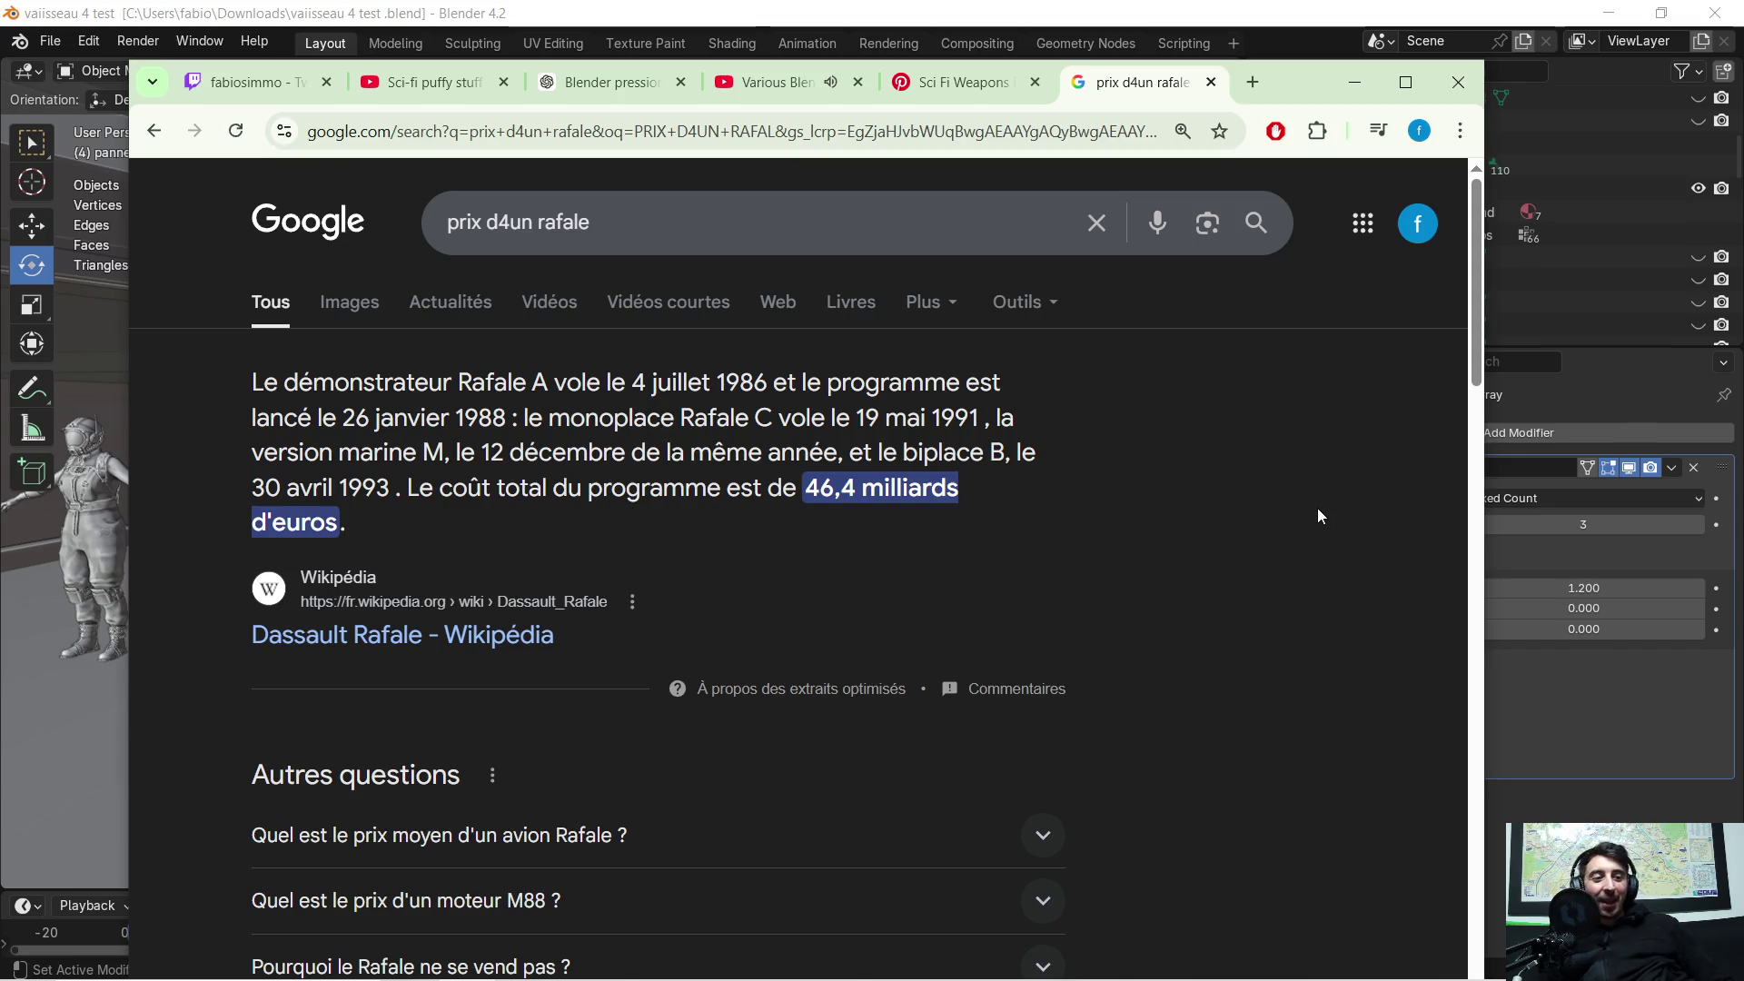
Step: Replace the query with 'prix d'un helicot de compbat francais' and review the results
triple_click(445, 236)
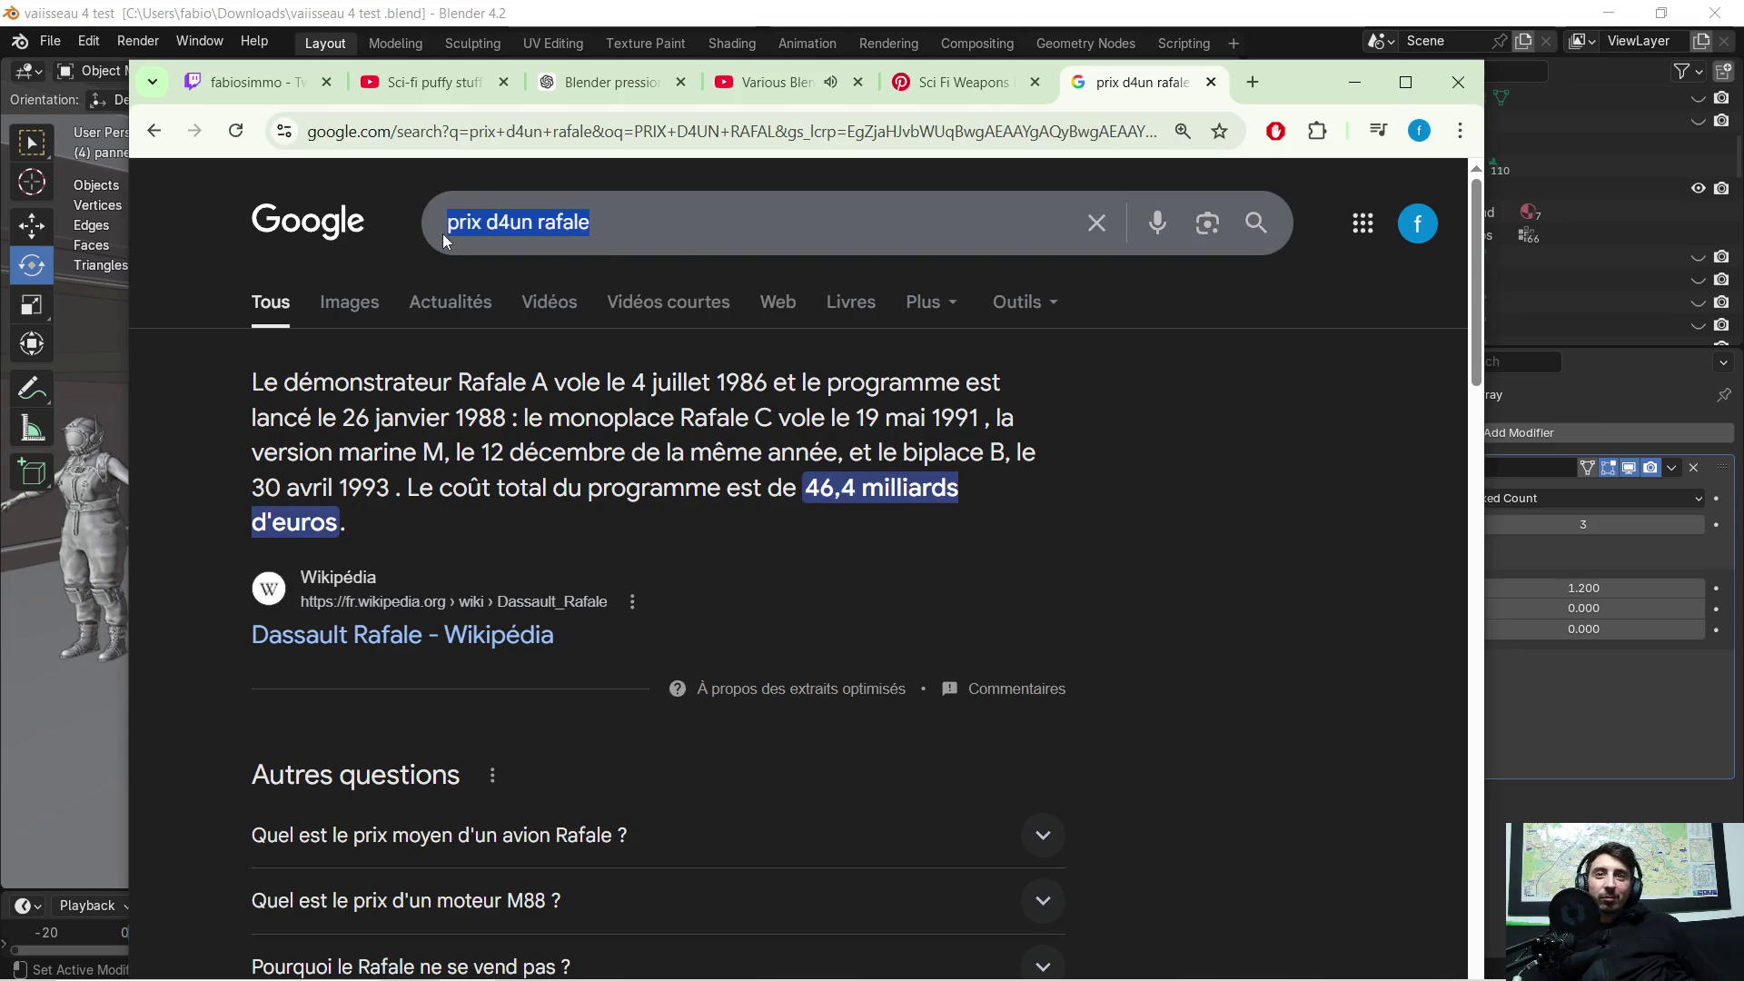
text(p)
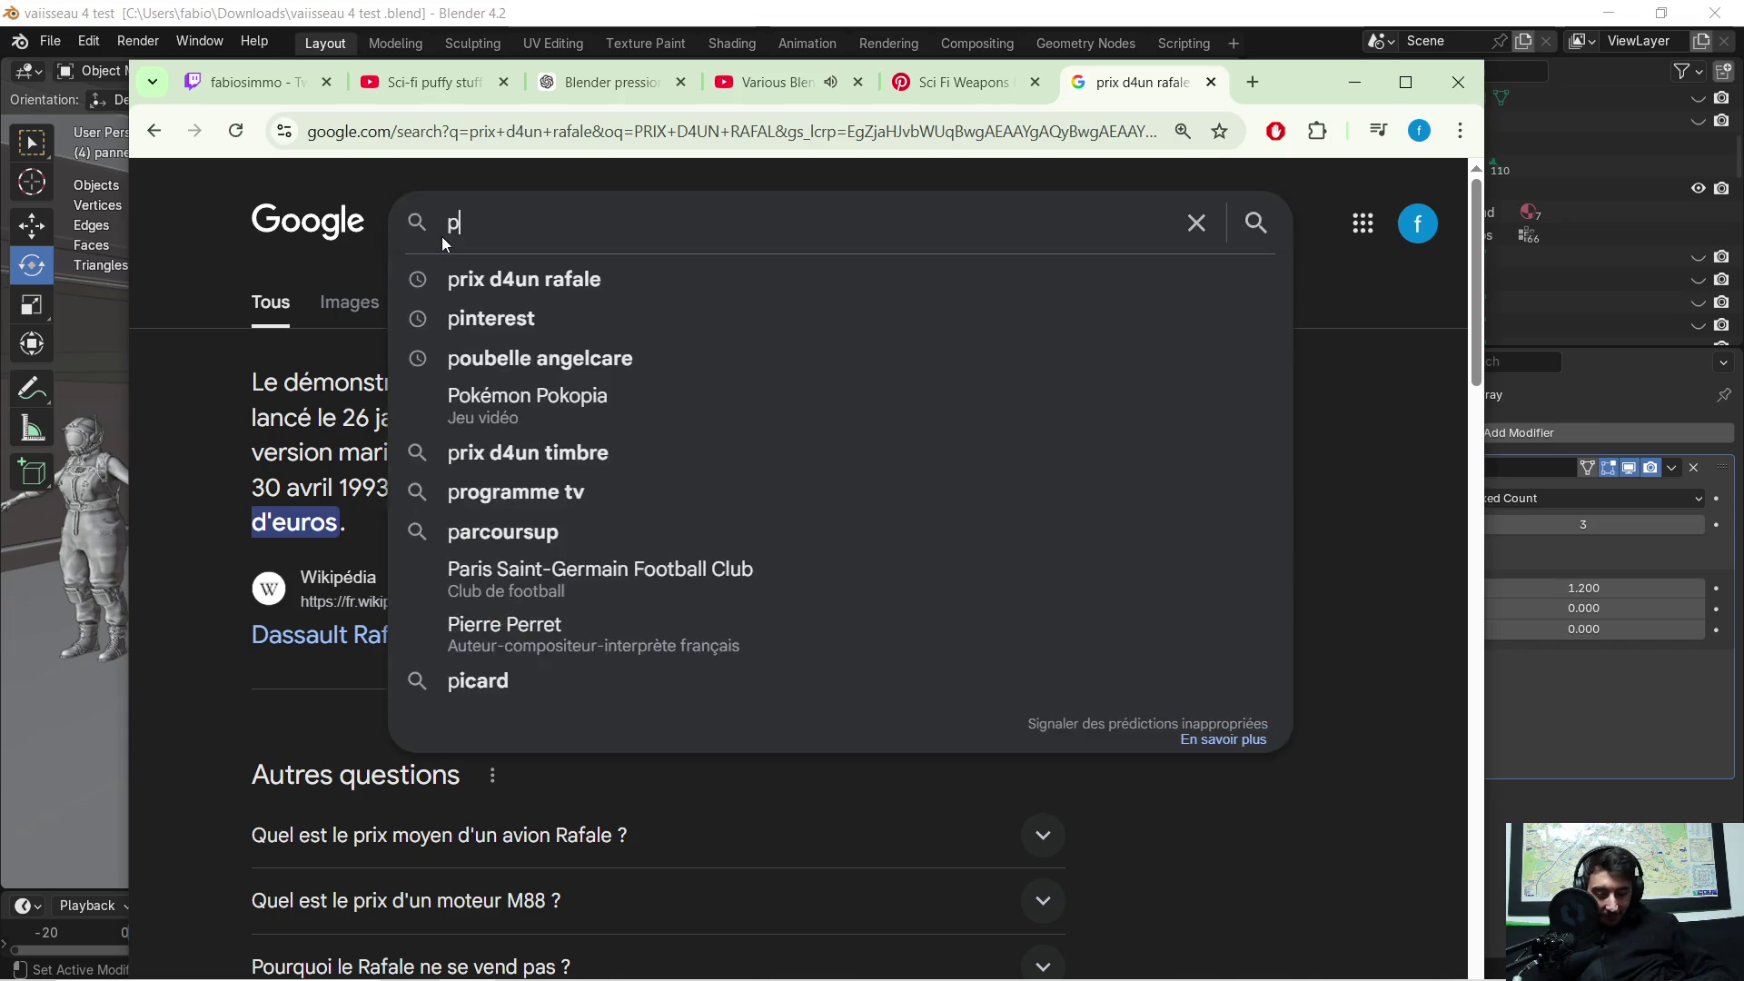
text(rix d'un )
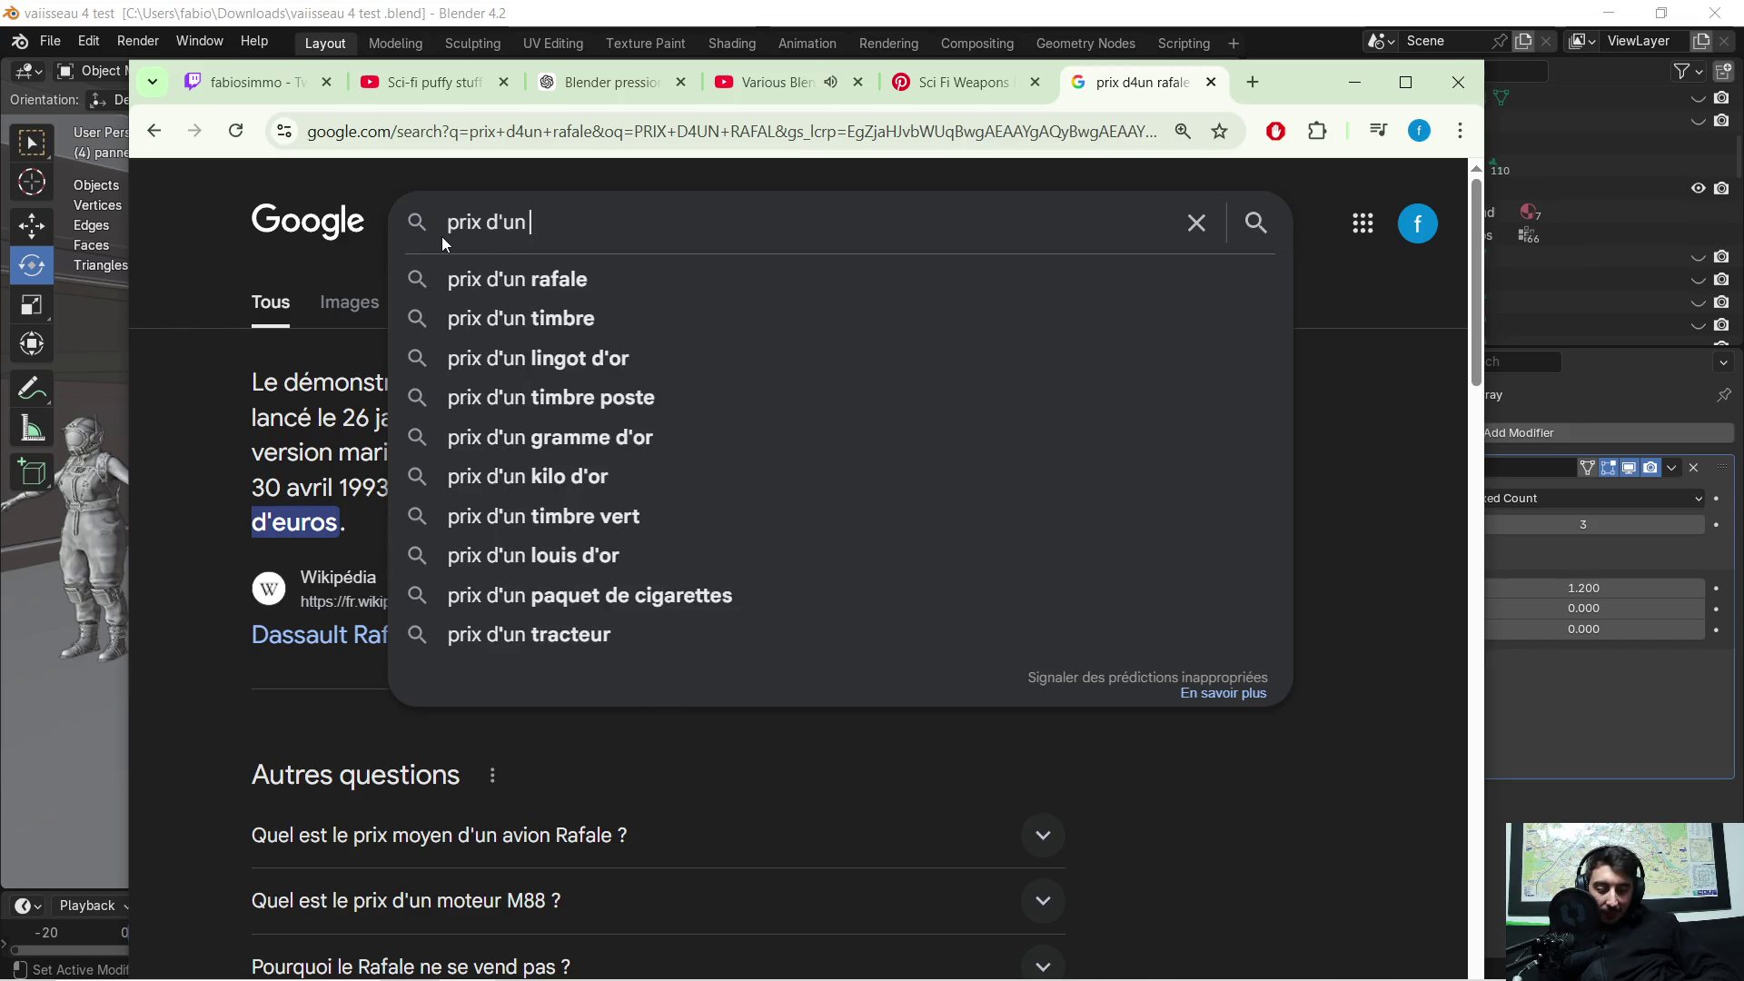
text(helicot de c)
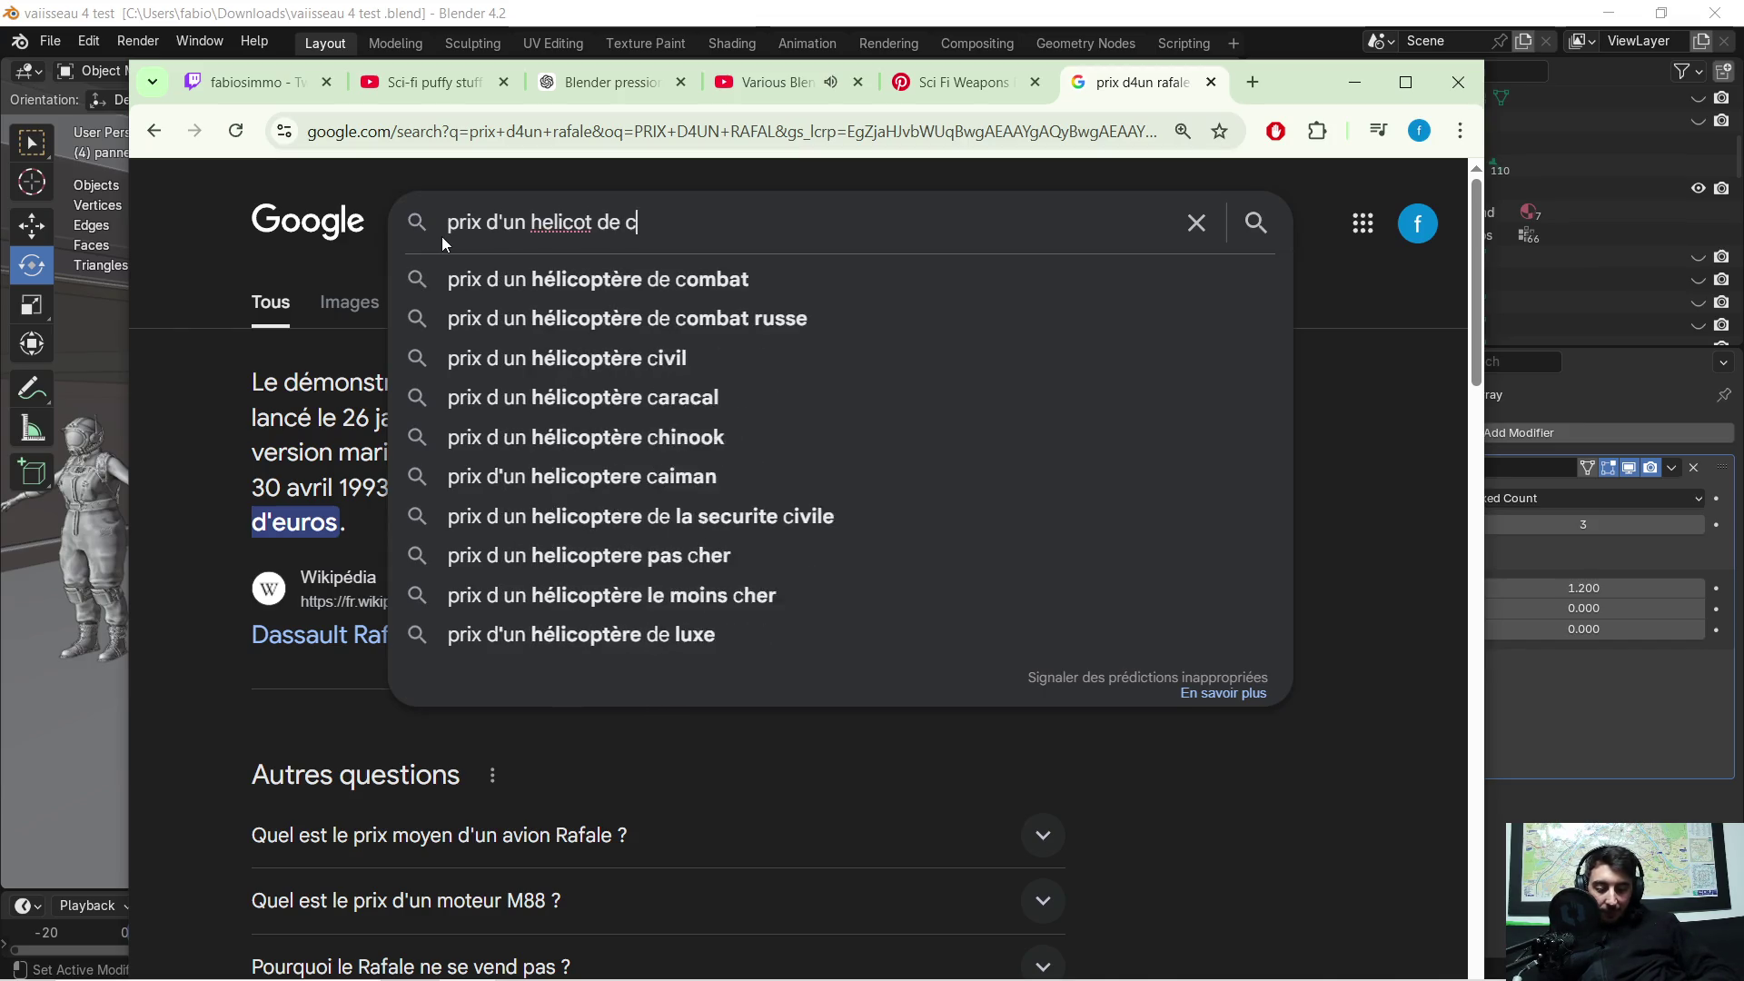
text(ompbat)
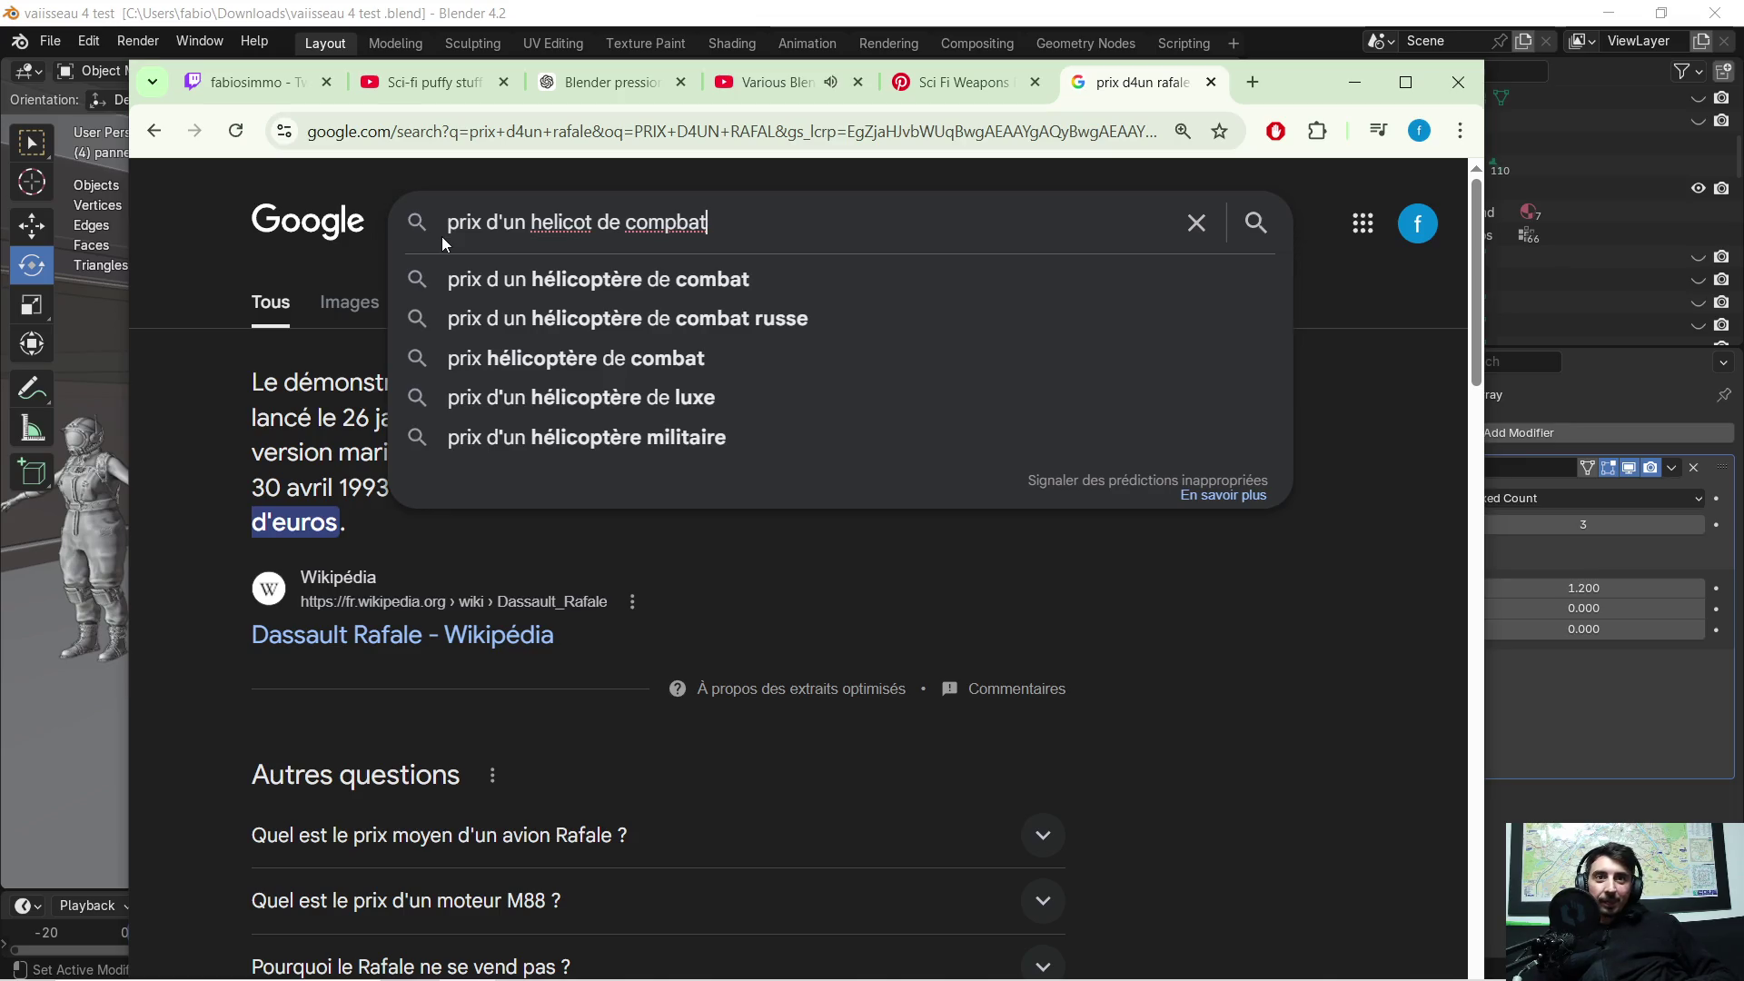
text( fran)
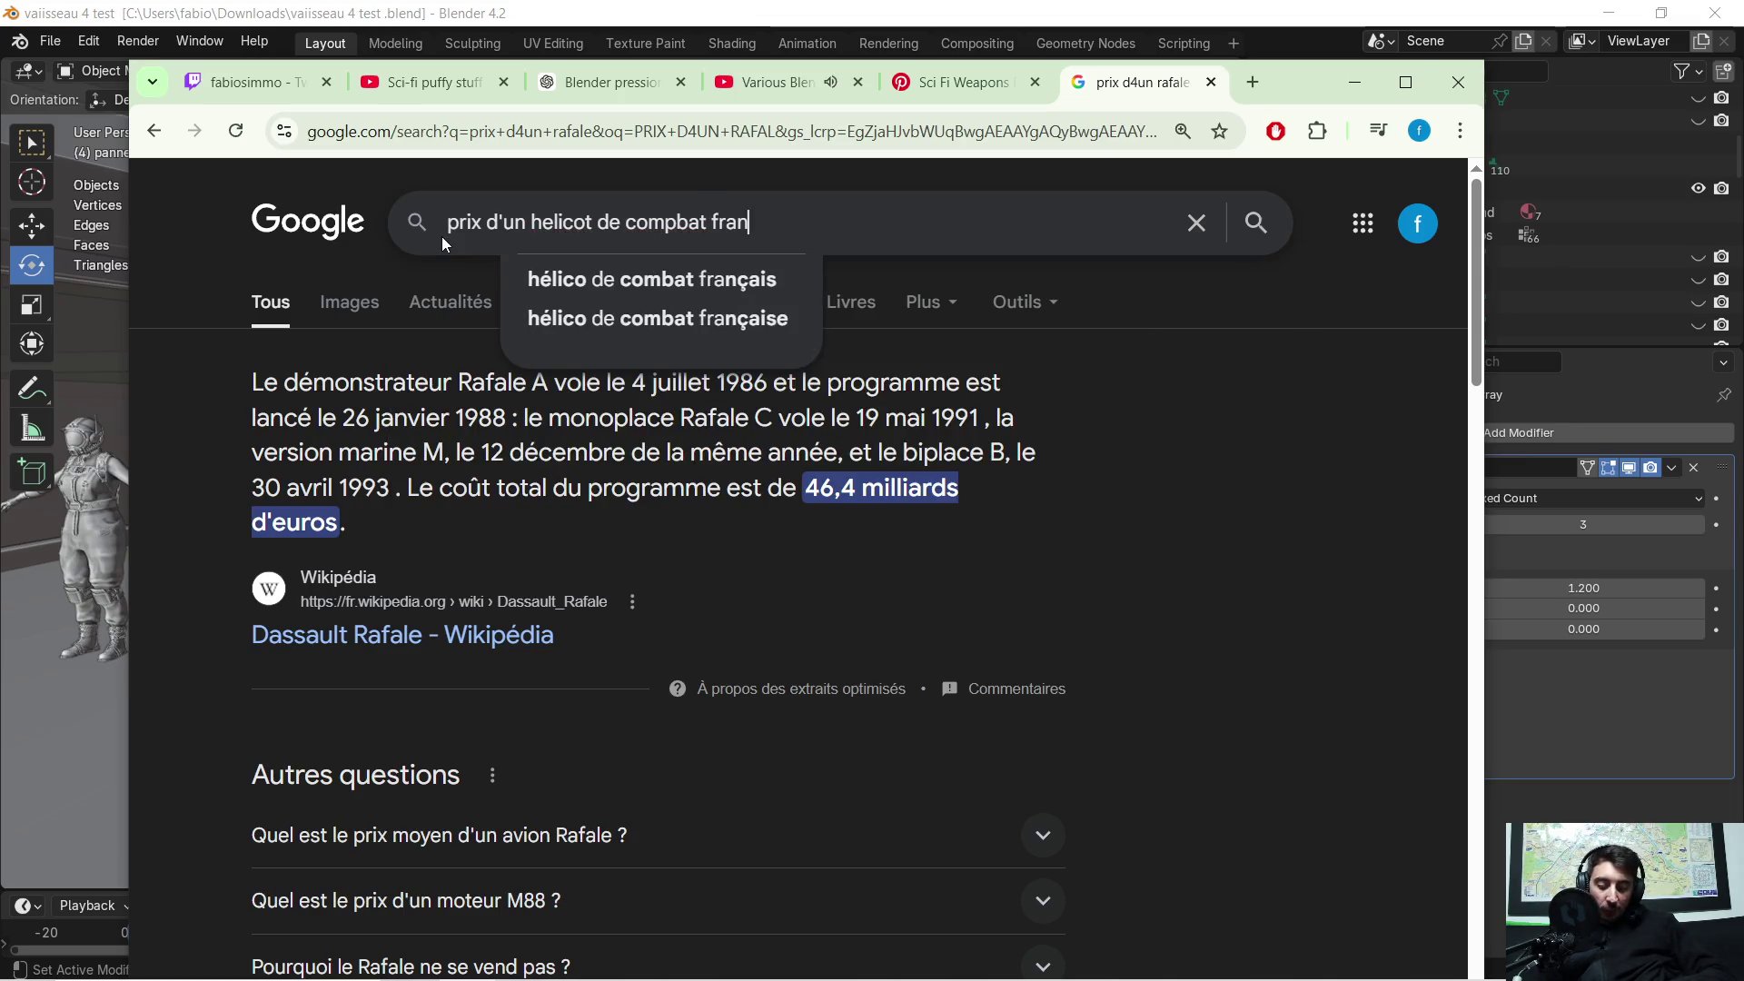
text(cais)
key(Return)
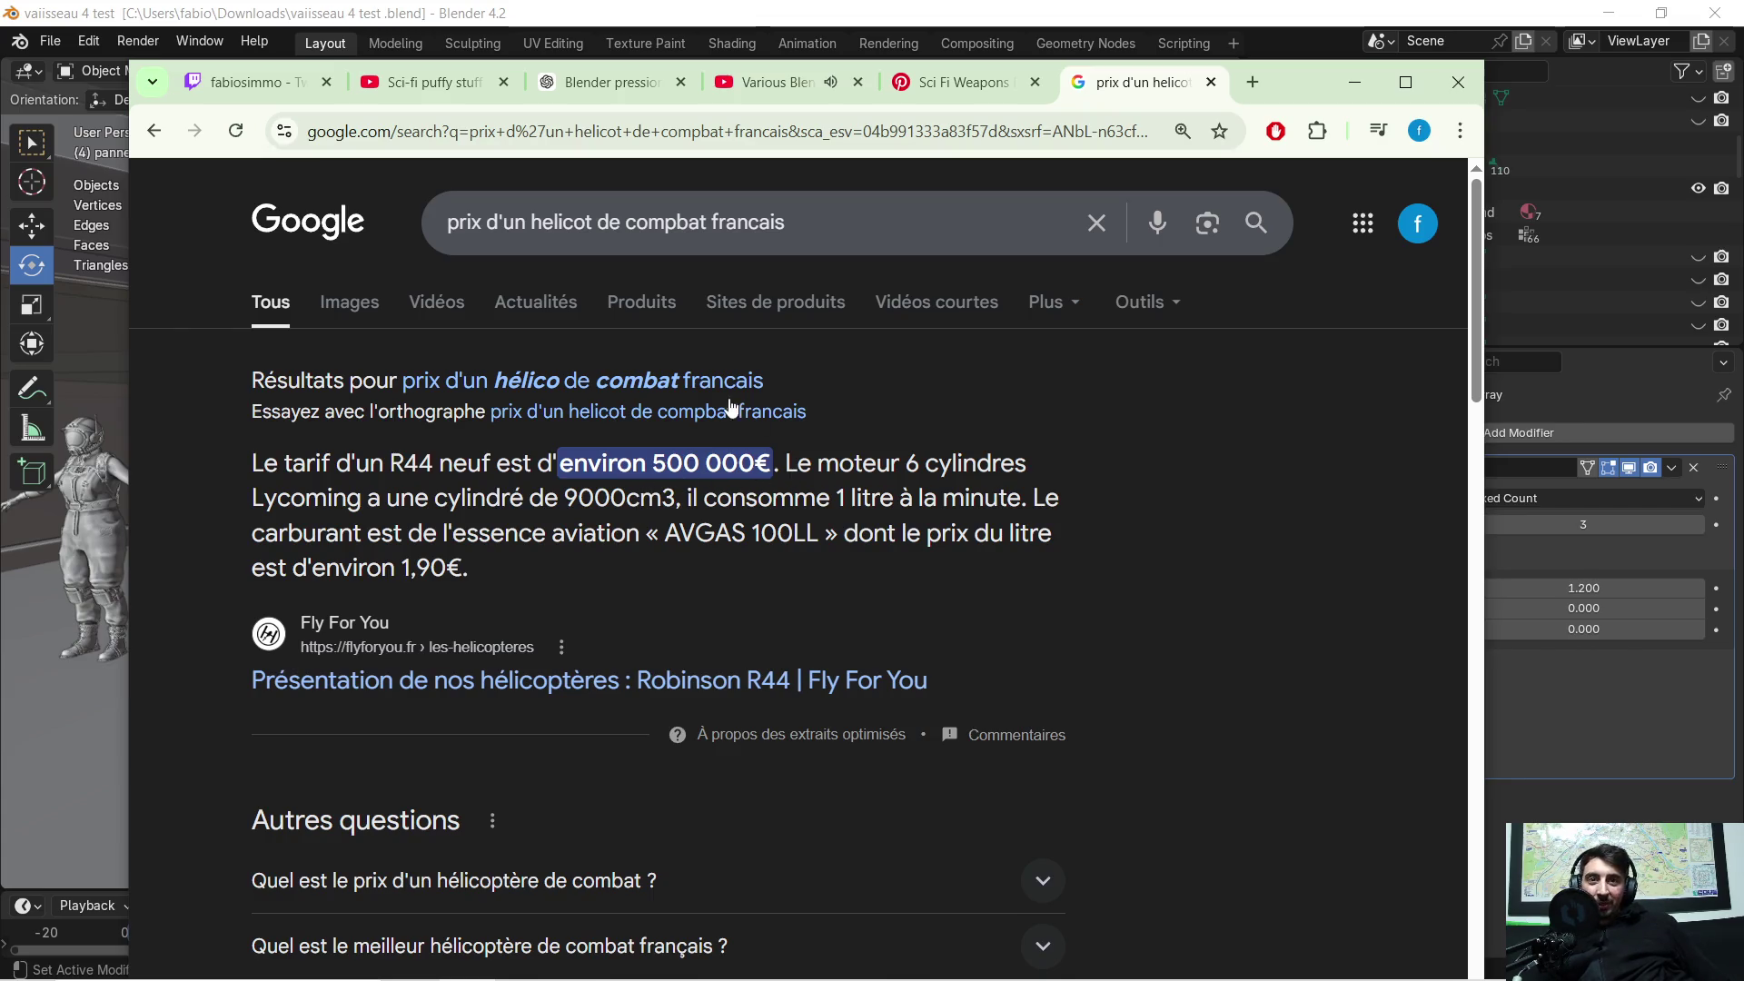
scroll(858, 400, down, 1)
scroll(890, 402, up, 1)
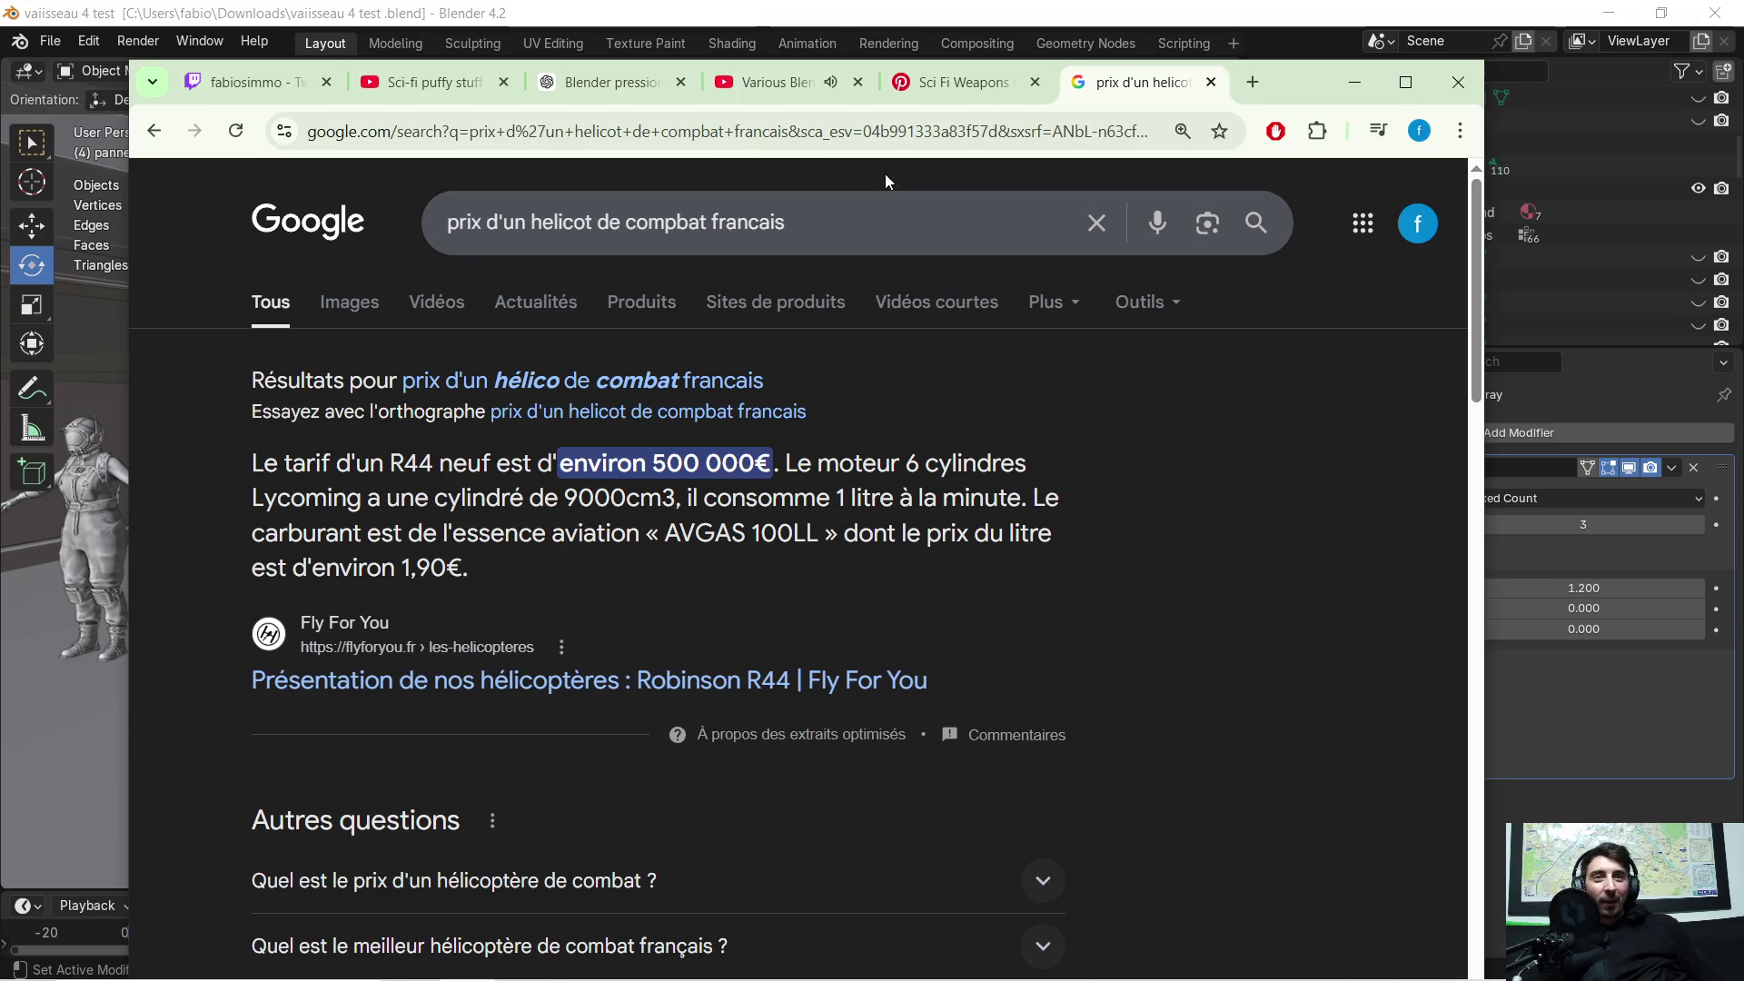
triple_click(808, 225)
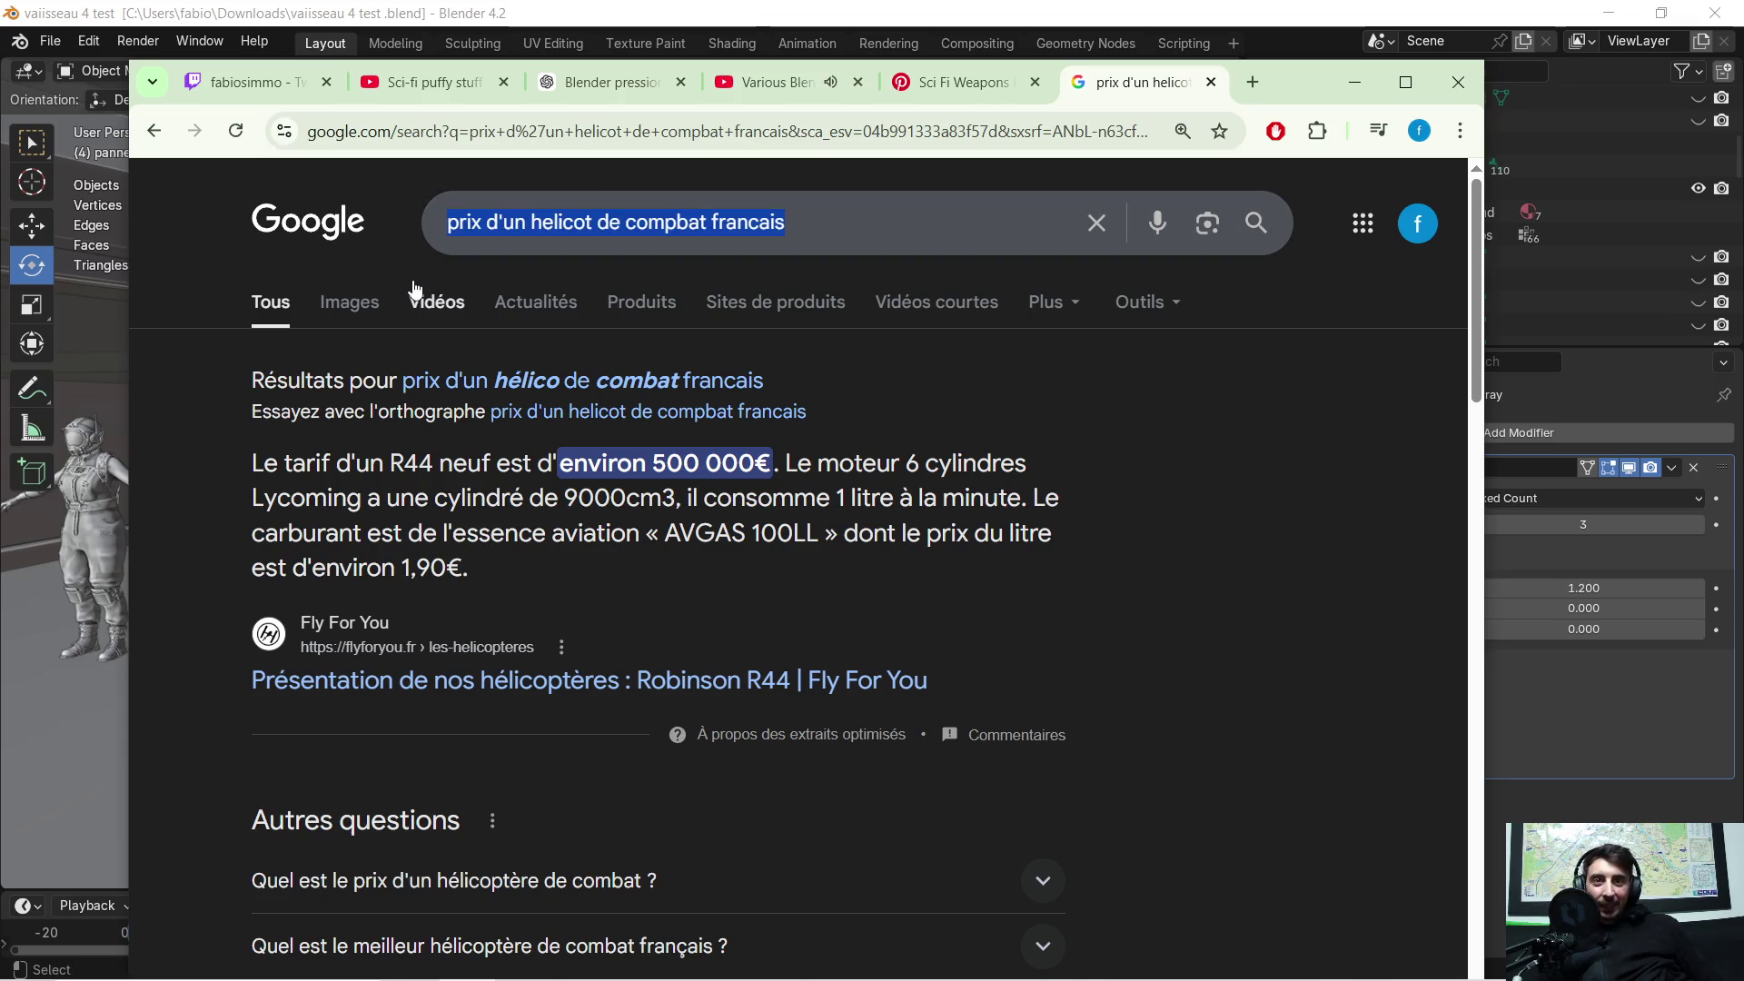
Step: Search Google for 'R44'
text(R')
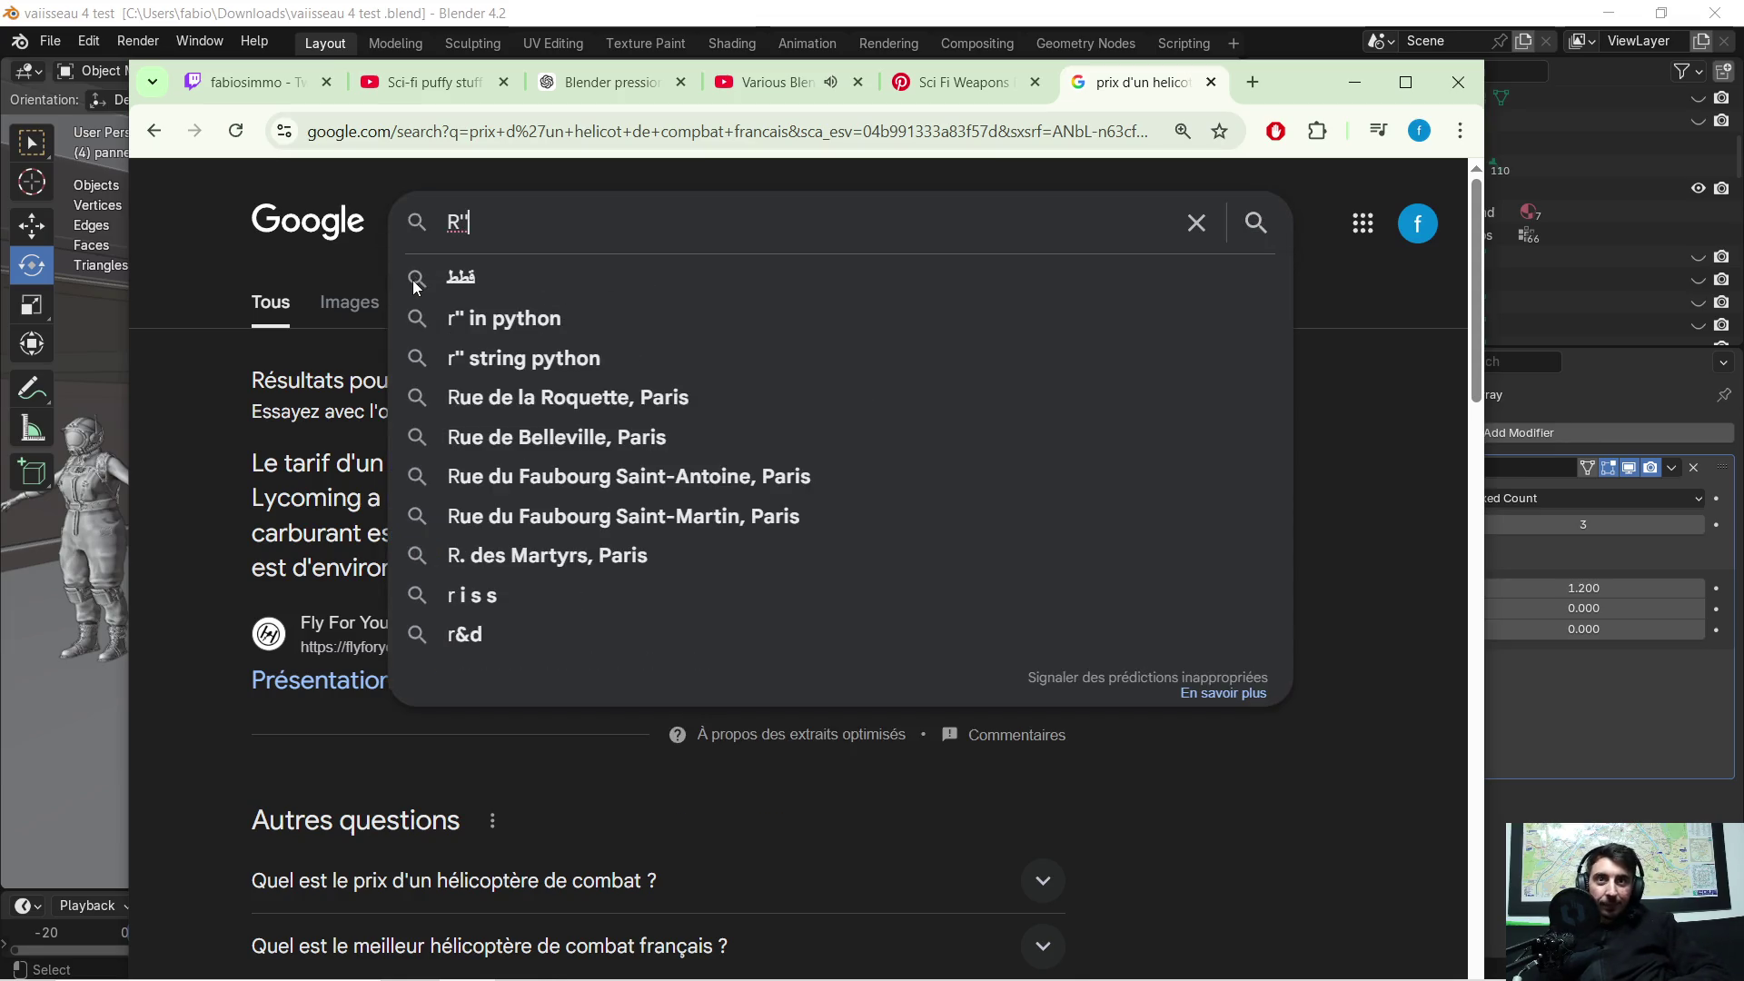
key(BackSpace)
text(44)
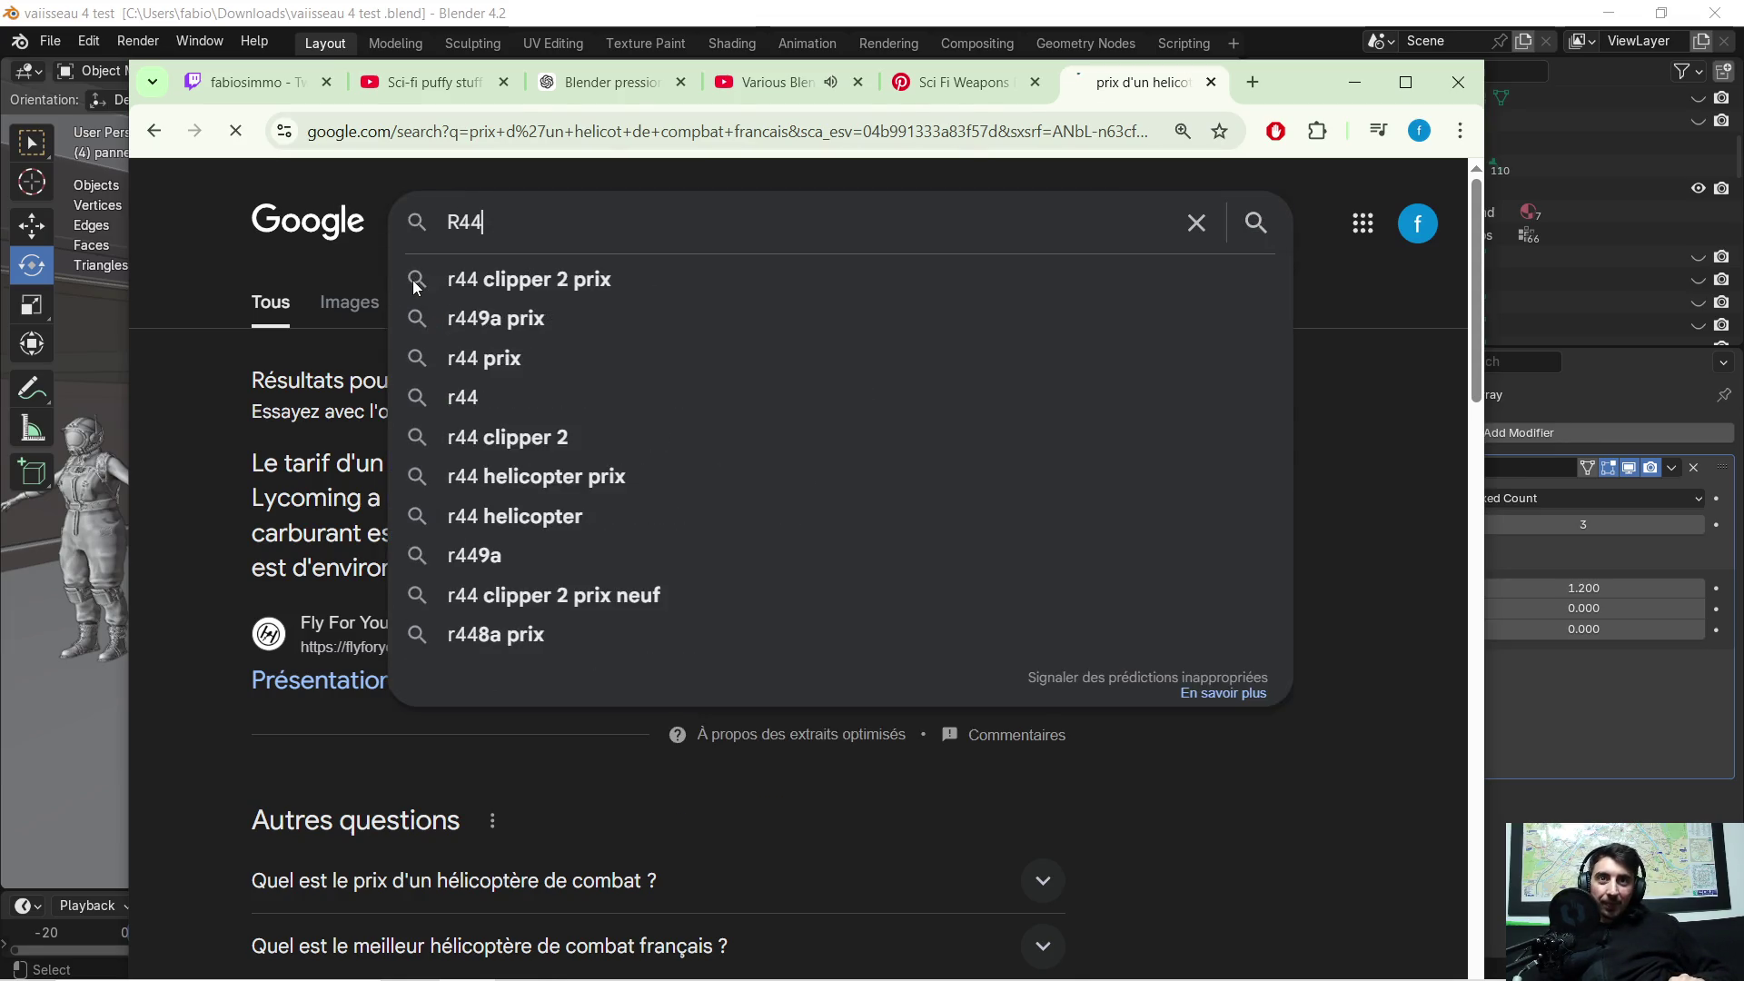
key(Return)
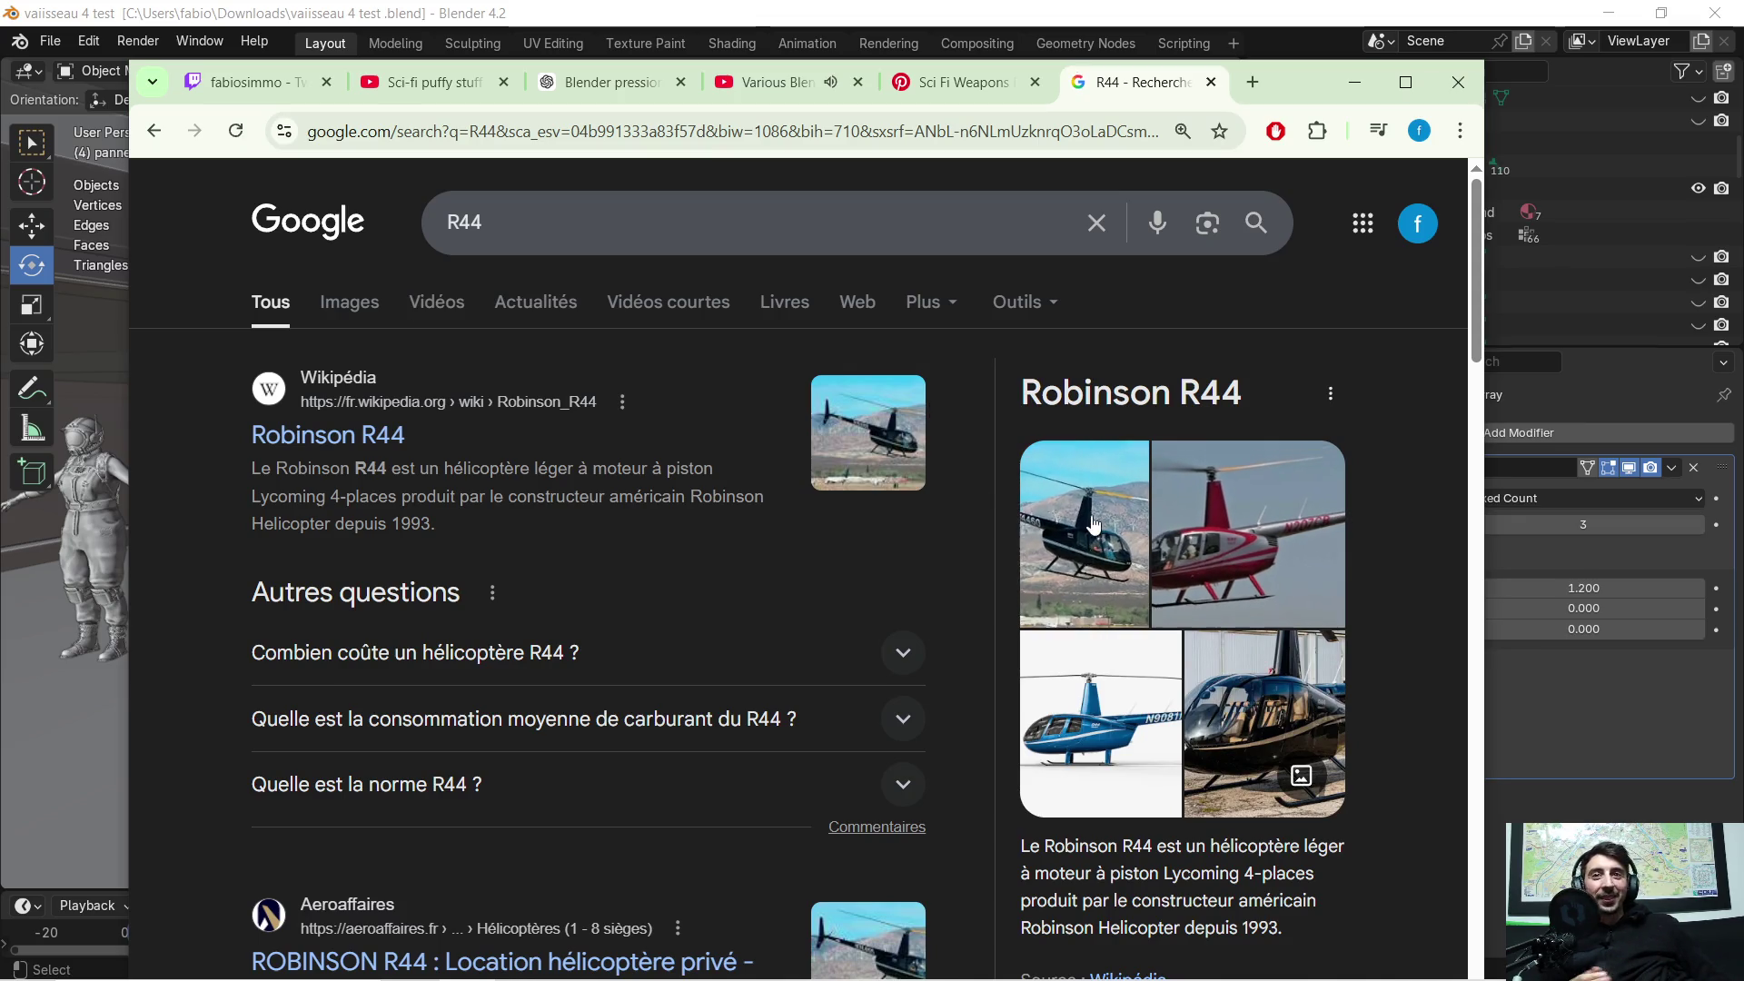
Step: Search 'helicot de combnat francais', accepting the corrected spelling 'hélico de combat francais'
drag(599, 218, 398, 236)
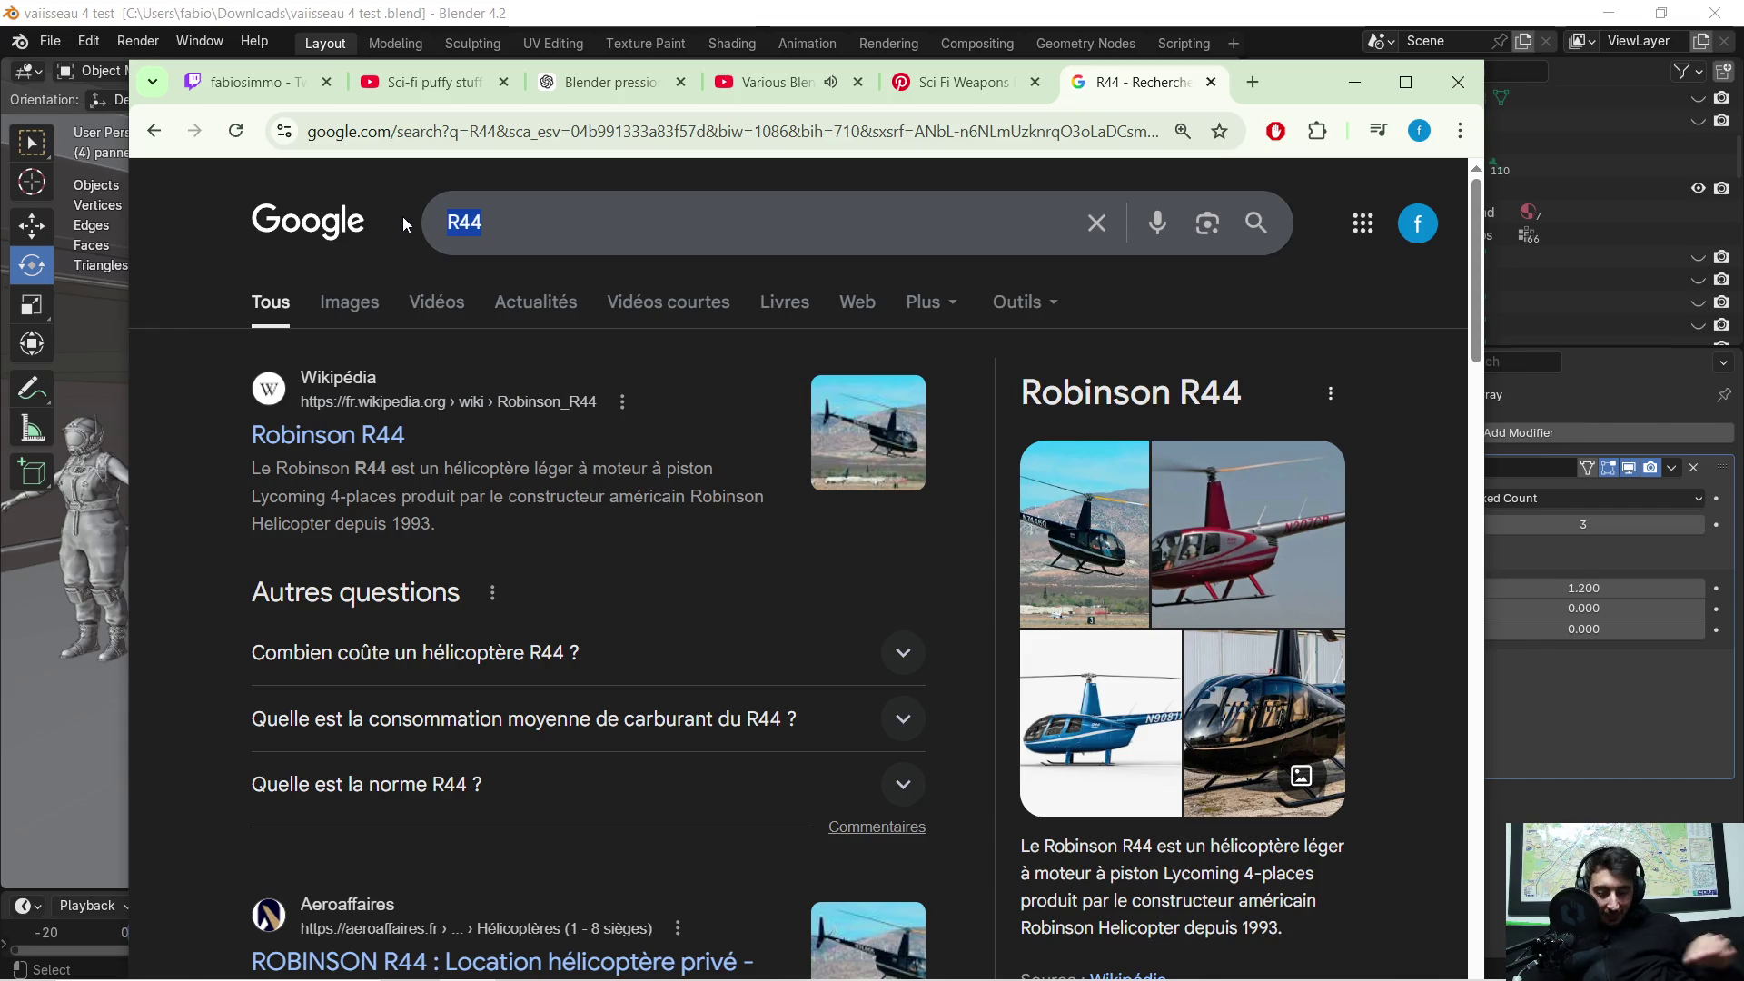
text(helicot de combnat)
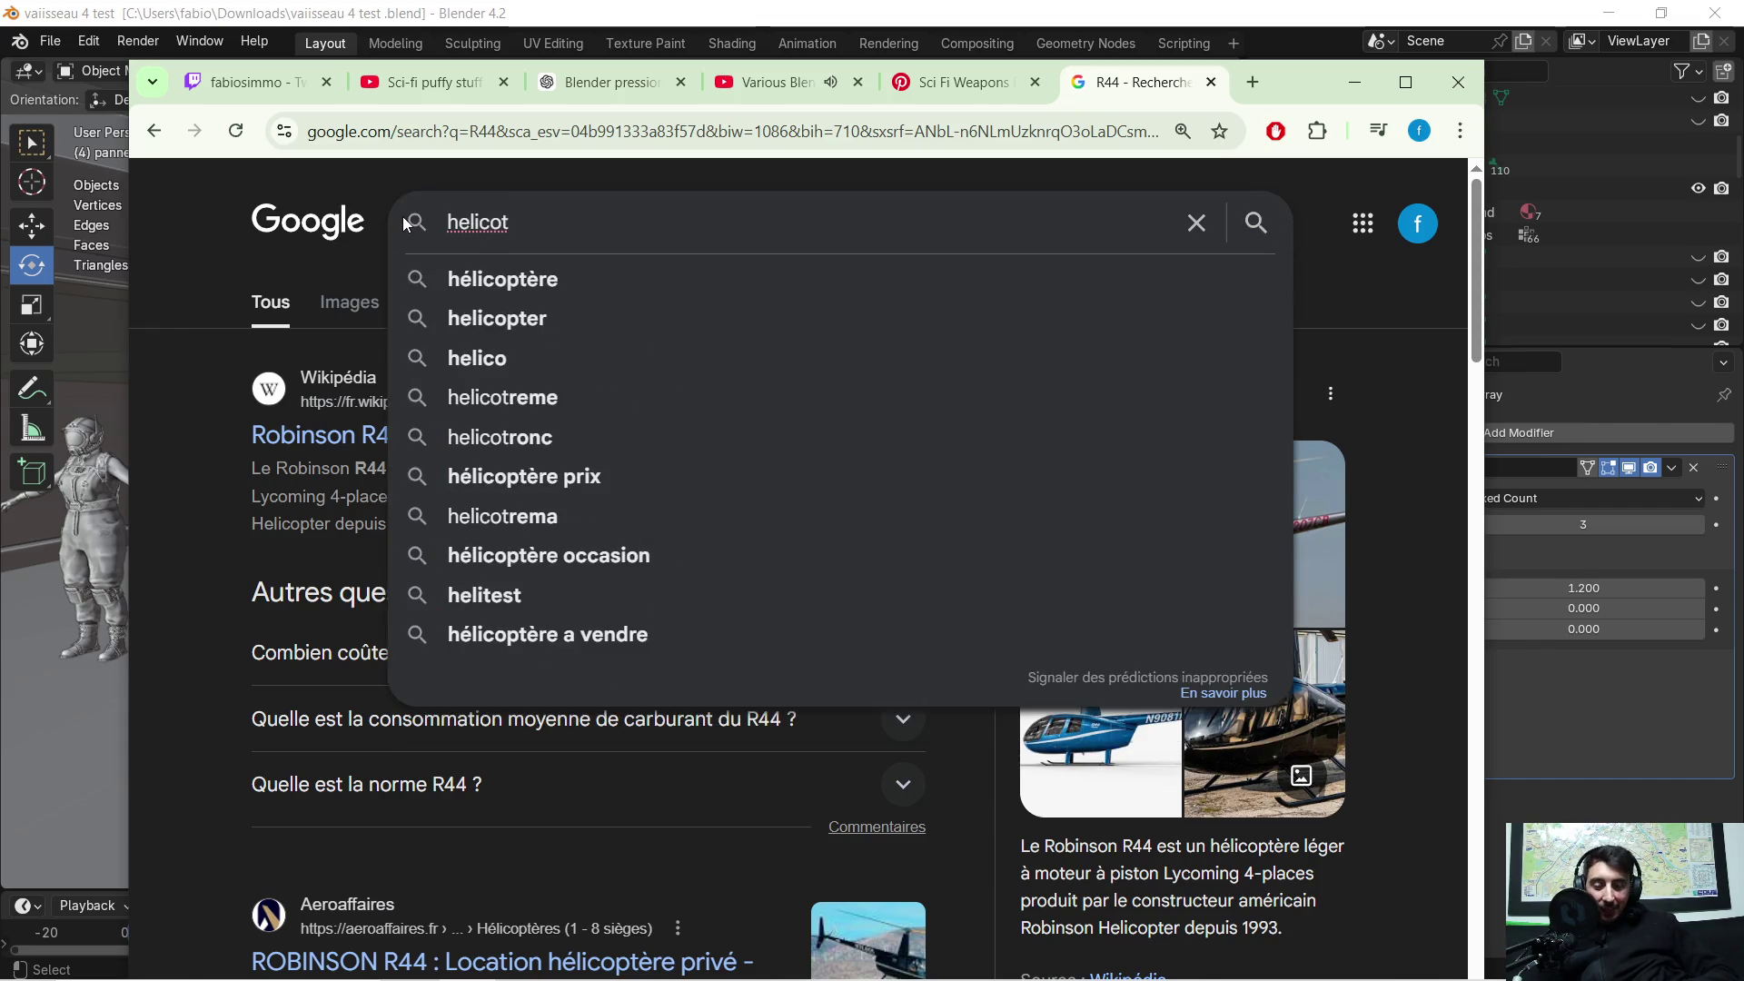
text( franc)
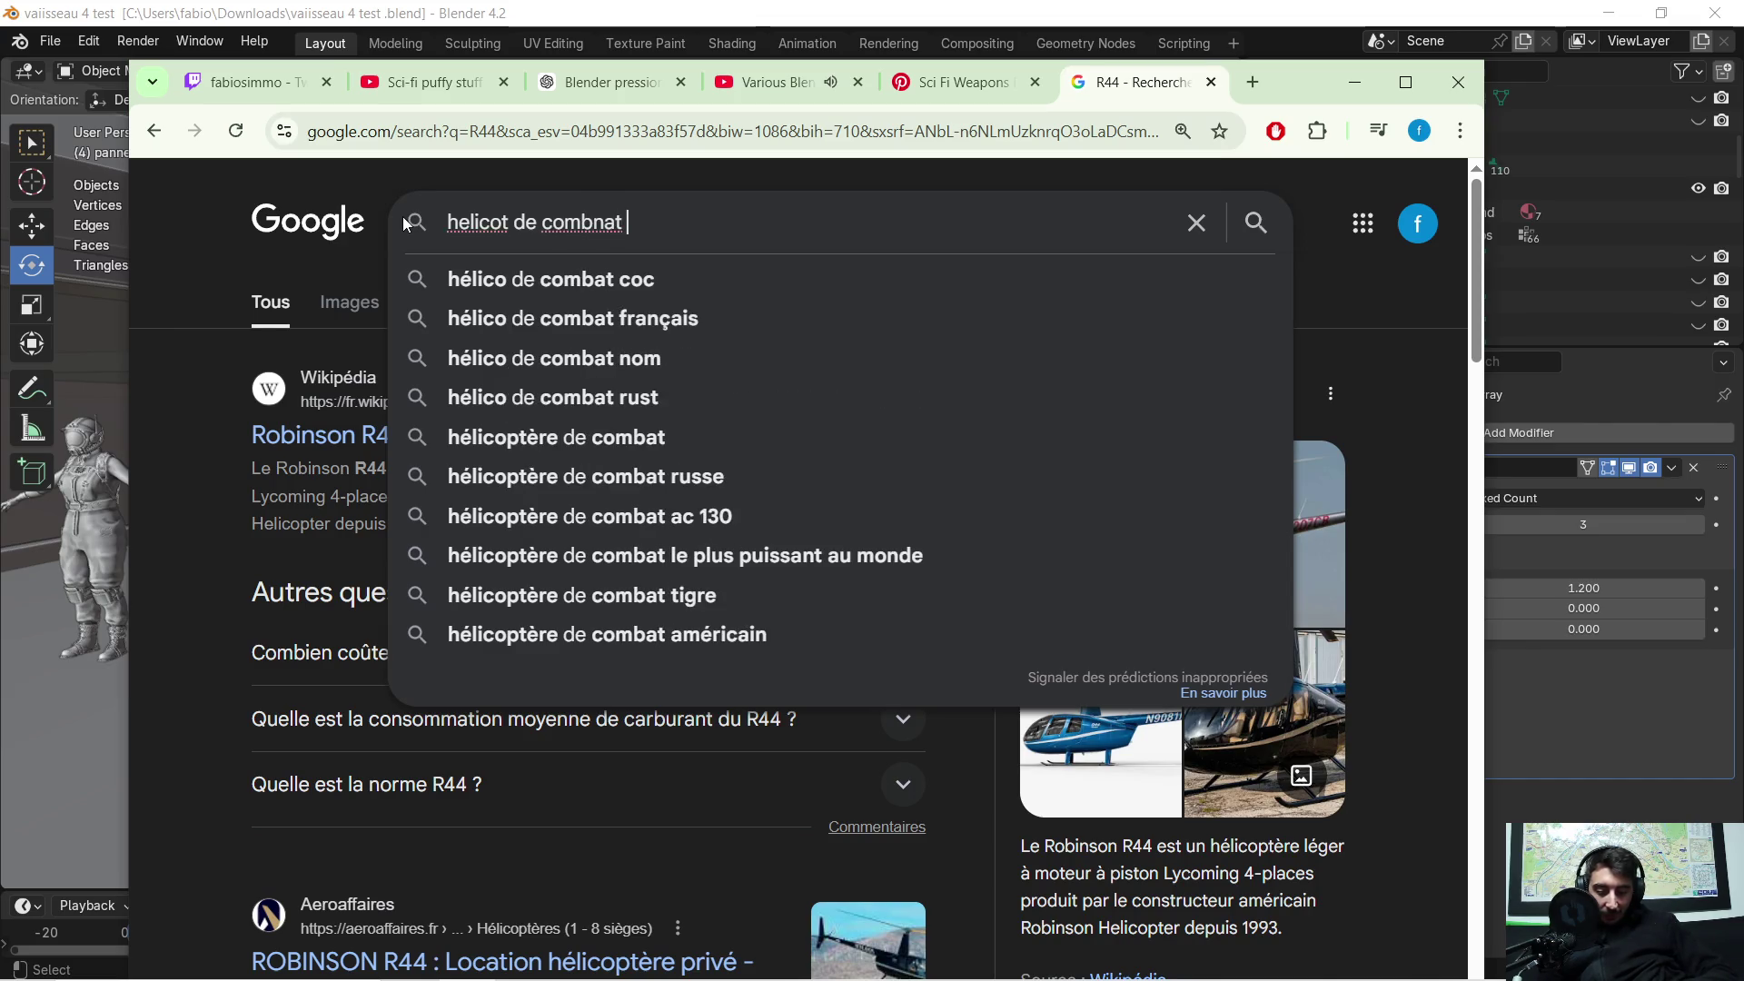
text(ais)
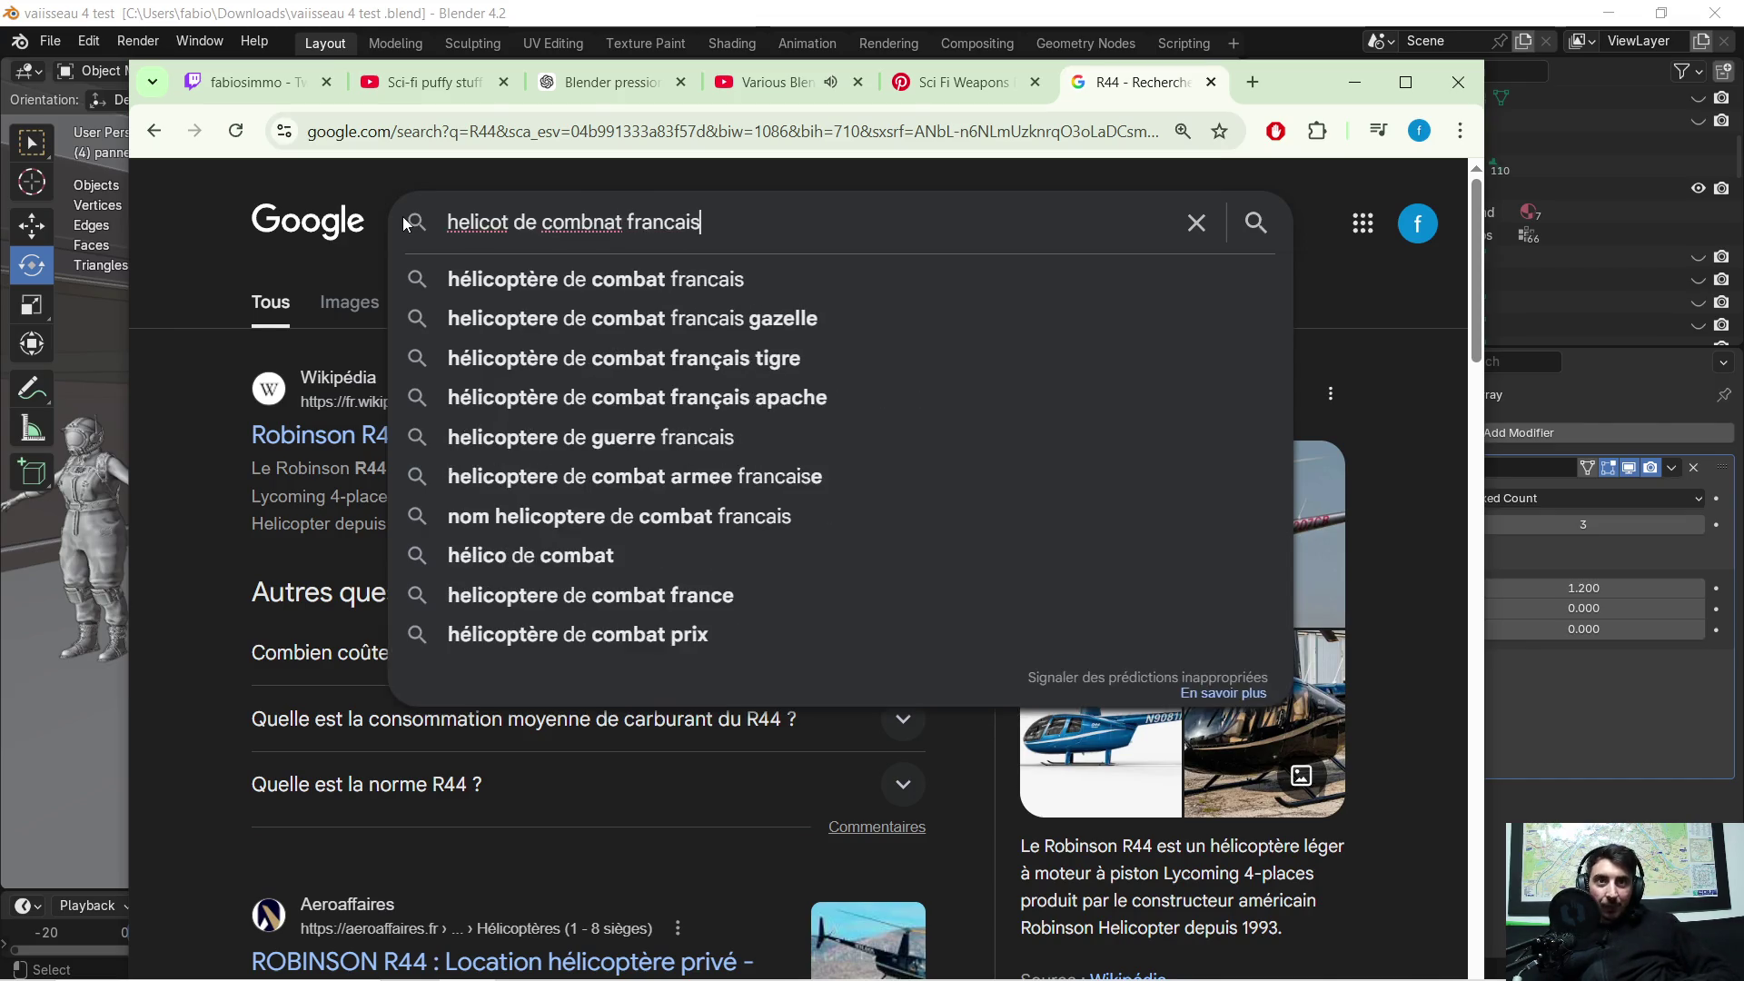
key(Return)
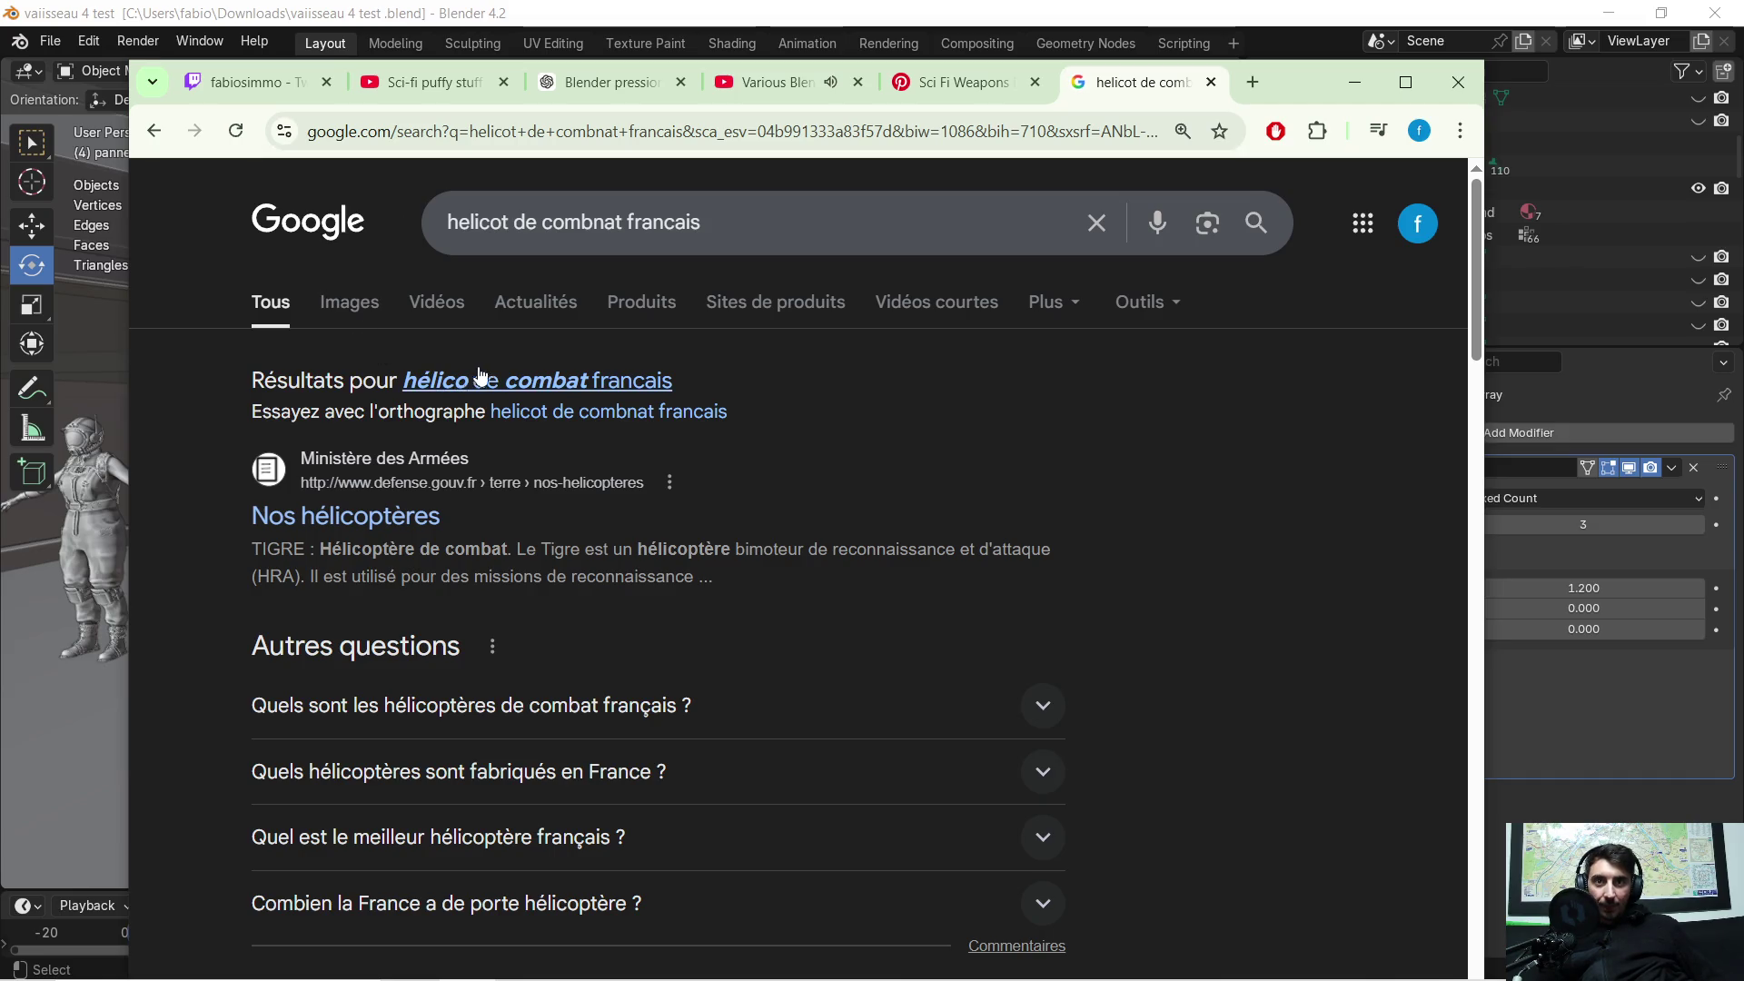
click(434, 380)
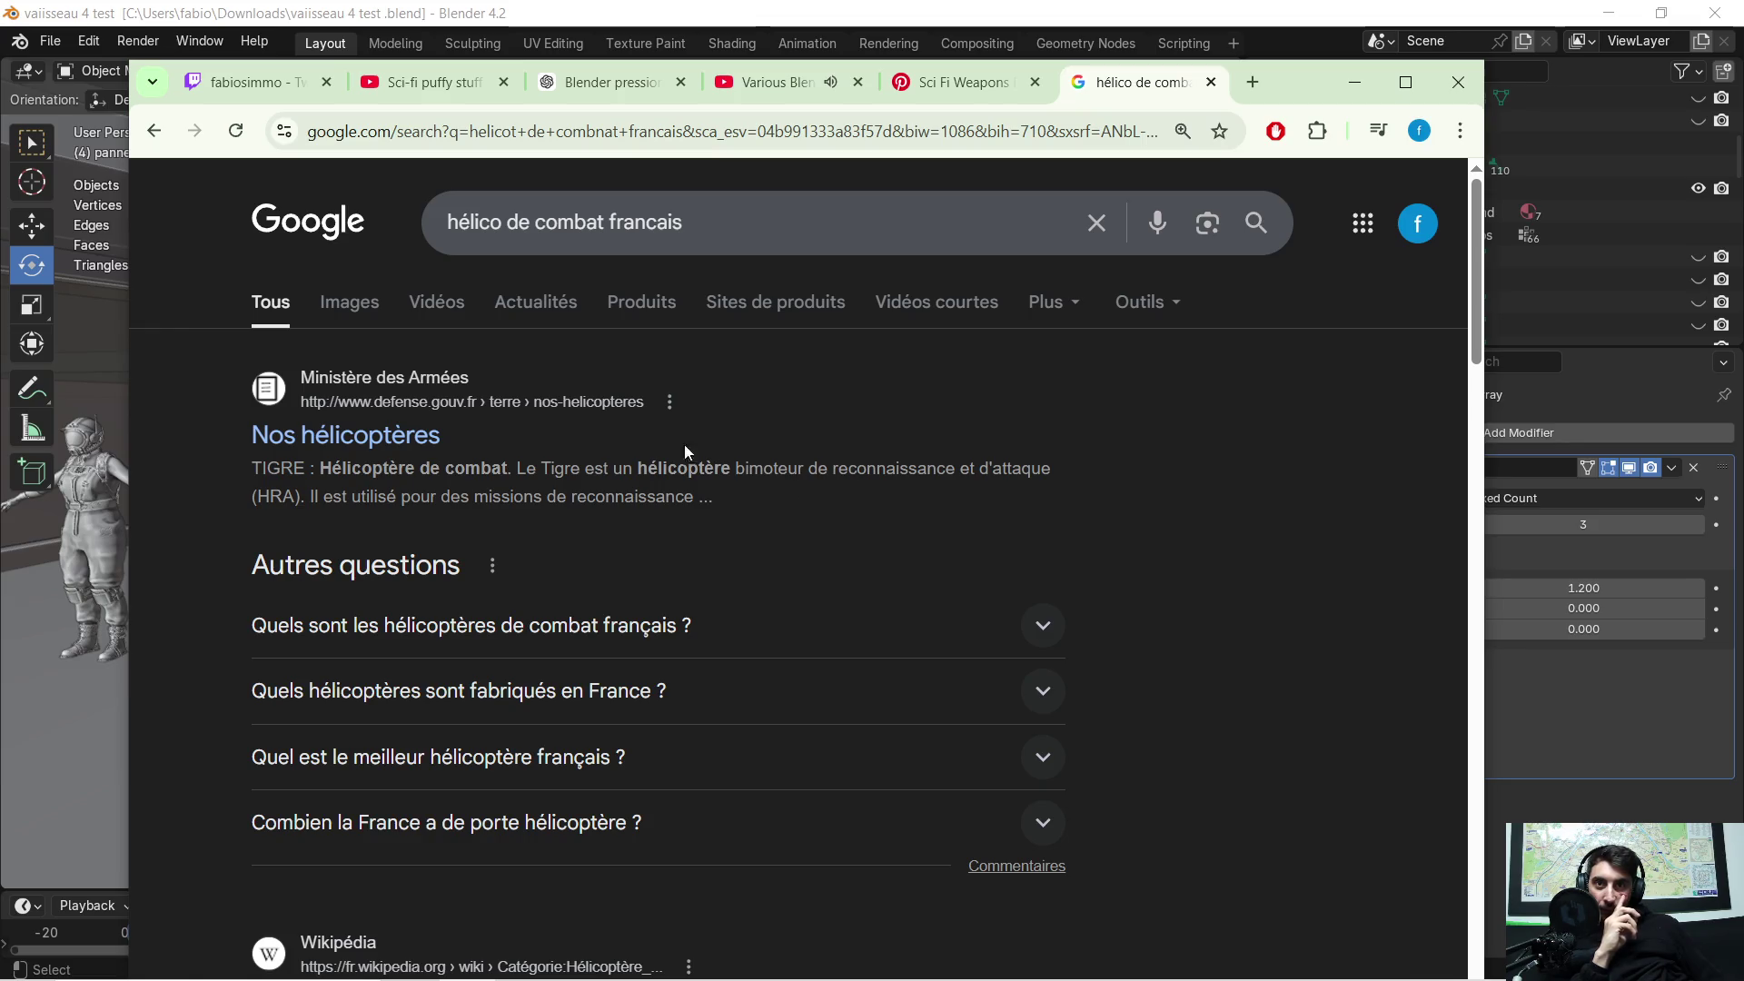
Step: Change the query to 'hélico tigre' and browse the results
mouse_move(709, 224)
mouse_down()
mouse_move(447, 222)
mouse_move(503, 208)
mouse_up()
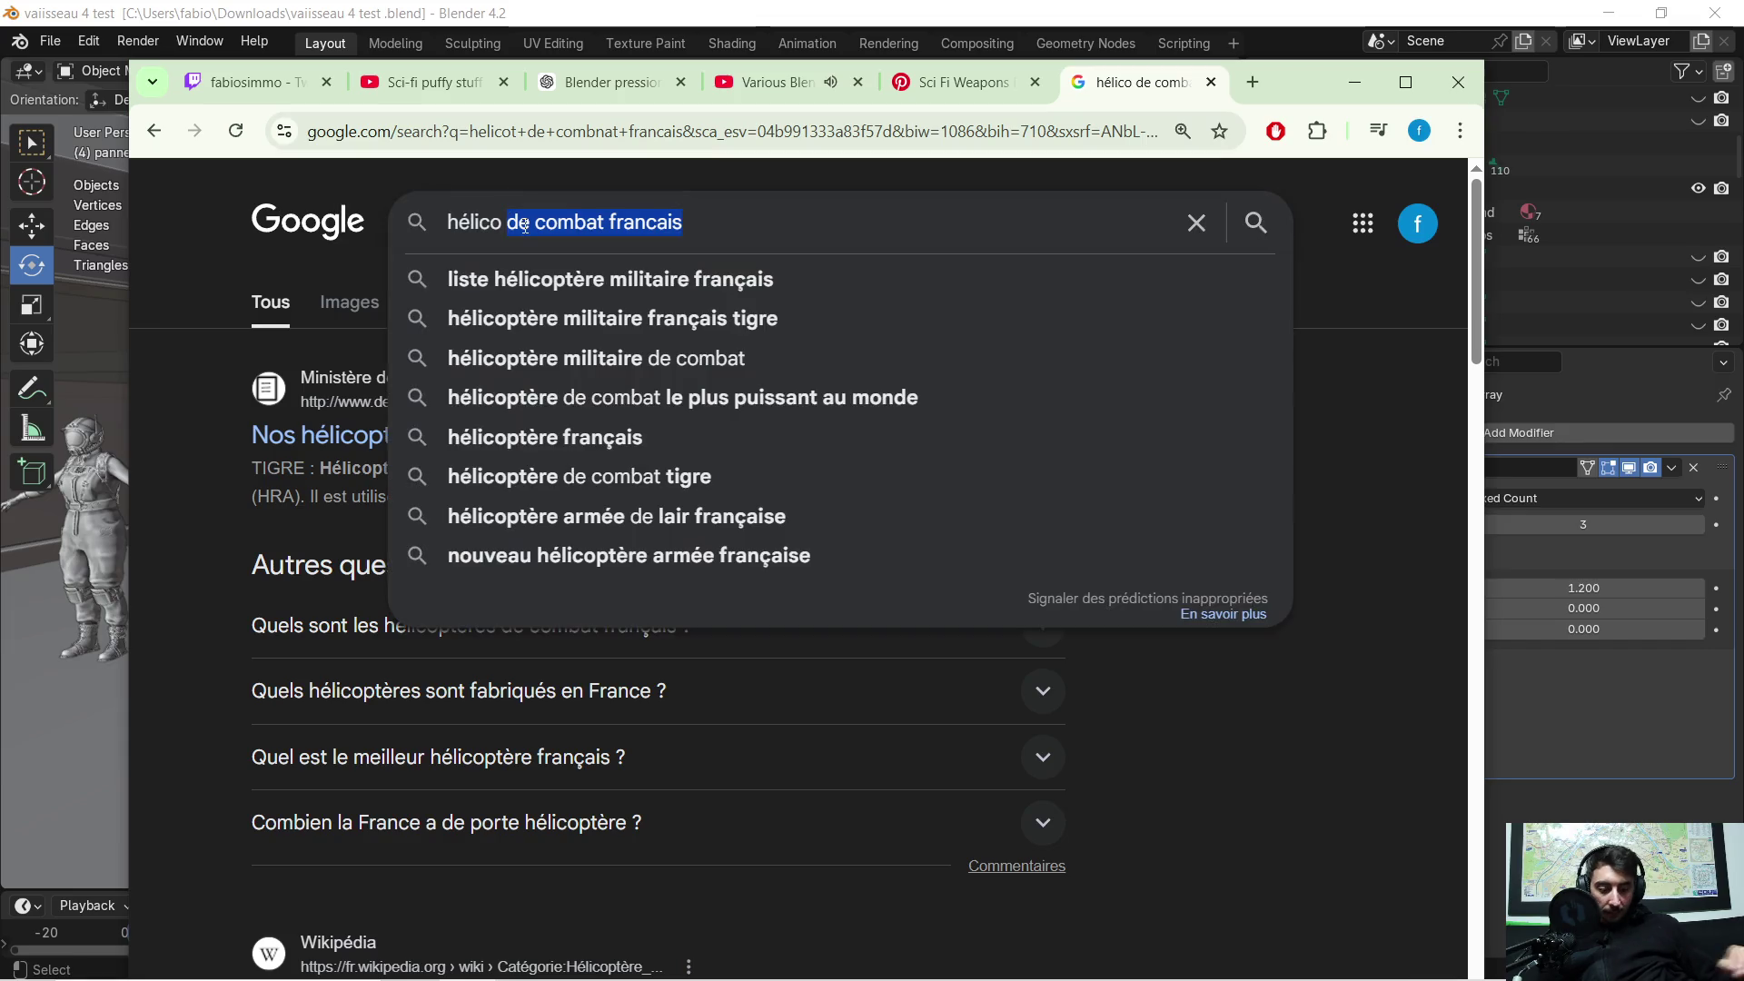
key(BackSpace)
text(tigre)
key(Return)
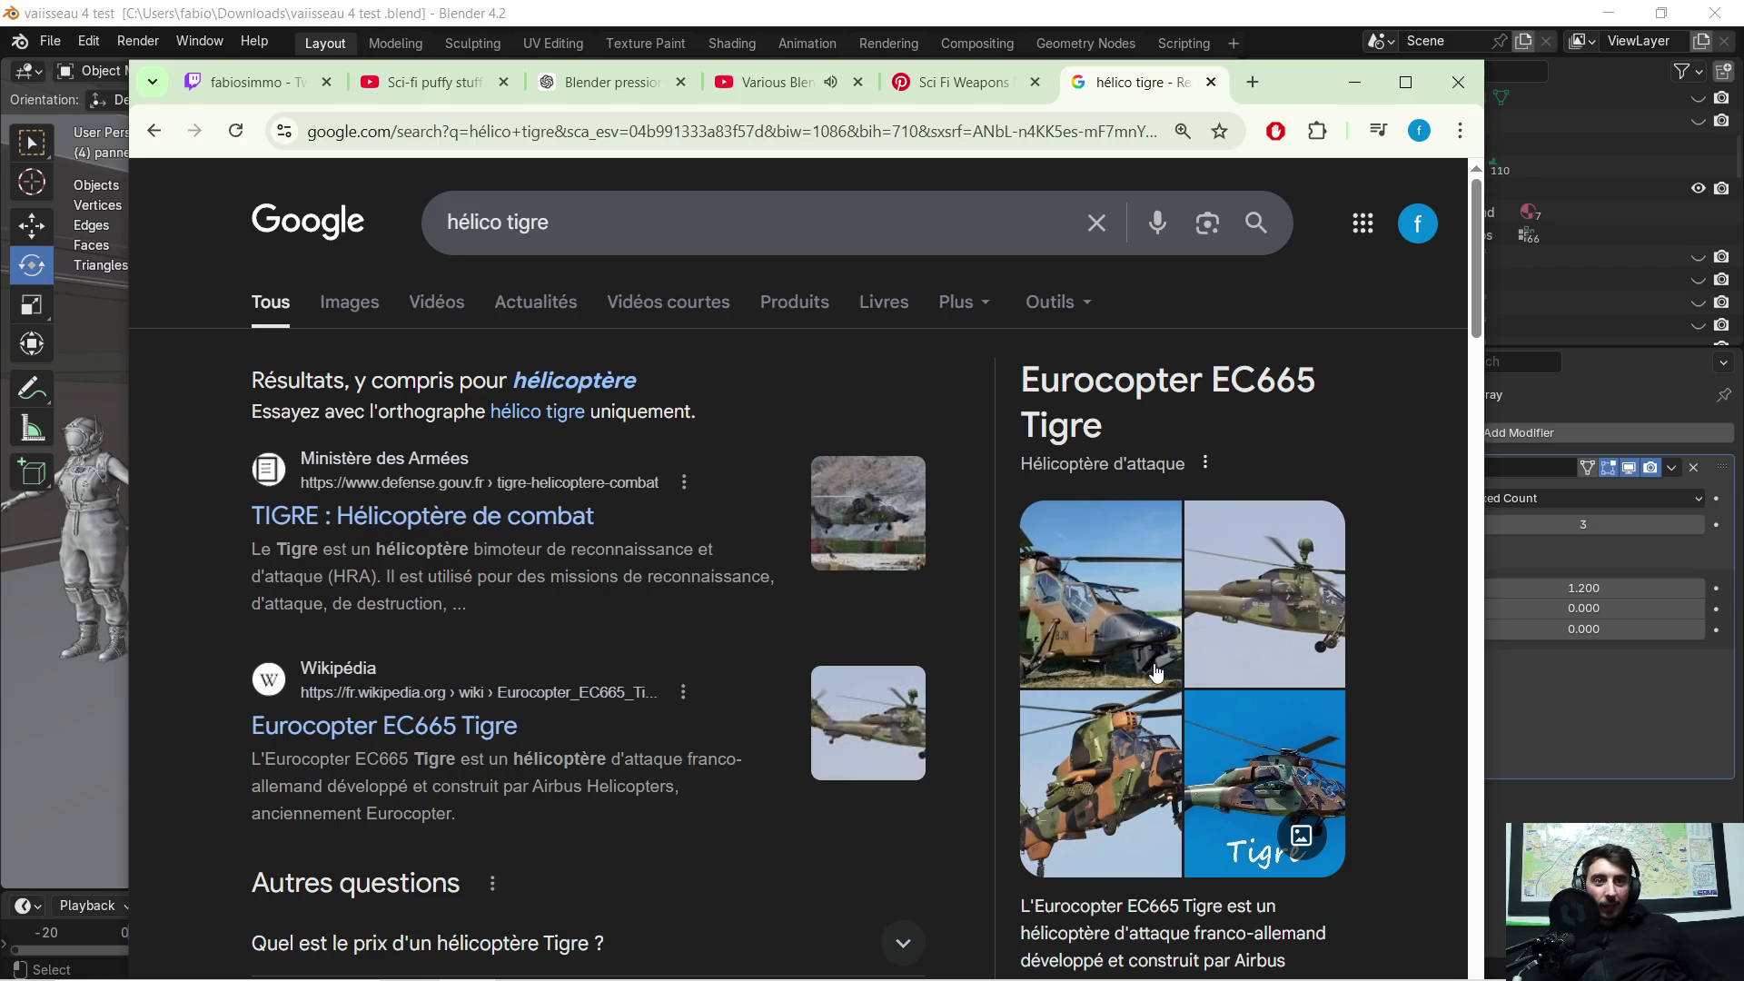
scroll(1088, 548, down, 1)
scroll(1088, 548, up, 1)
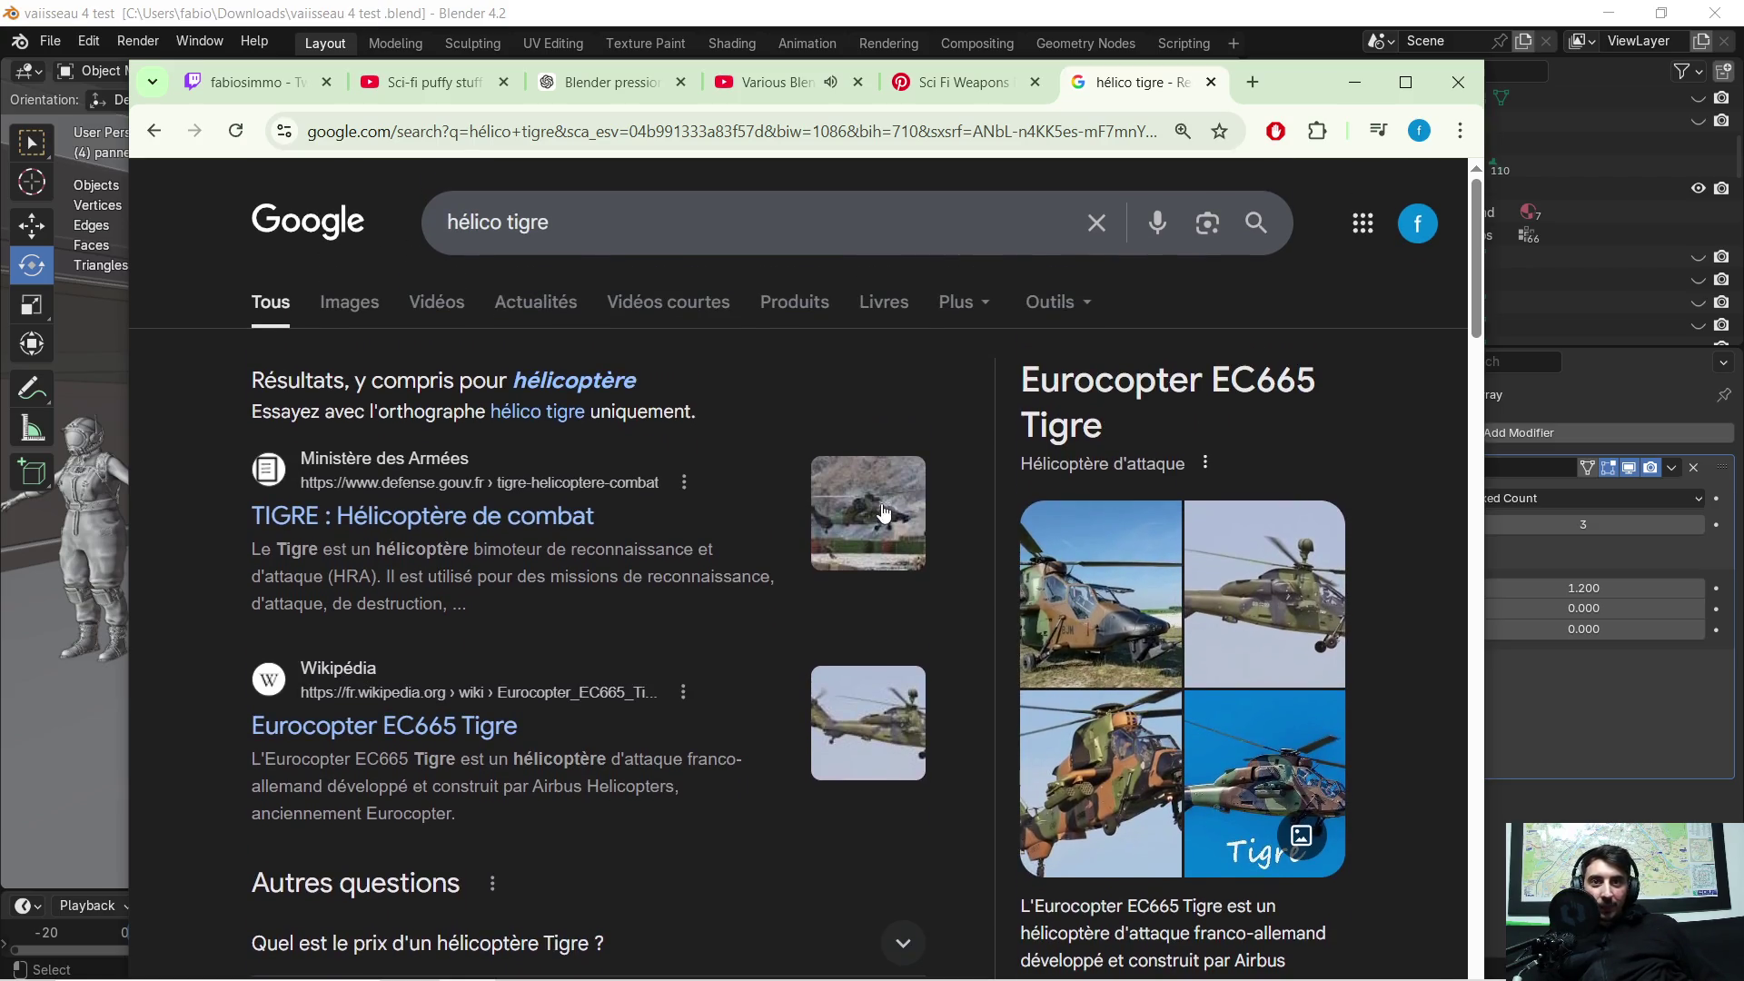
Step: Search 'hélico tigre prix' and browse the prices, then start a new ChatGPT chat
click(675, 203)
text(prix)
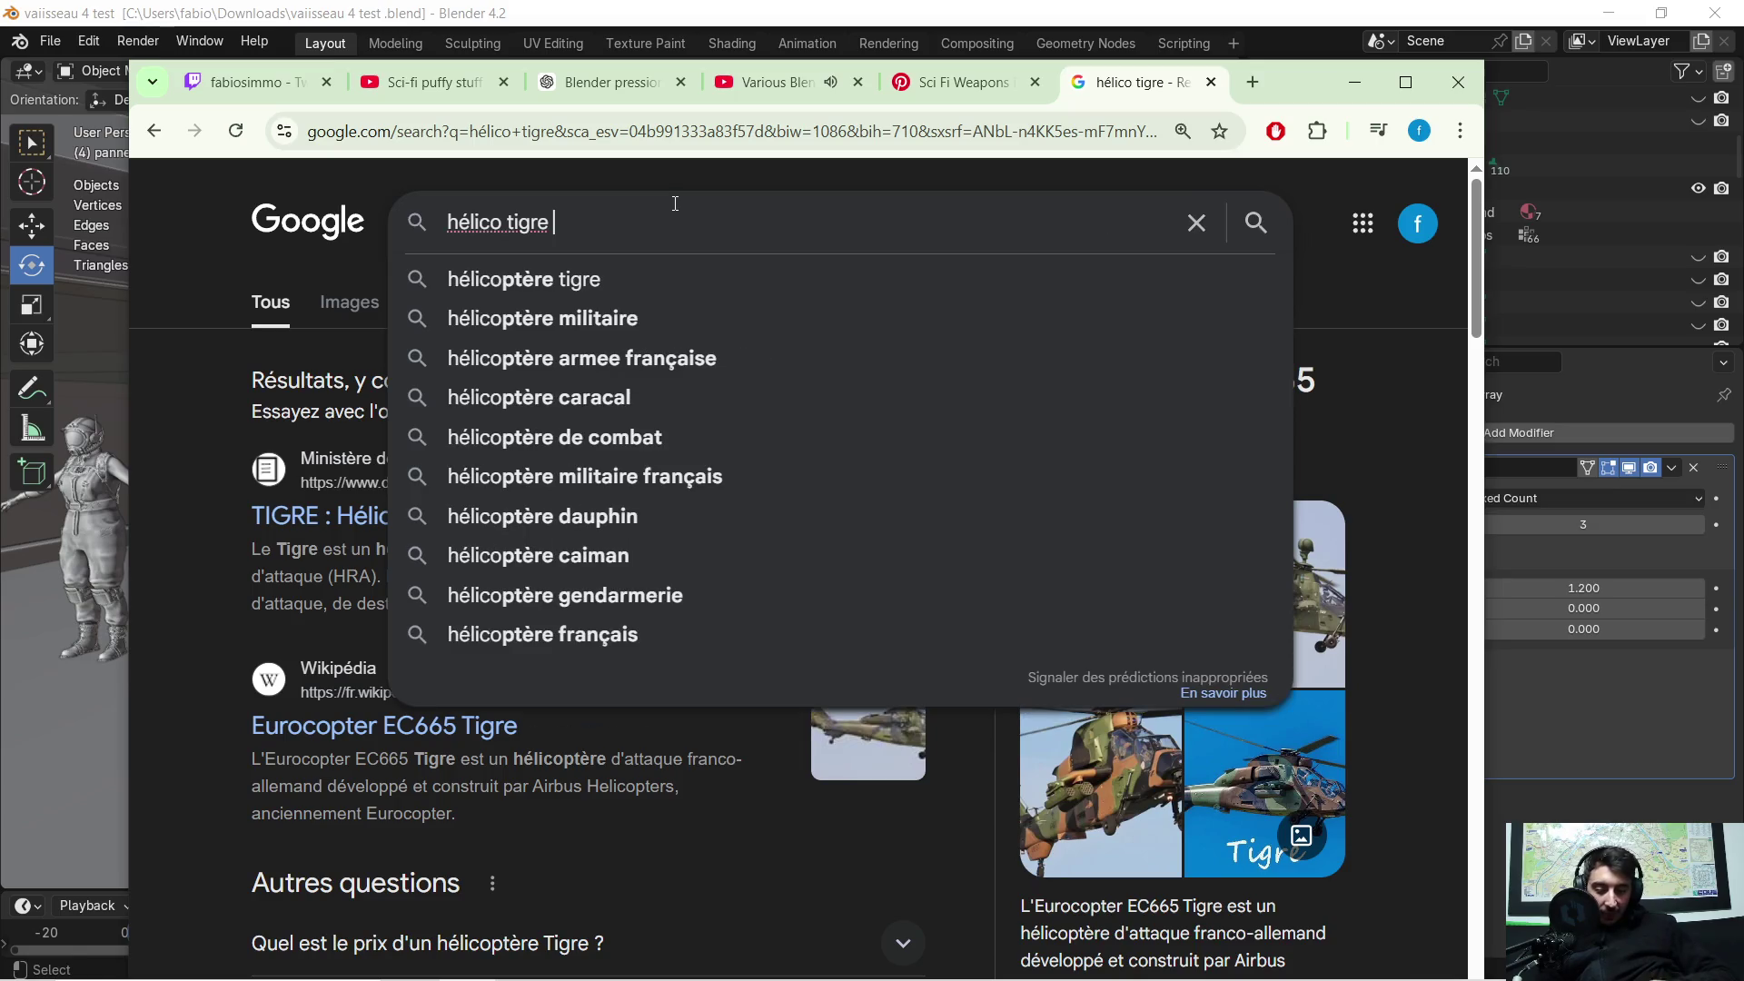
key(Return)
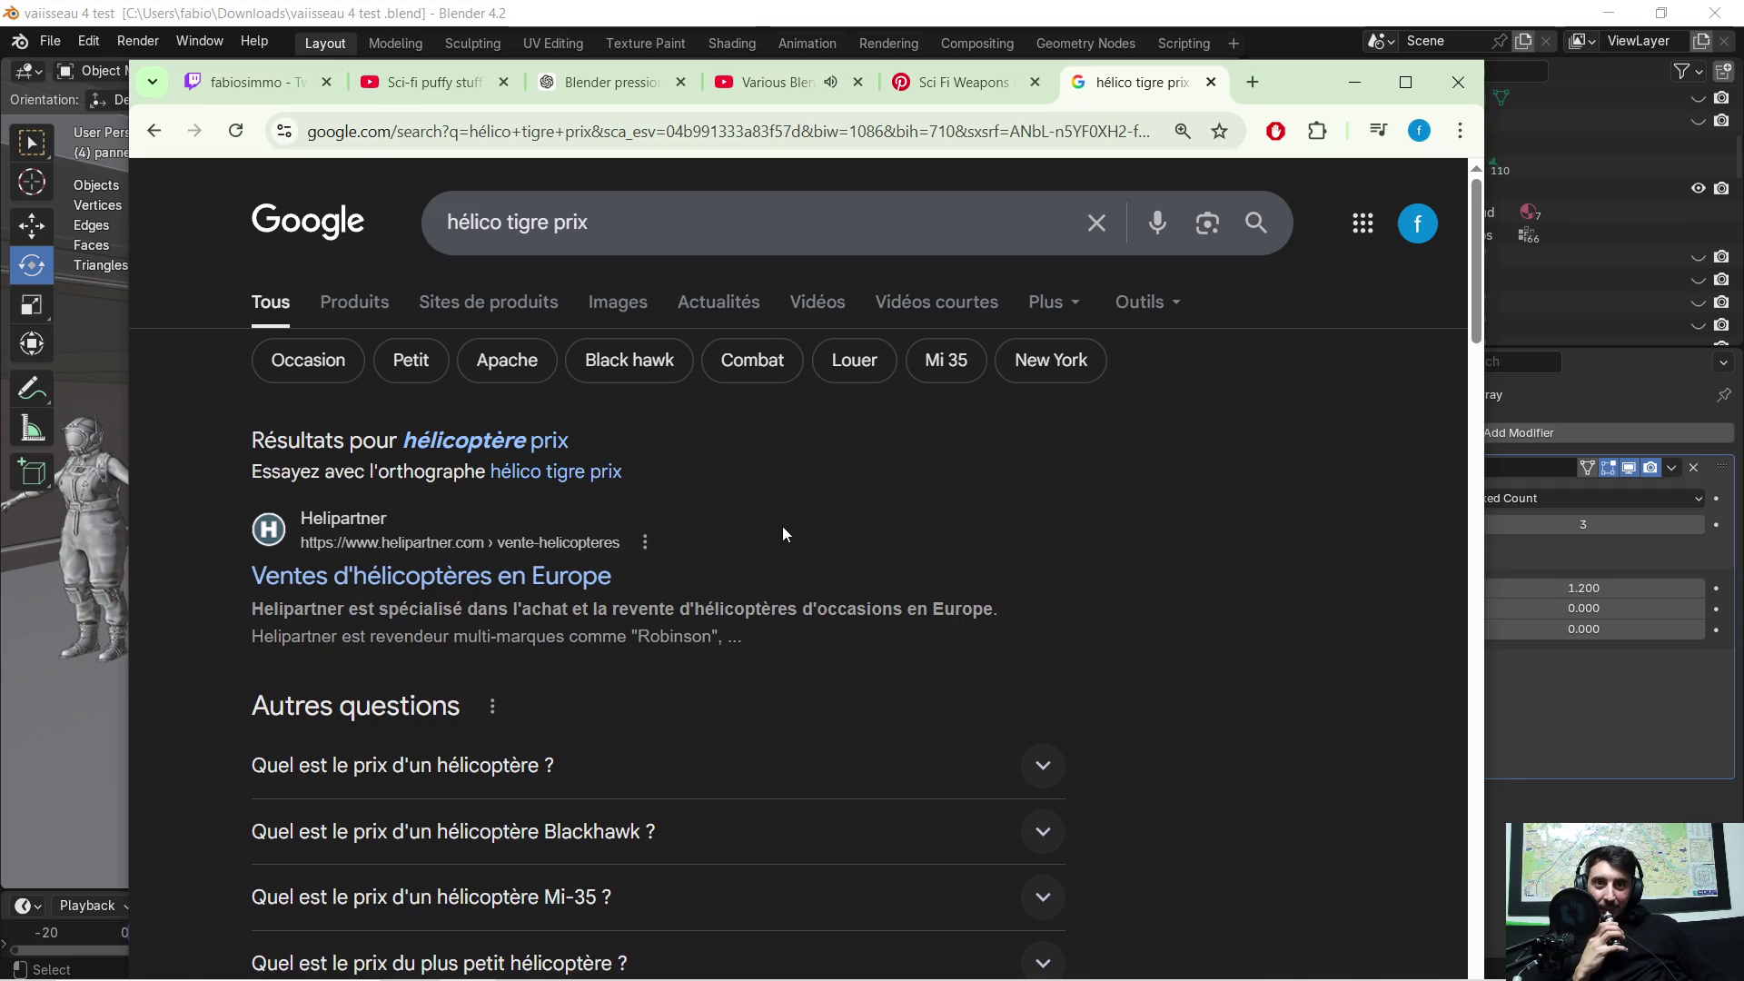
scroll(772, 520, down, 2)
scroll(764, 495, down, 6)
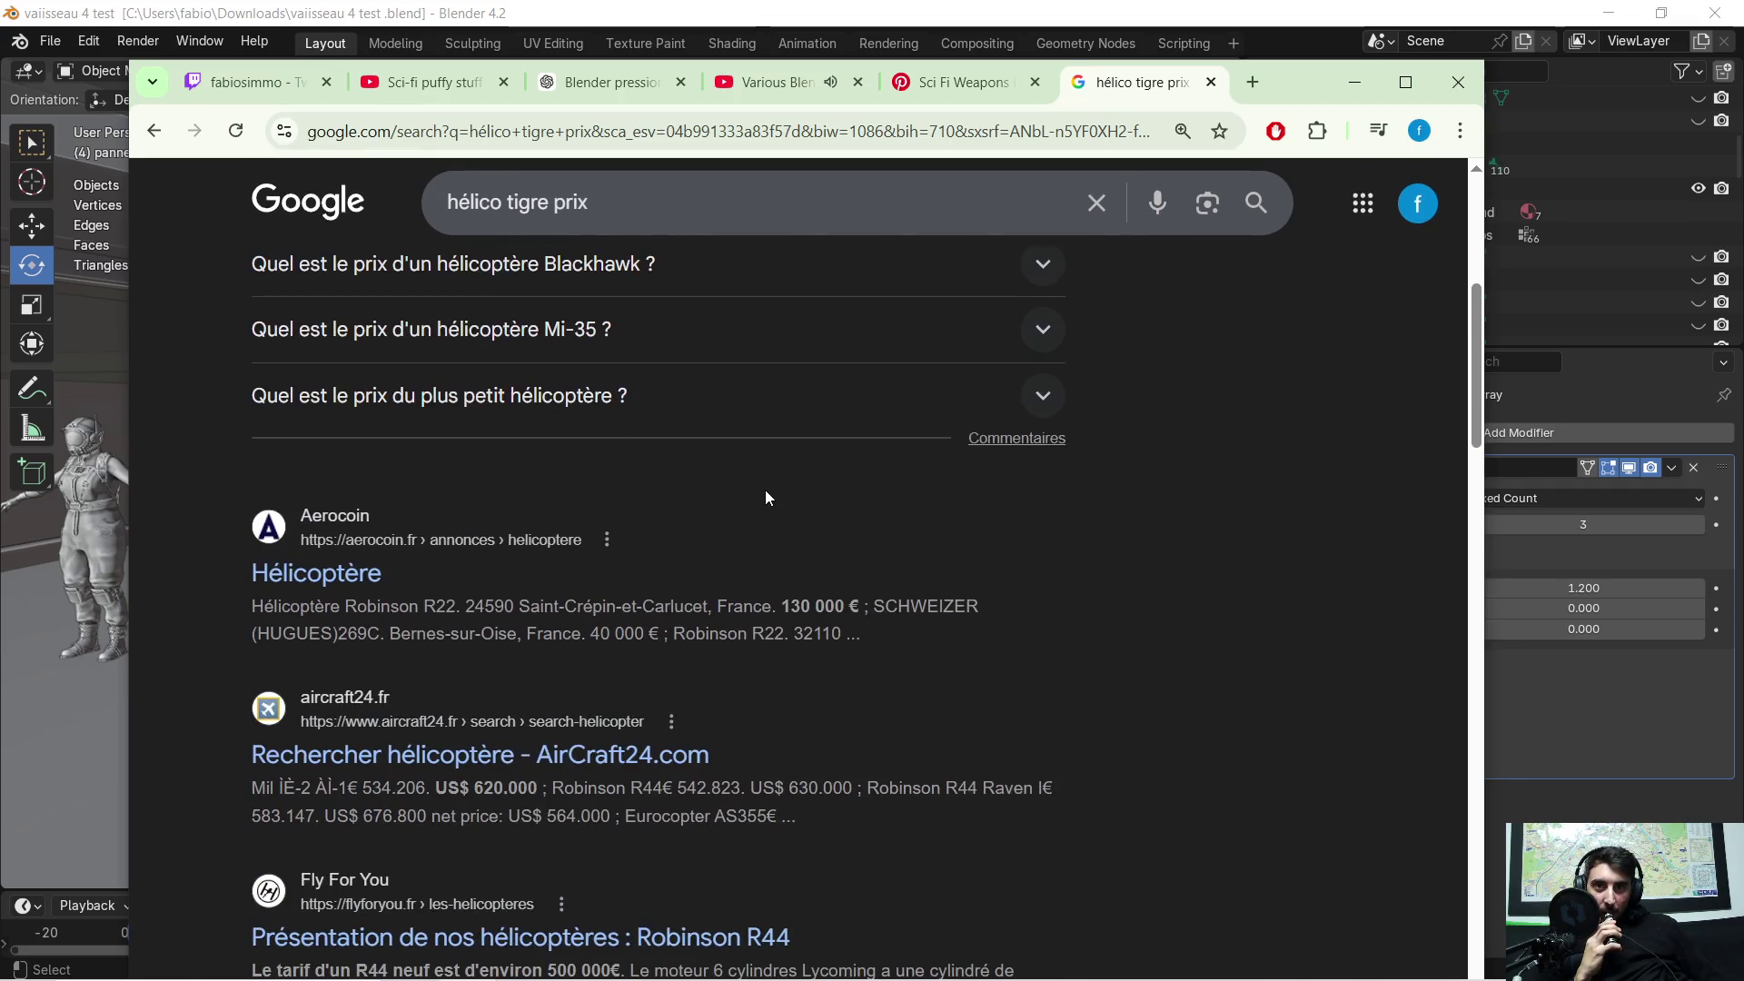
scroll(790, 474, up, 1)
scroll(799, 473, down, 7)
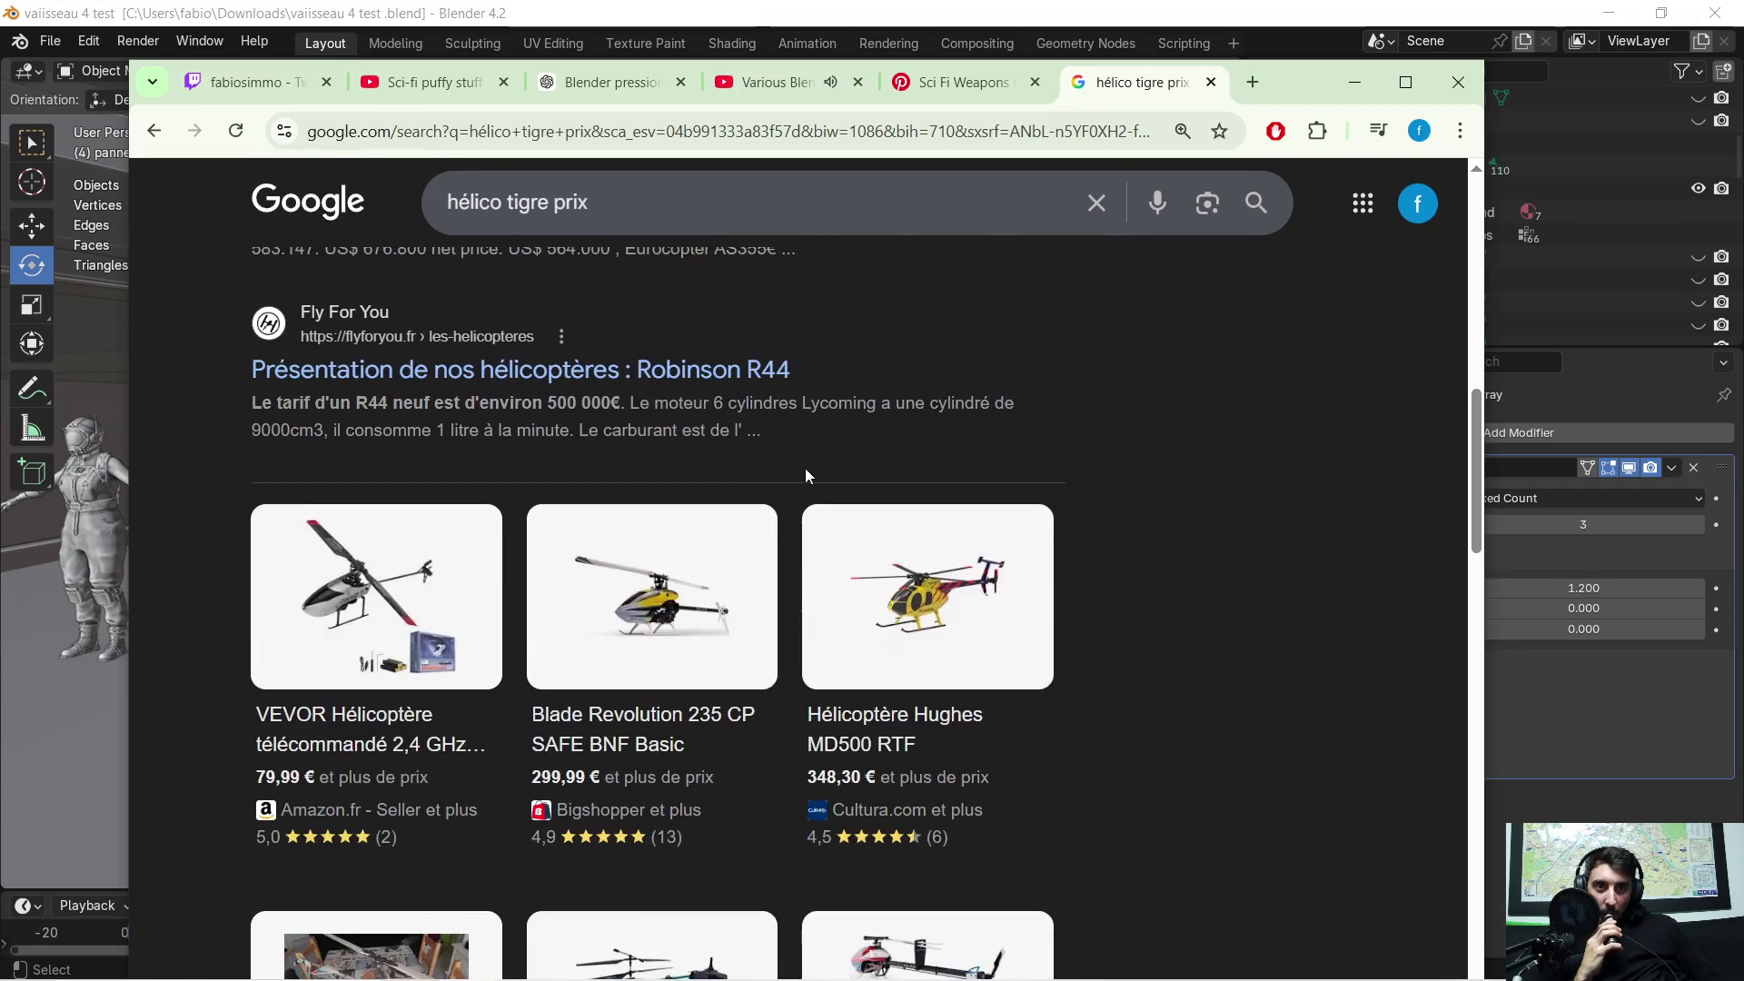
click(651, 100)
click(173, 290)
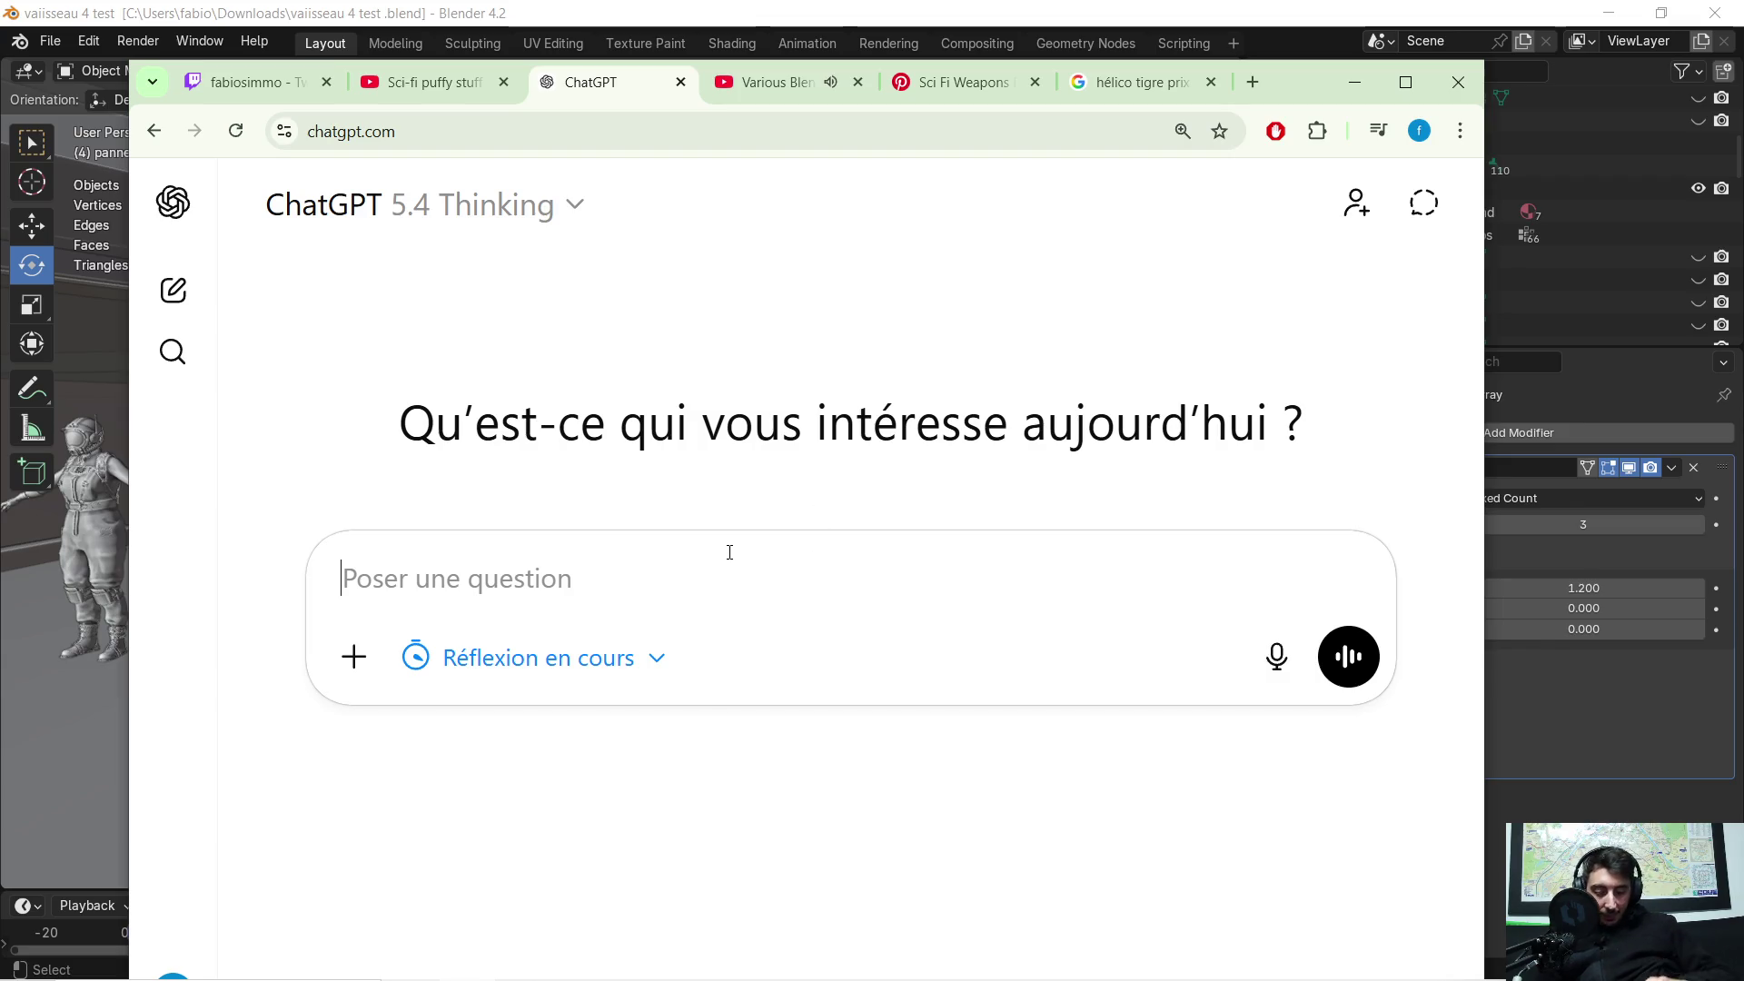
Step: Ask ChatGPT 'sa coute combien d'euro un helicot de combat francais ?' and read the Tigre price answer
text(sa coute)
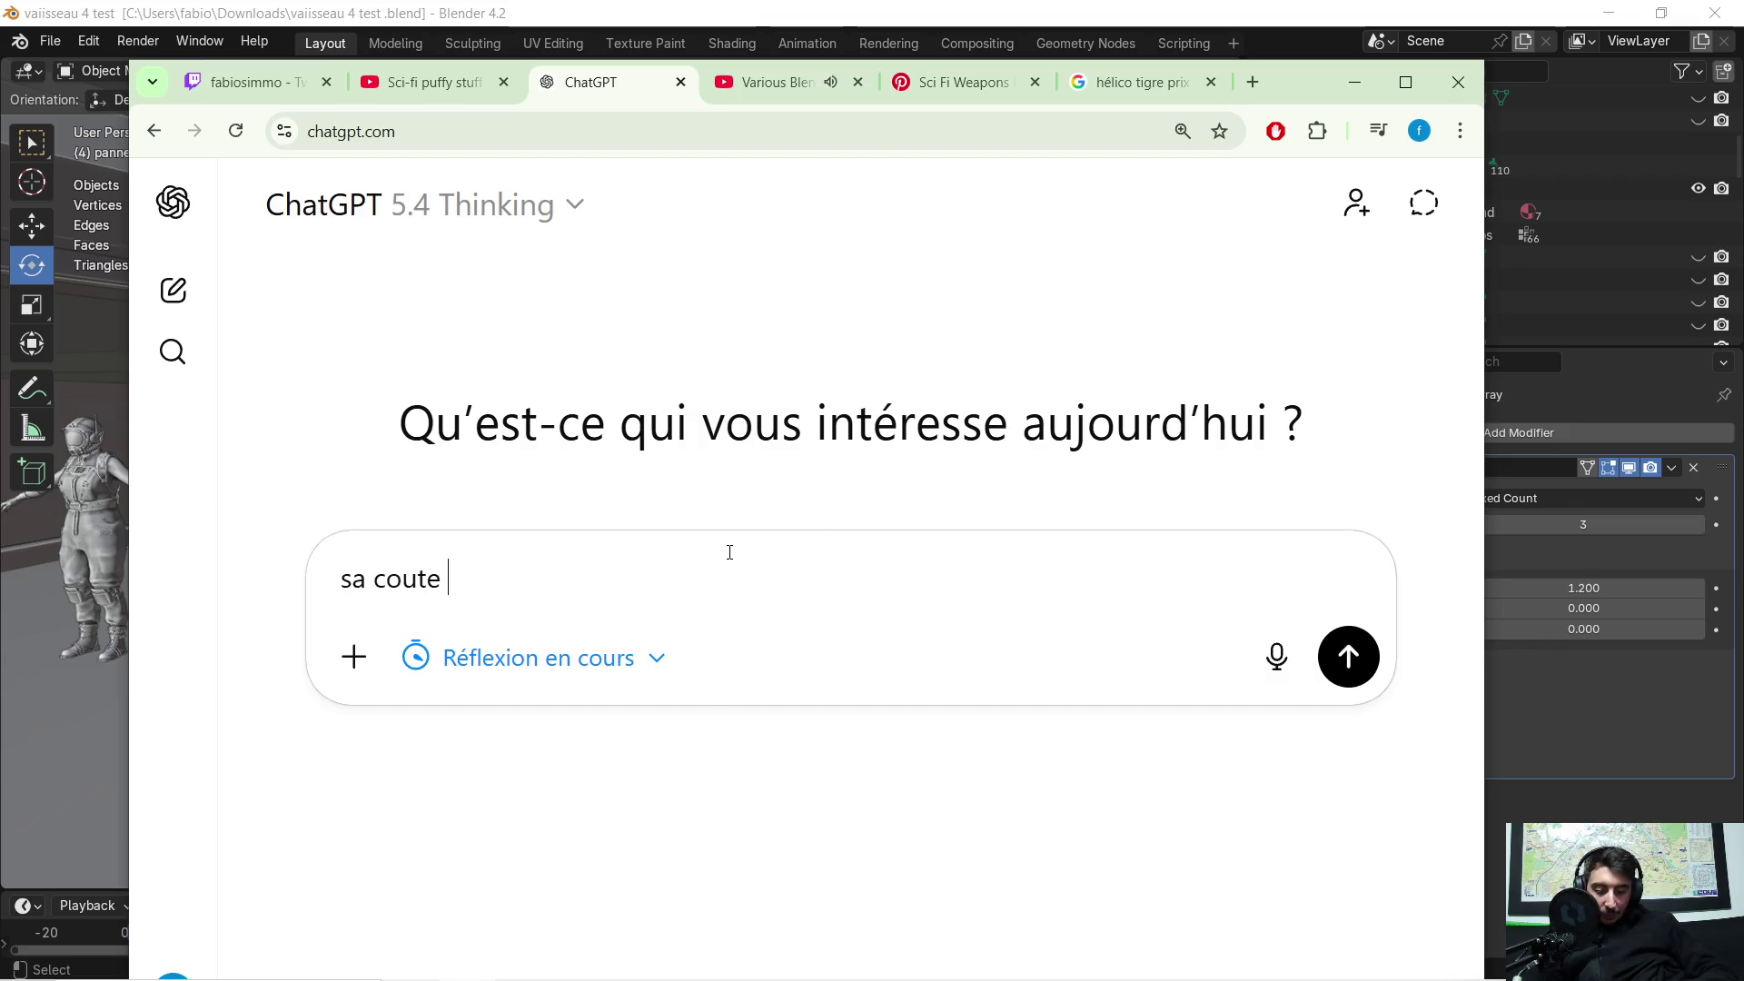
text( combien )
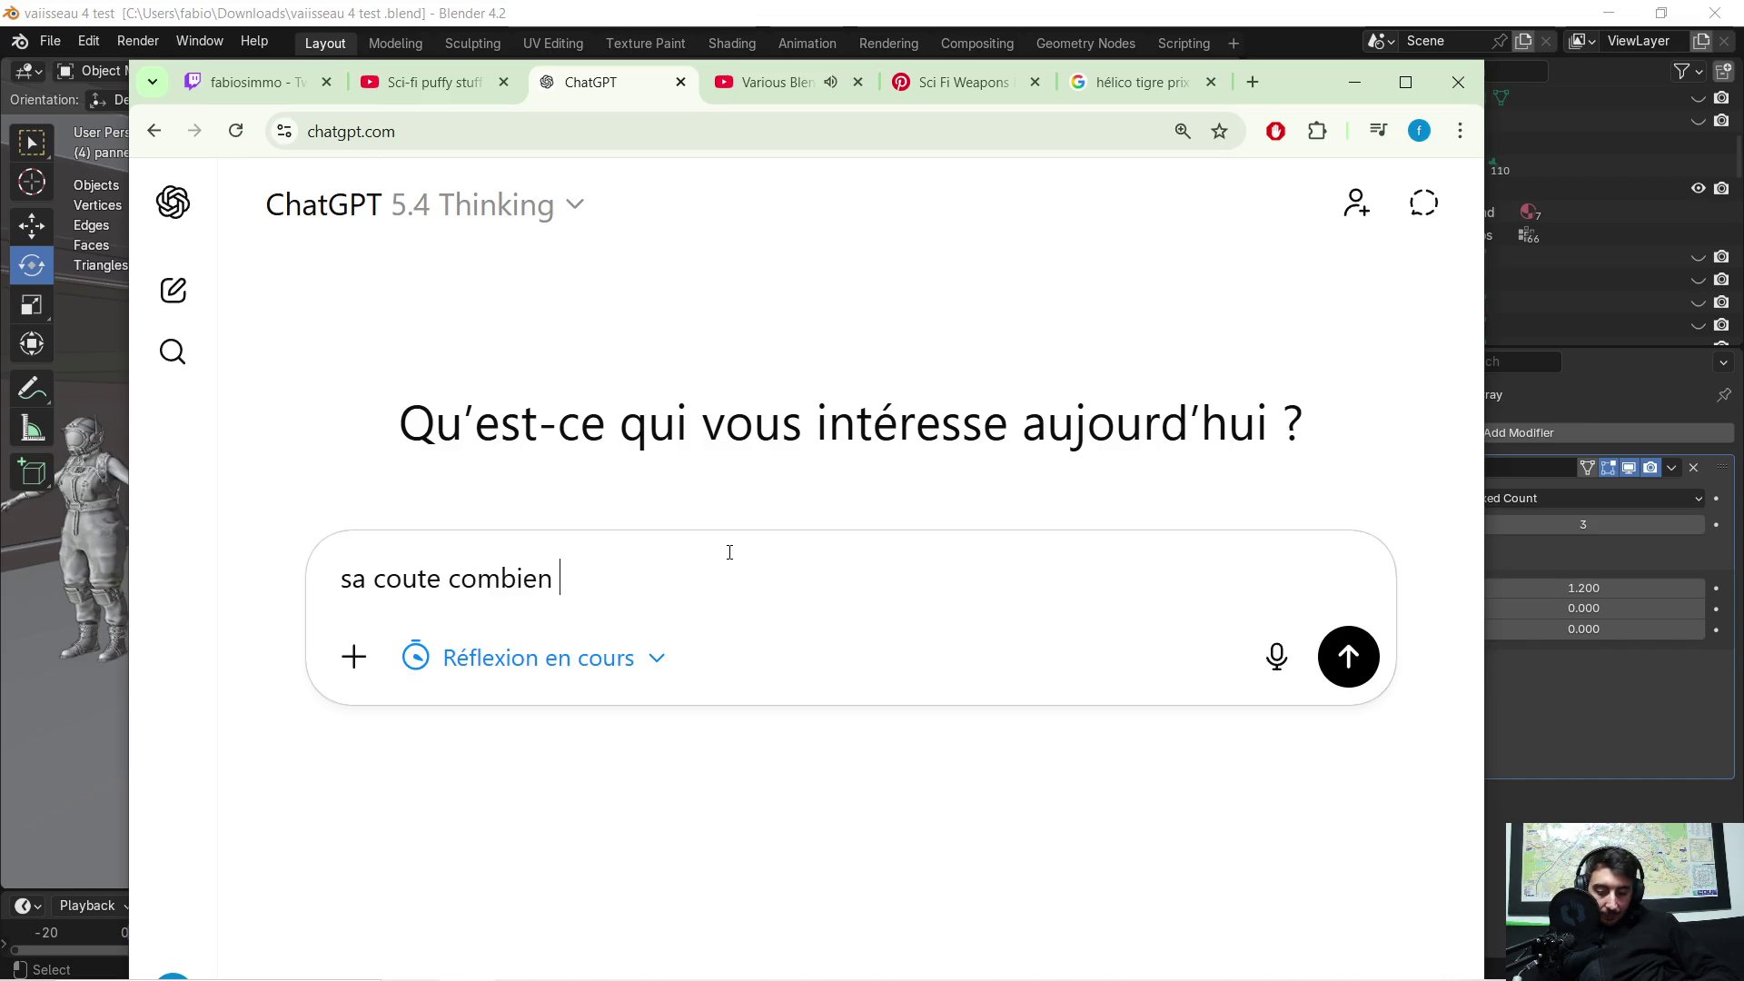
text(d'euro un )
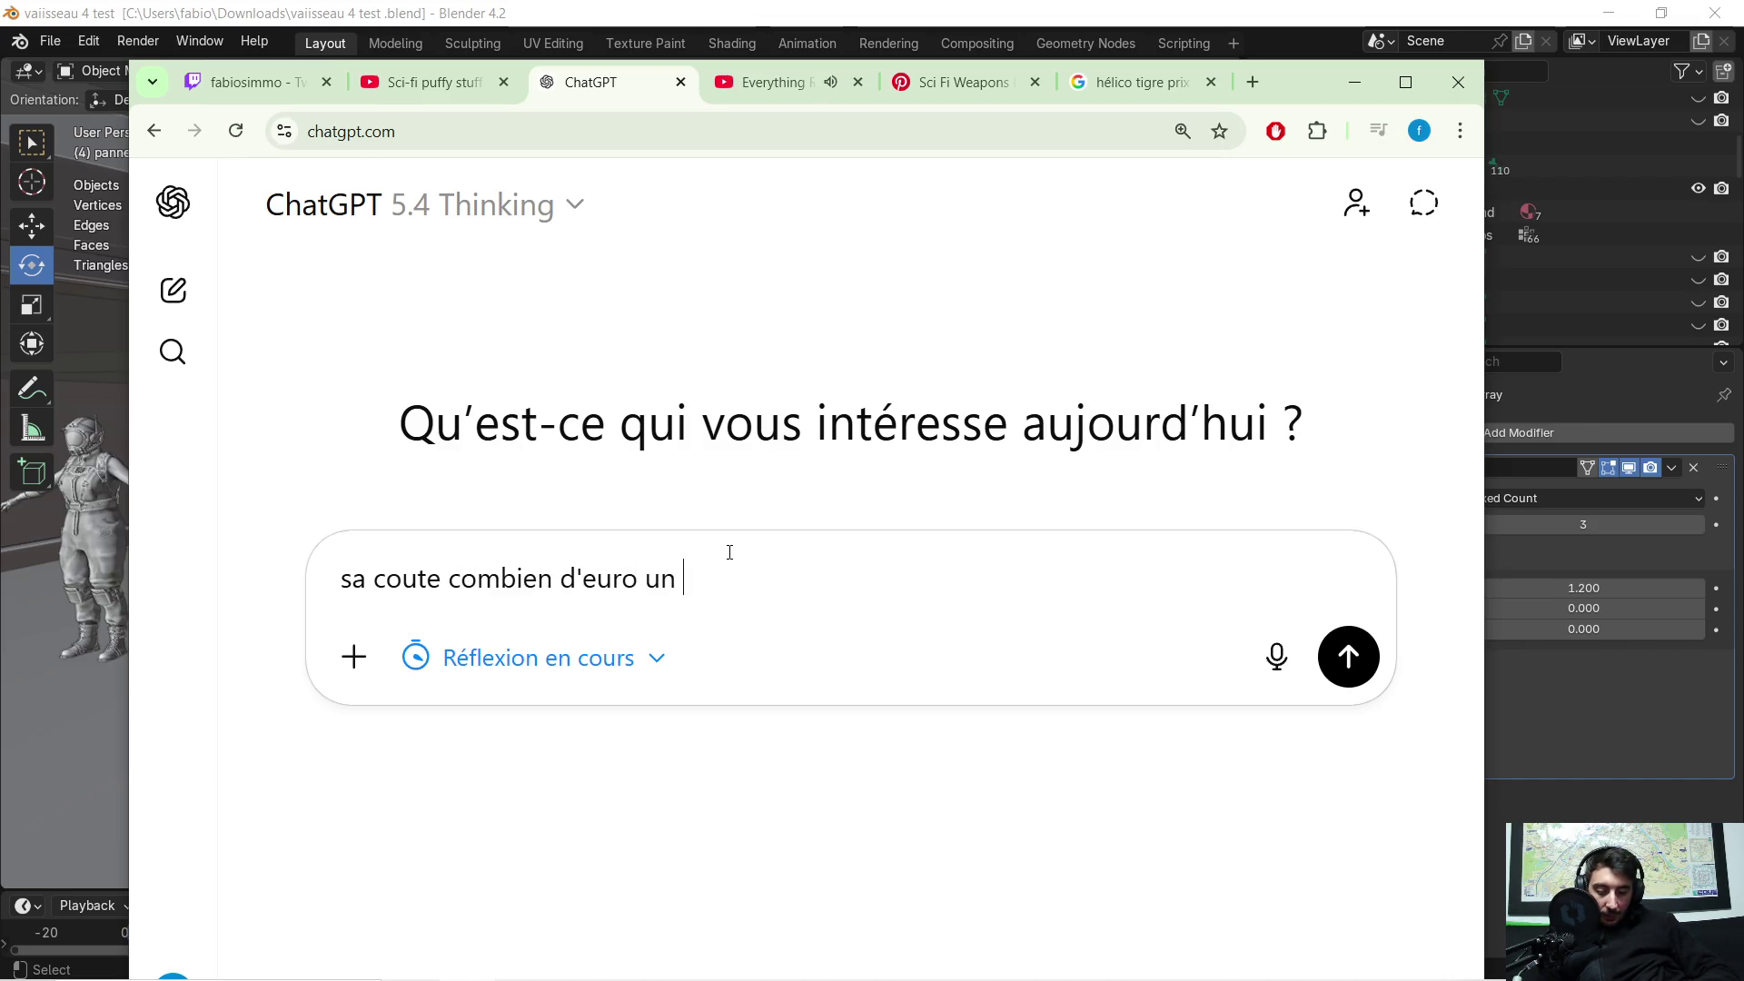
text(helicot de com)
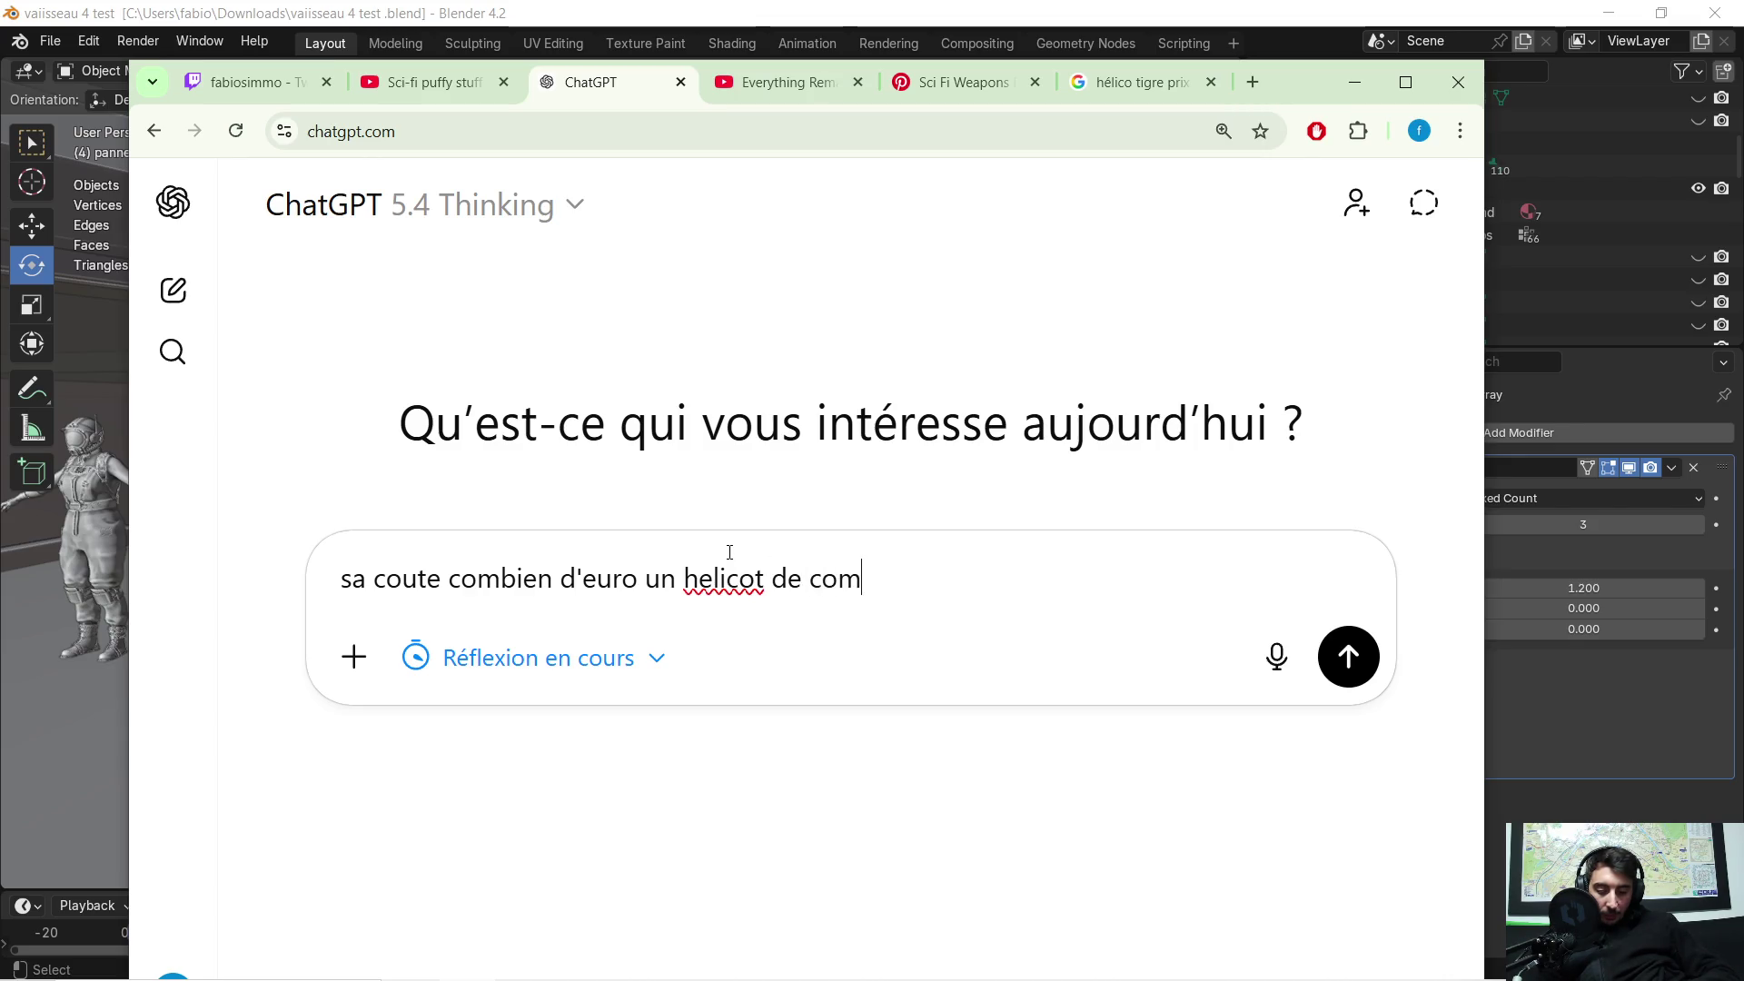
text(bat francais)
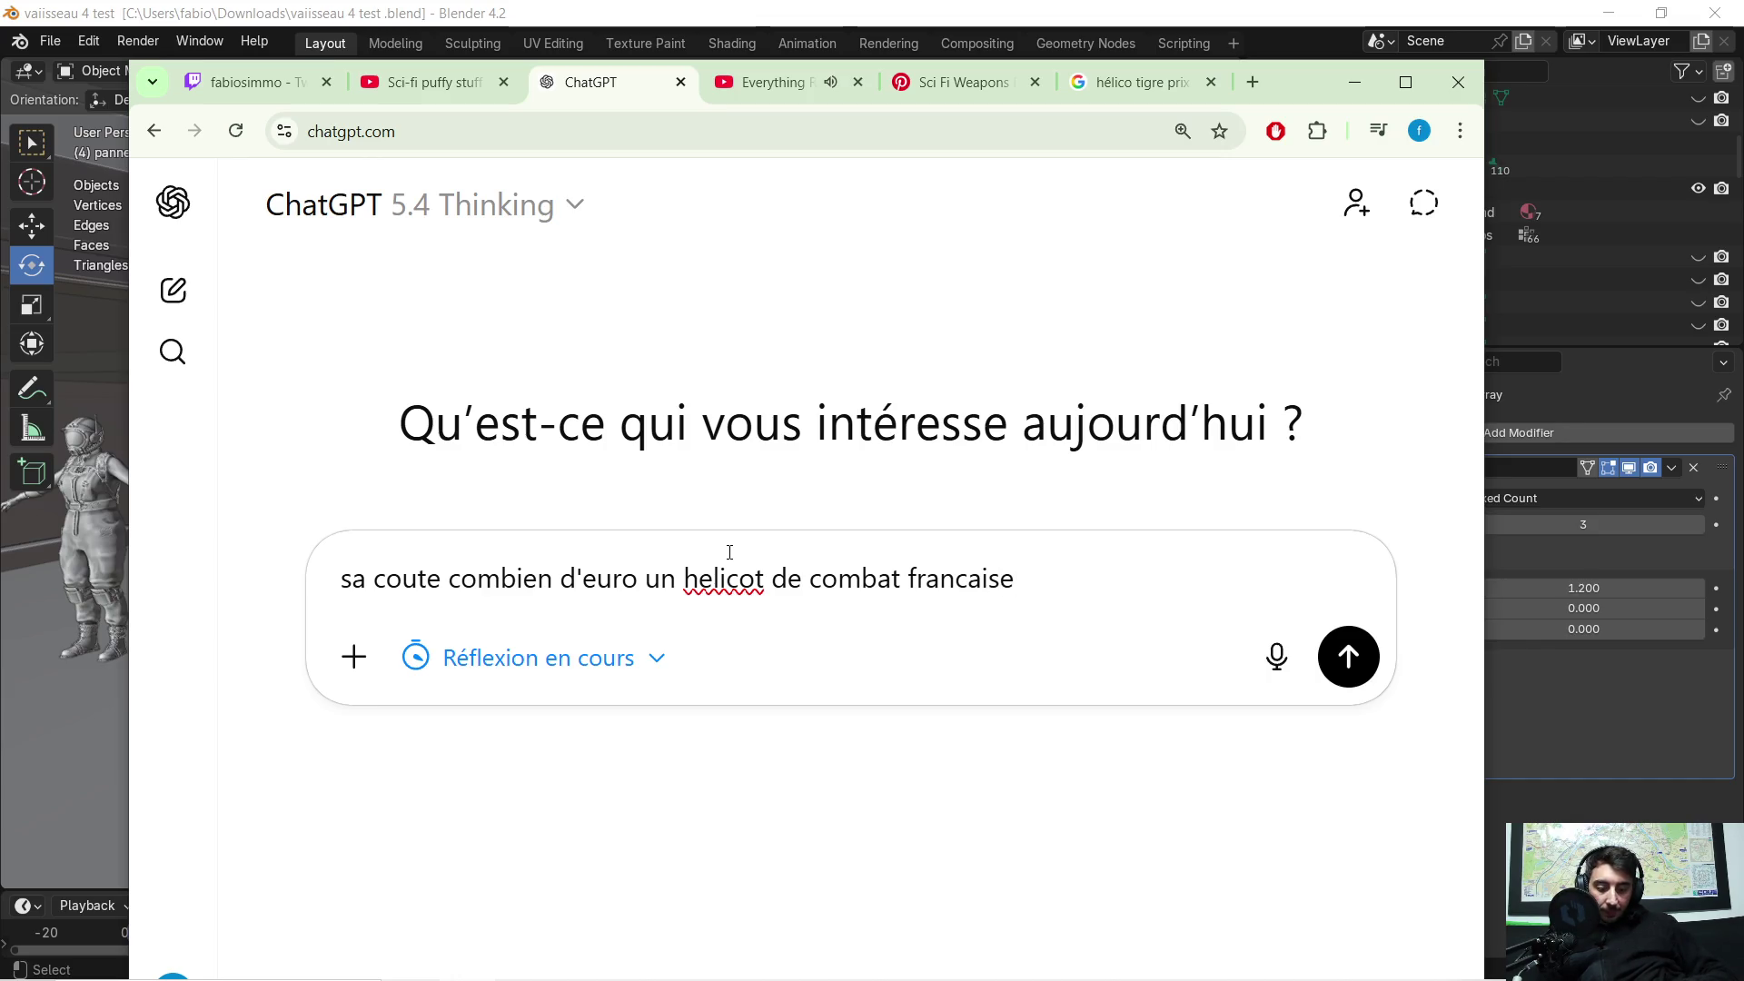
text( ?)
key(Return)
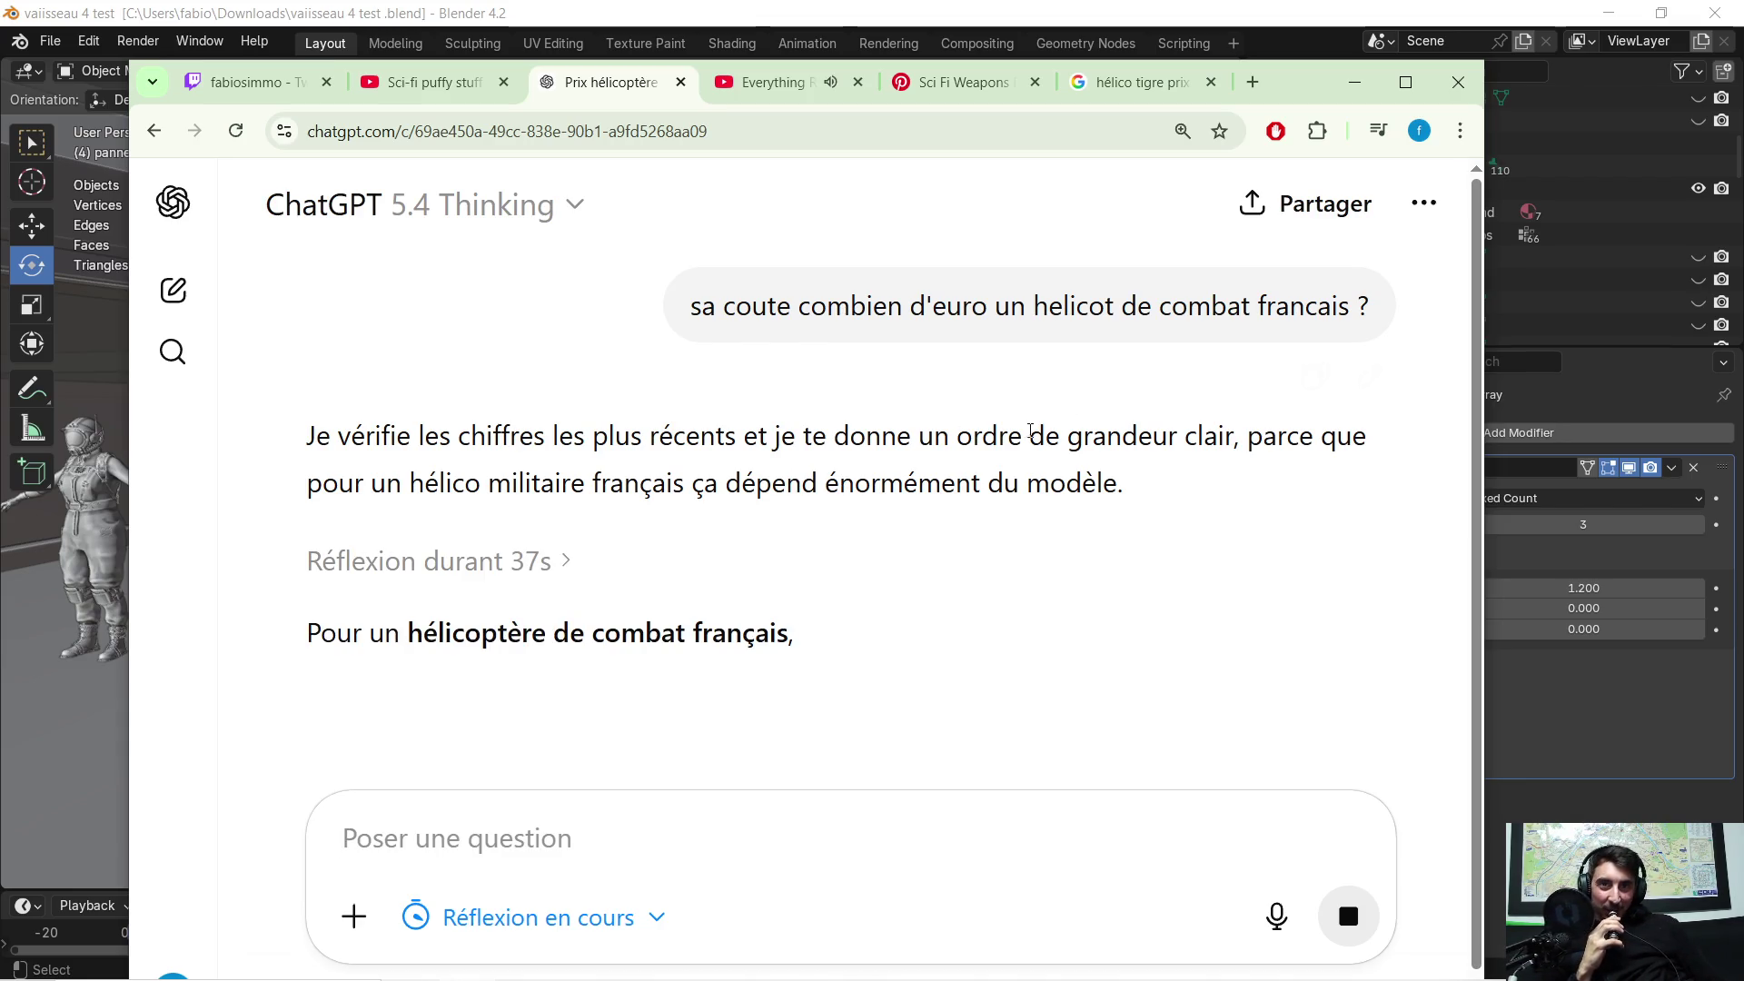
scroll(917, 464, down, 2)
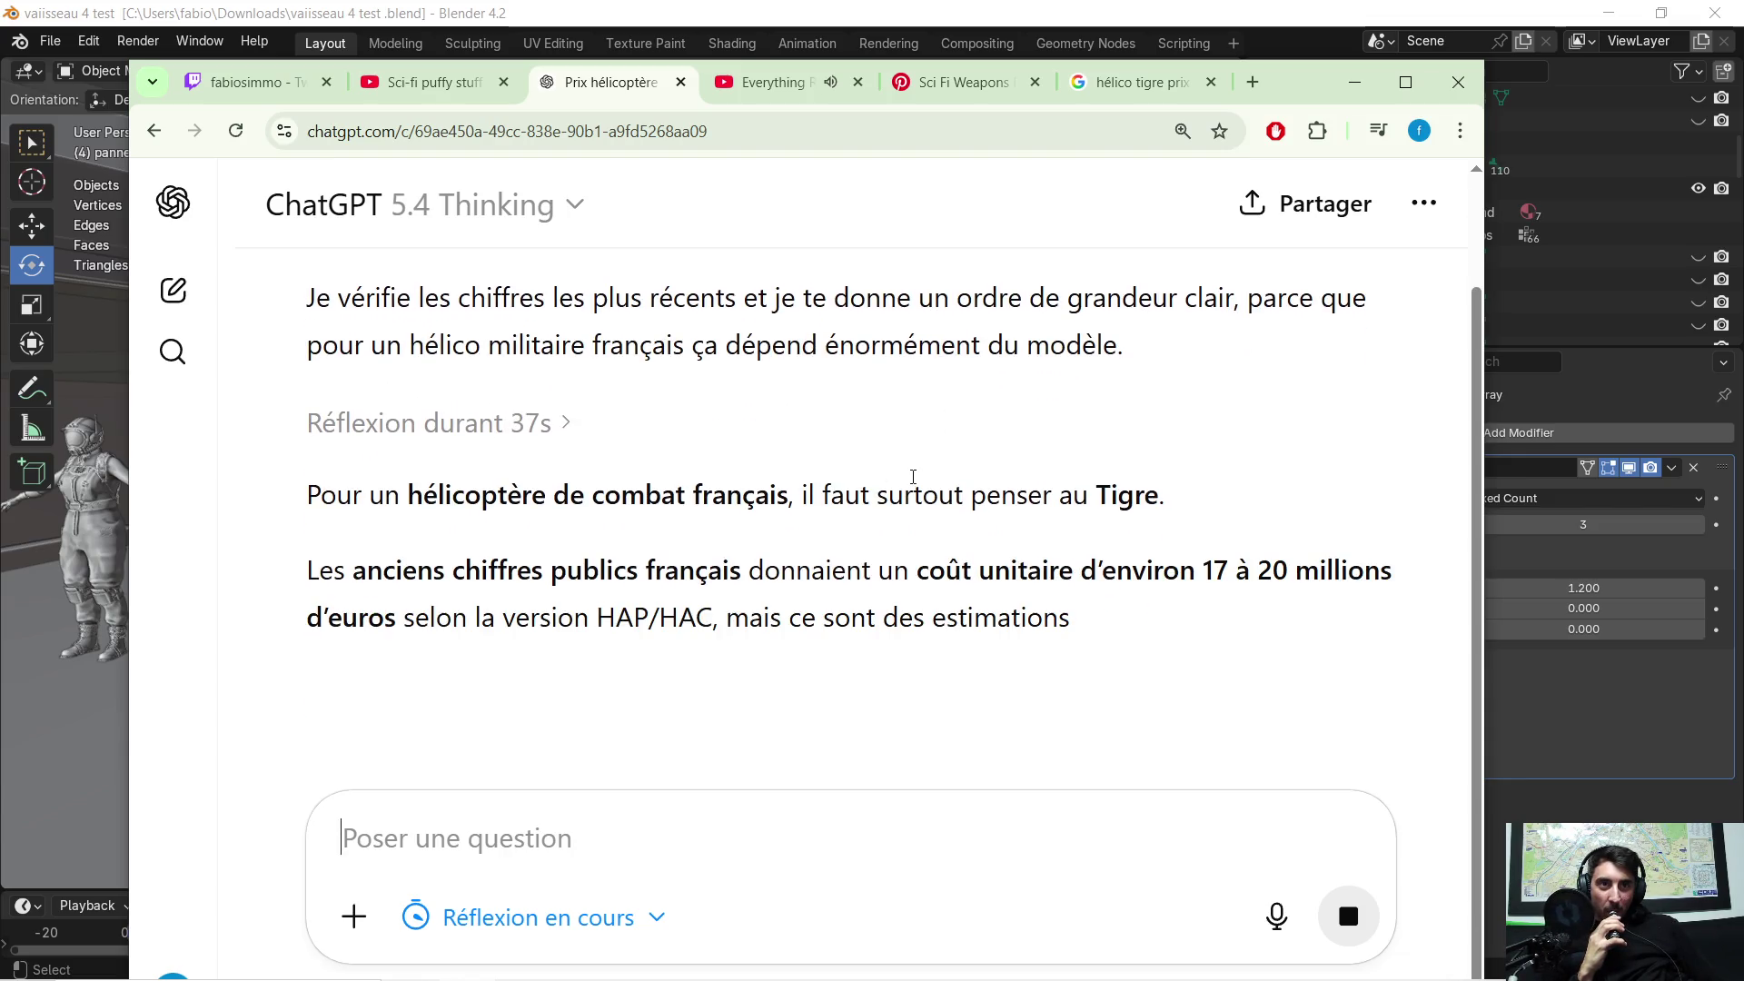
scroll(693, 566, down, 1)
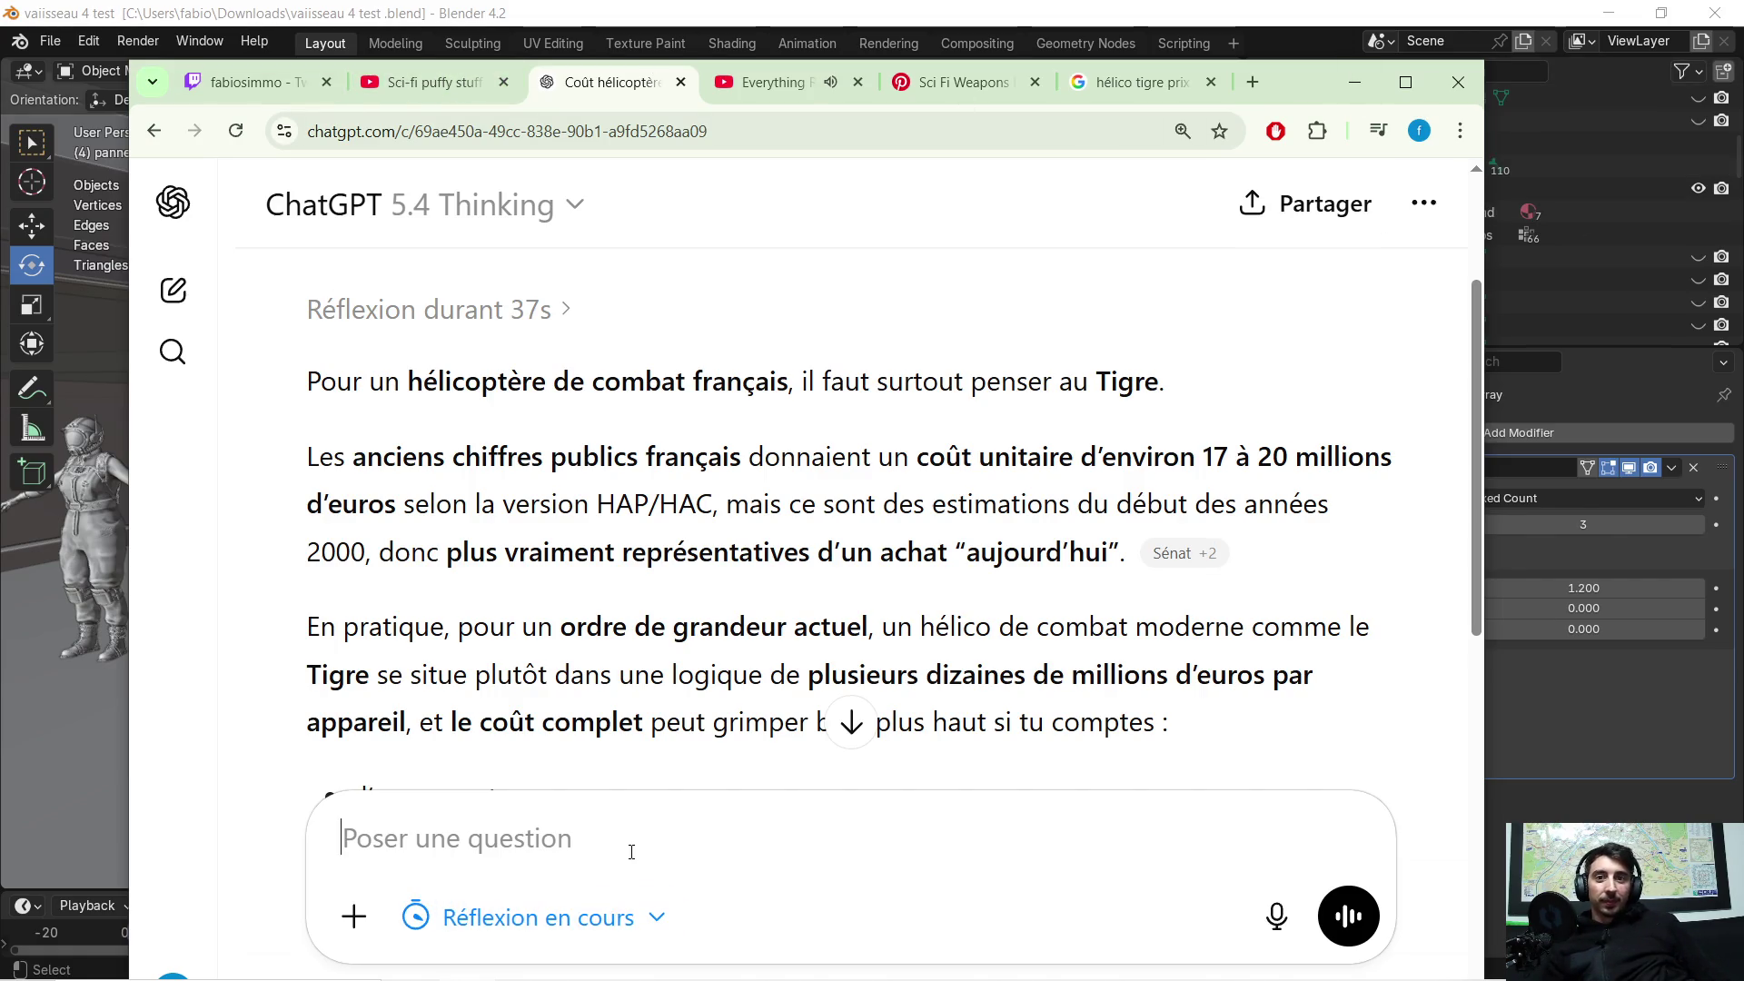
Step: Ask ChatGPT 'combien coute le projet the line ?' and scroll through the full cost answer
text(combi)
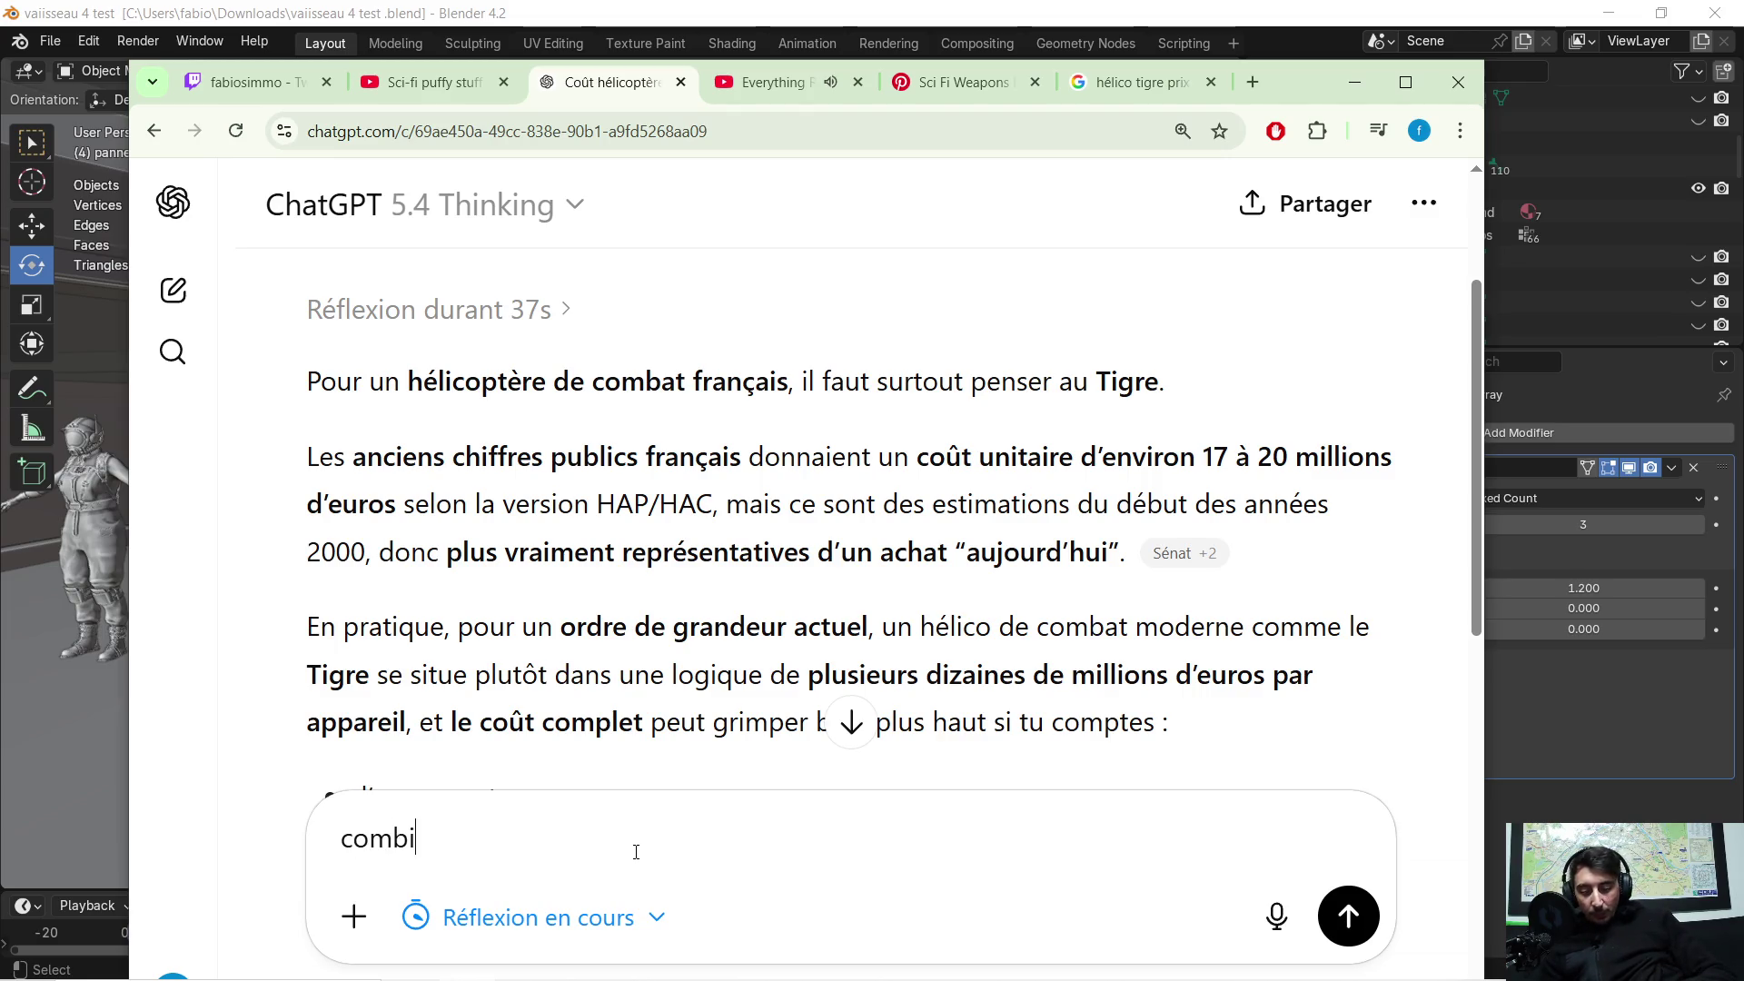
text(en coute le projet the line  ?)
key(Return)
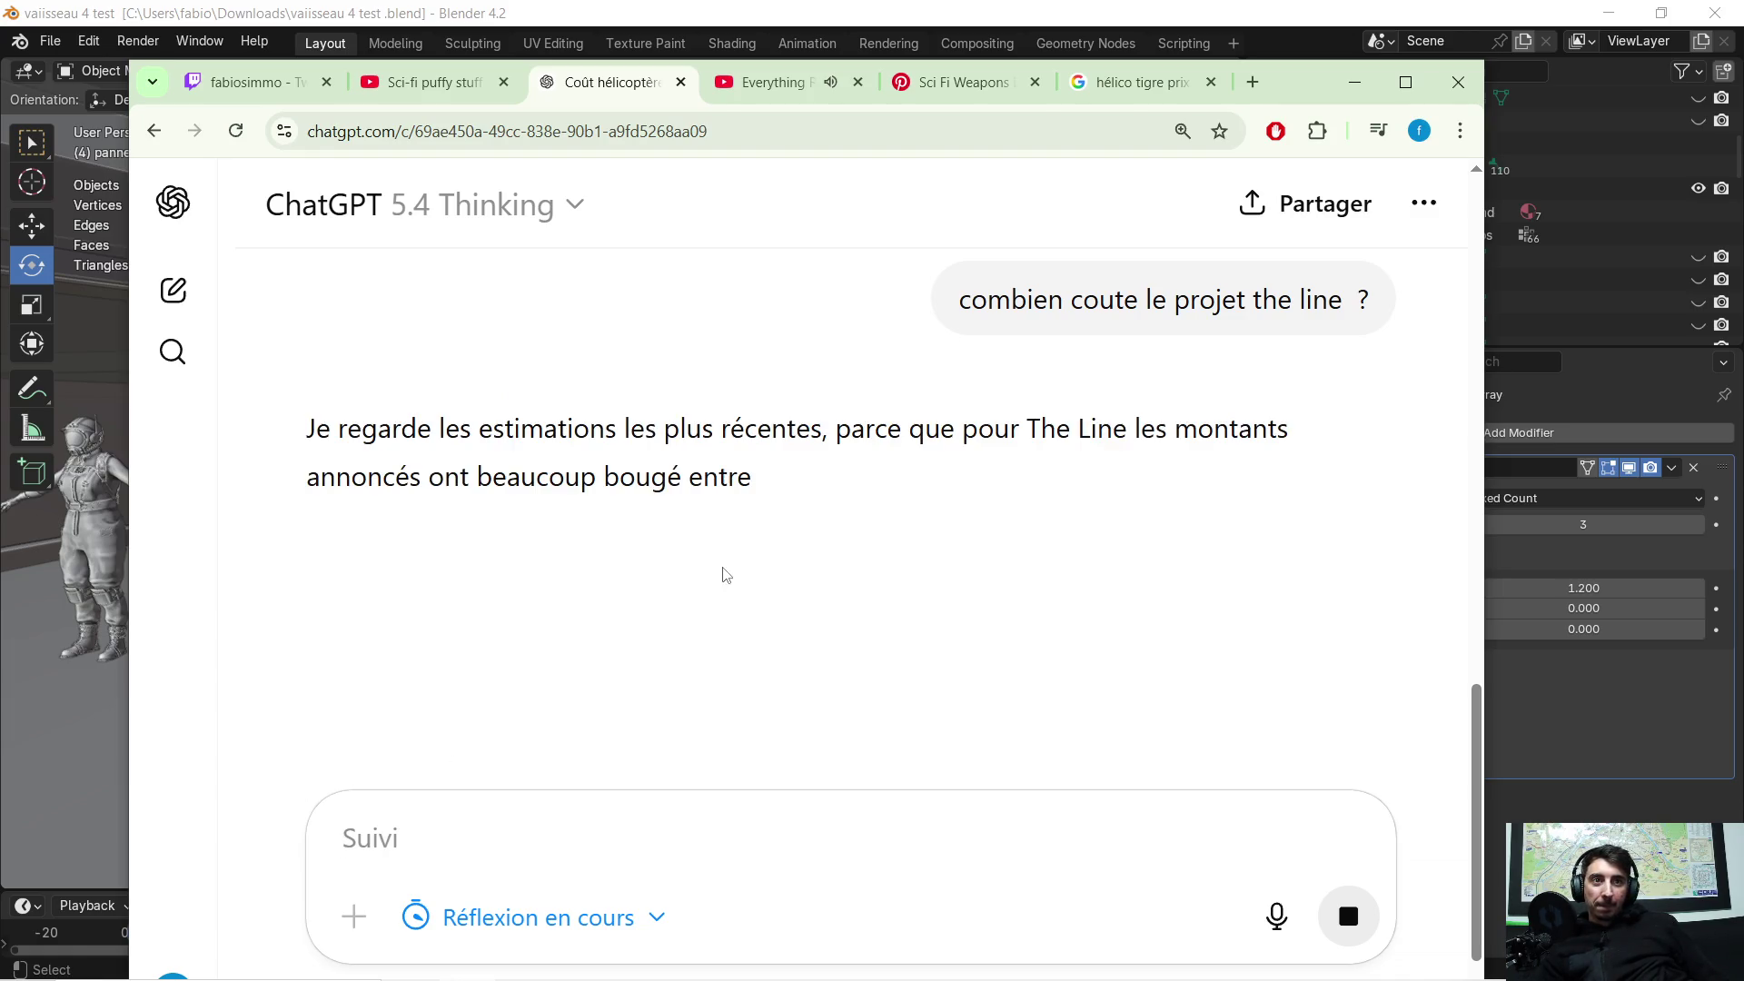
scroll(783, 460, down, 1)
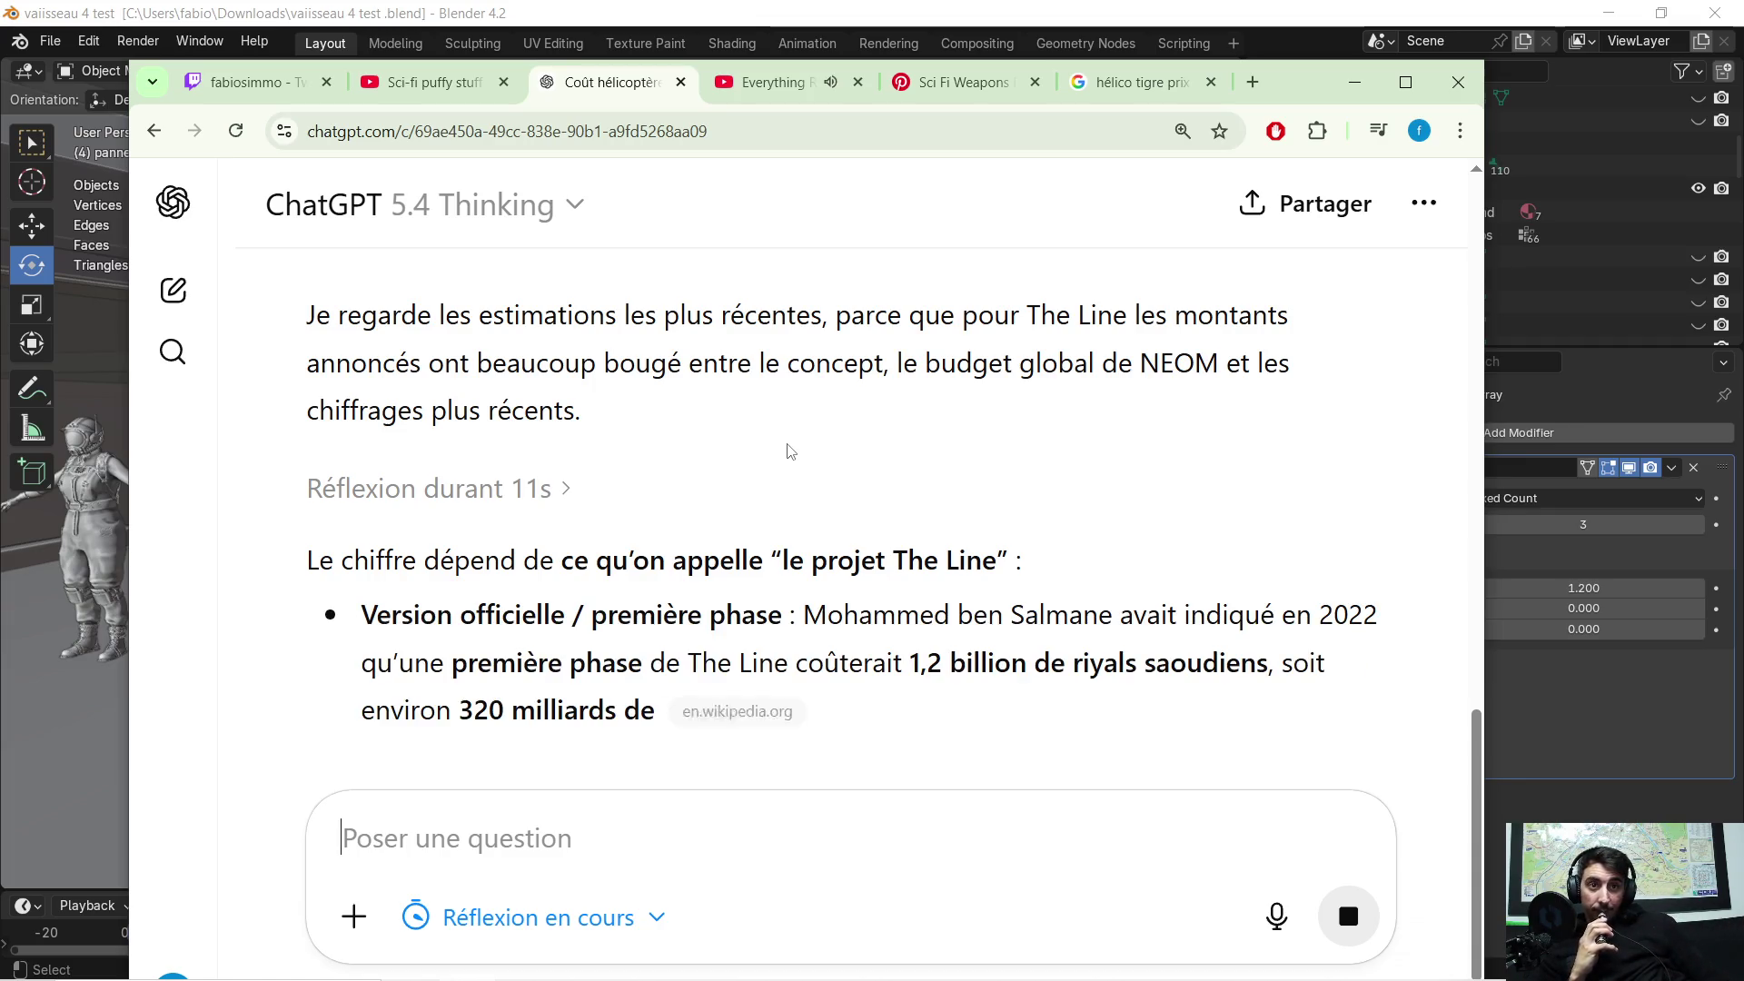
scroll(817, 472, down, 1)
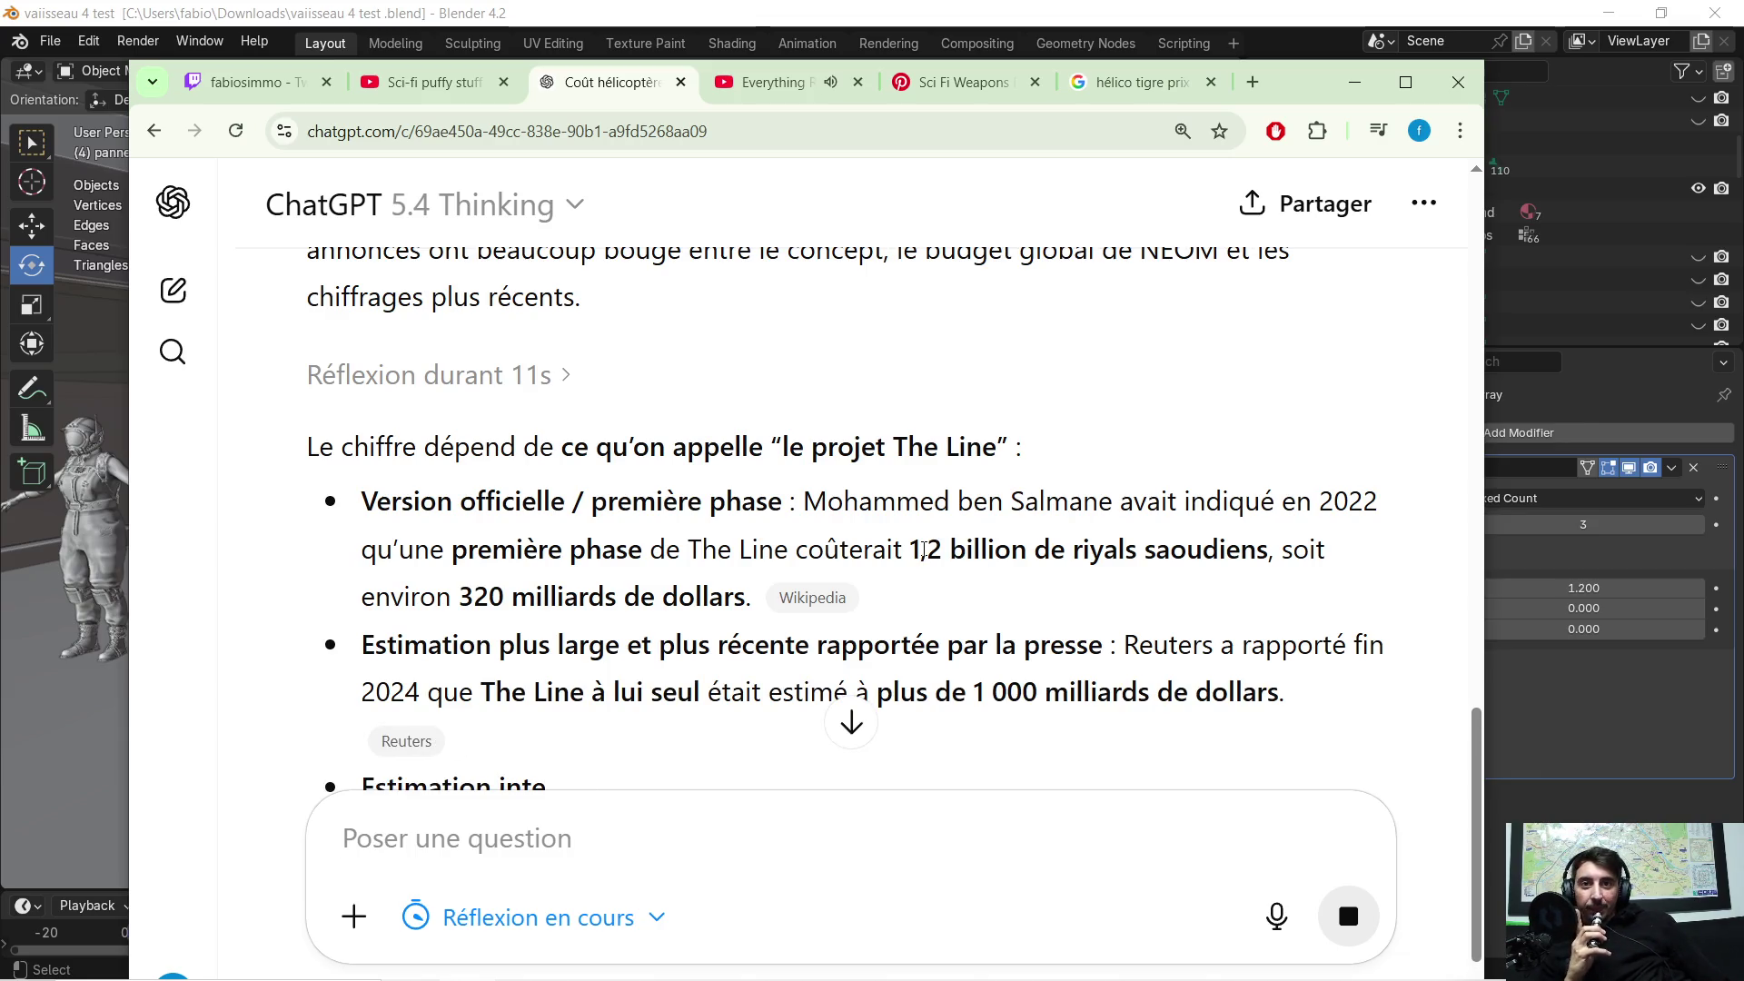
scroll(528, 452, down, 1)
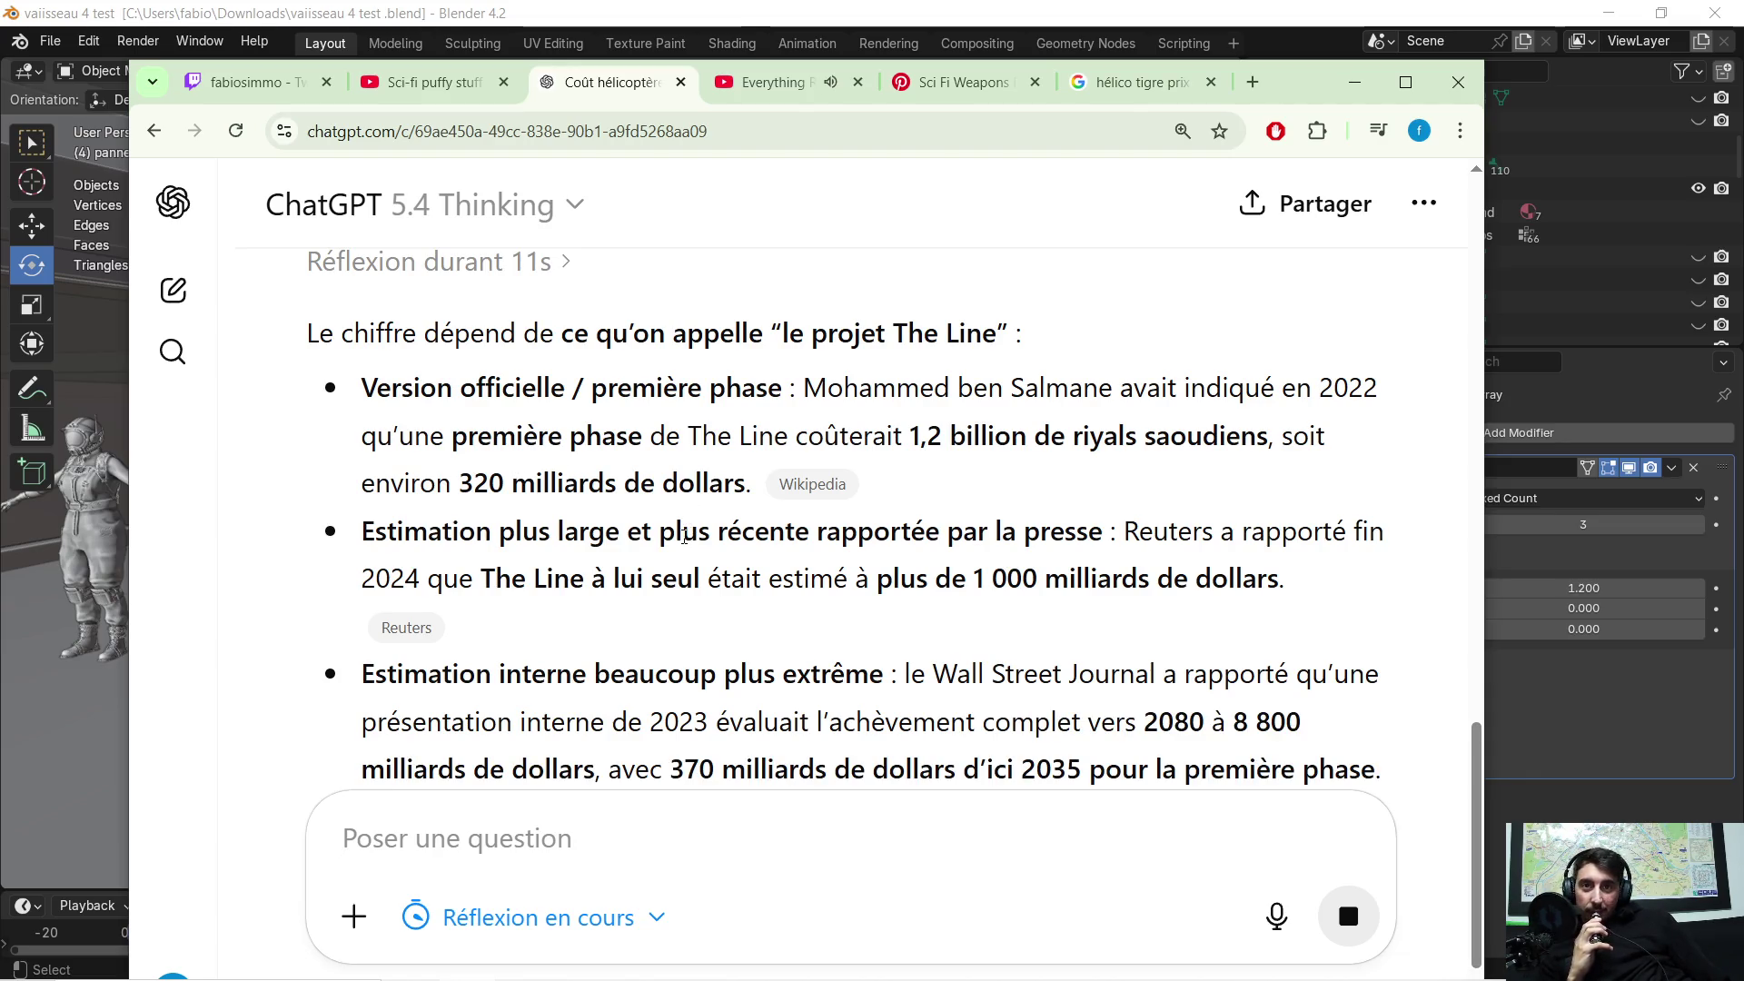
scroll(704, 515, down, 1)
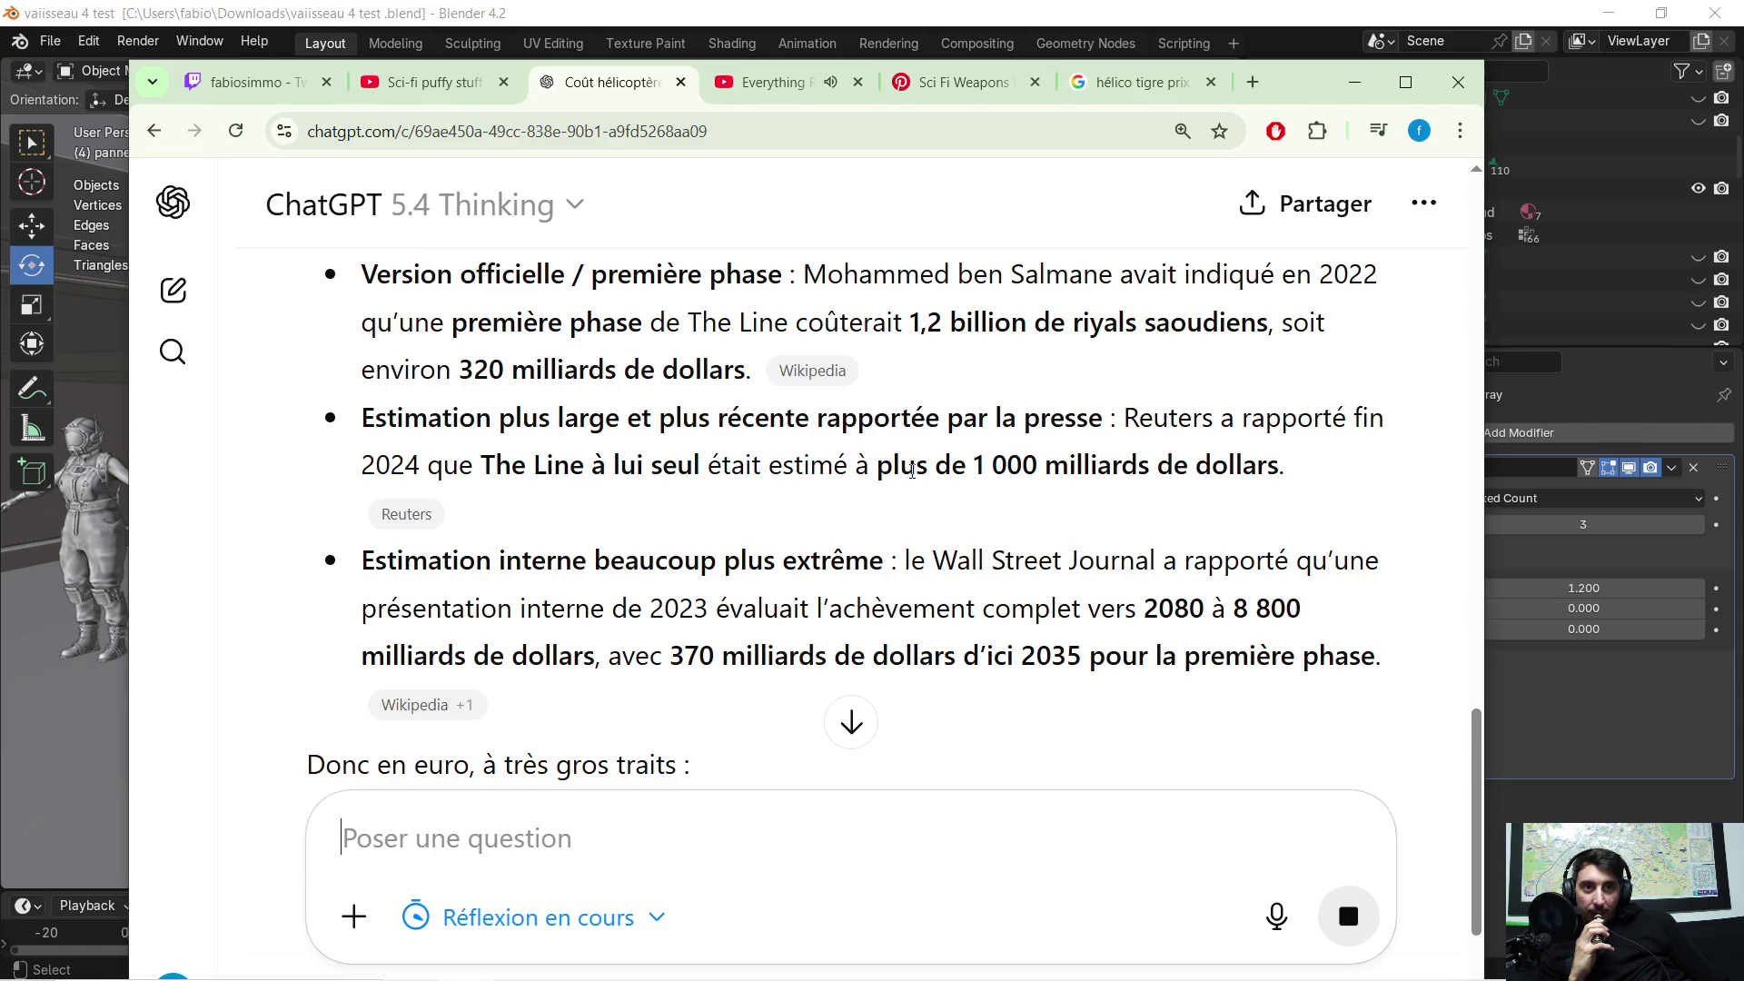
scroll(1063, 480, down, 1)
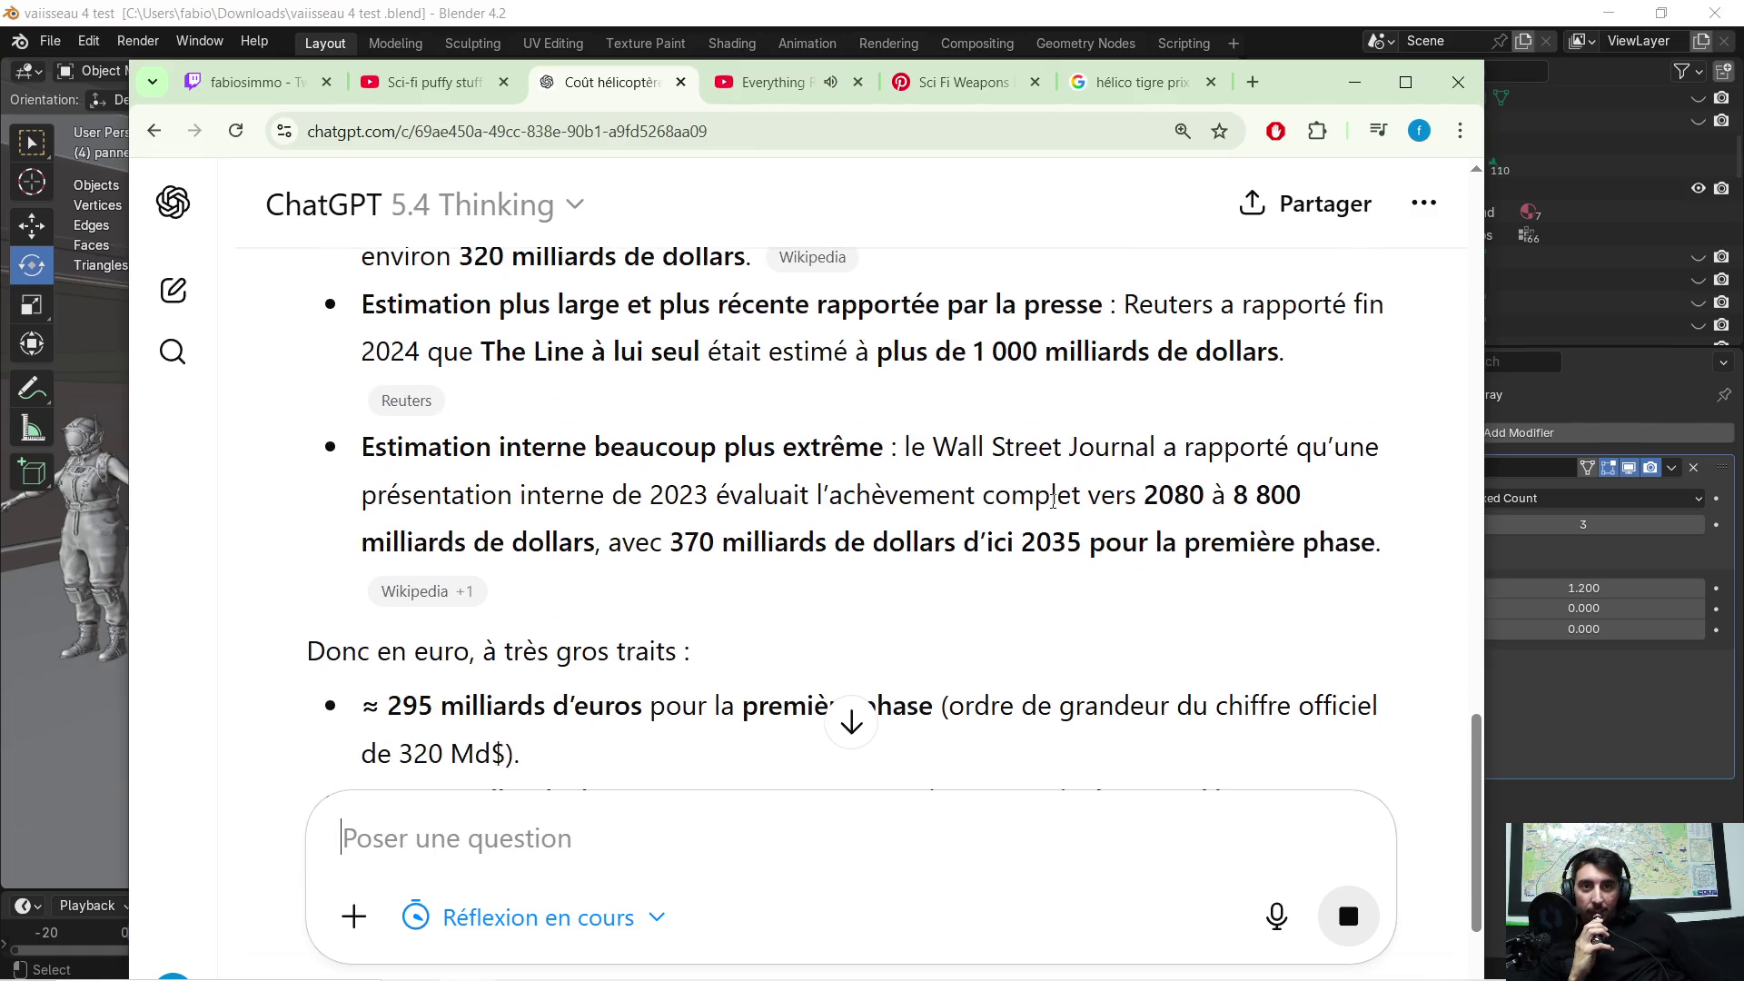
scroll(1044, 496, down, 1)
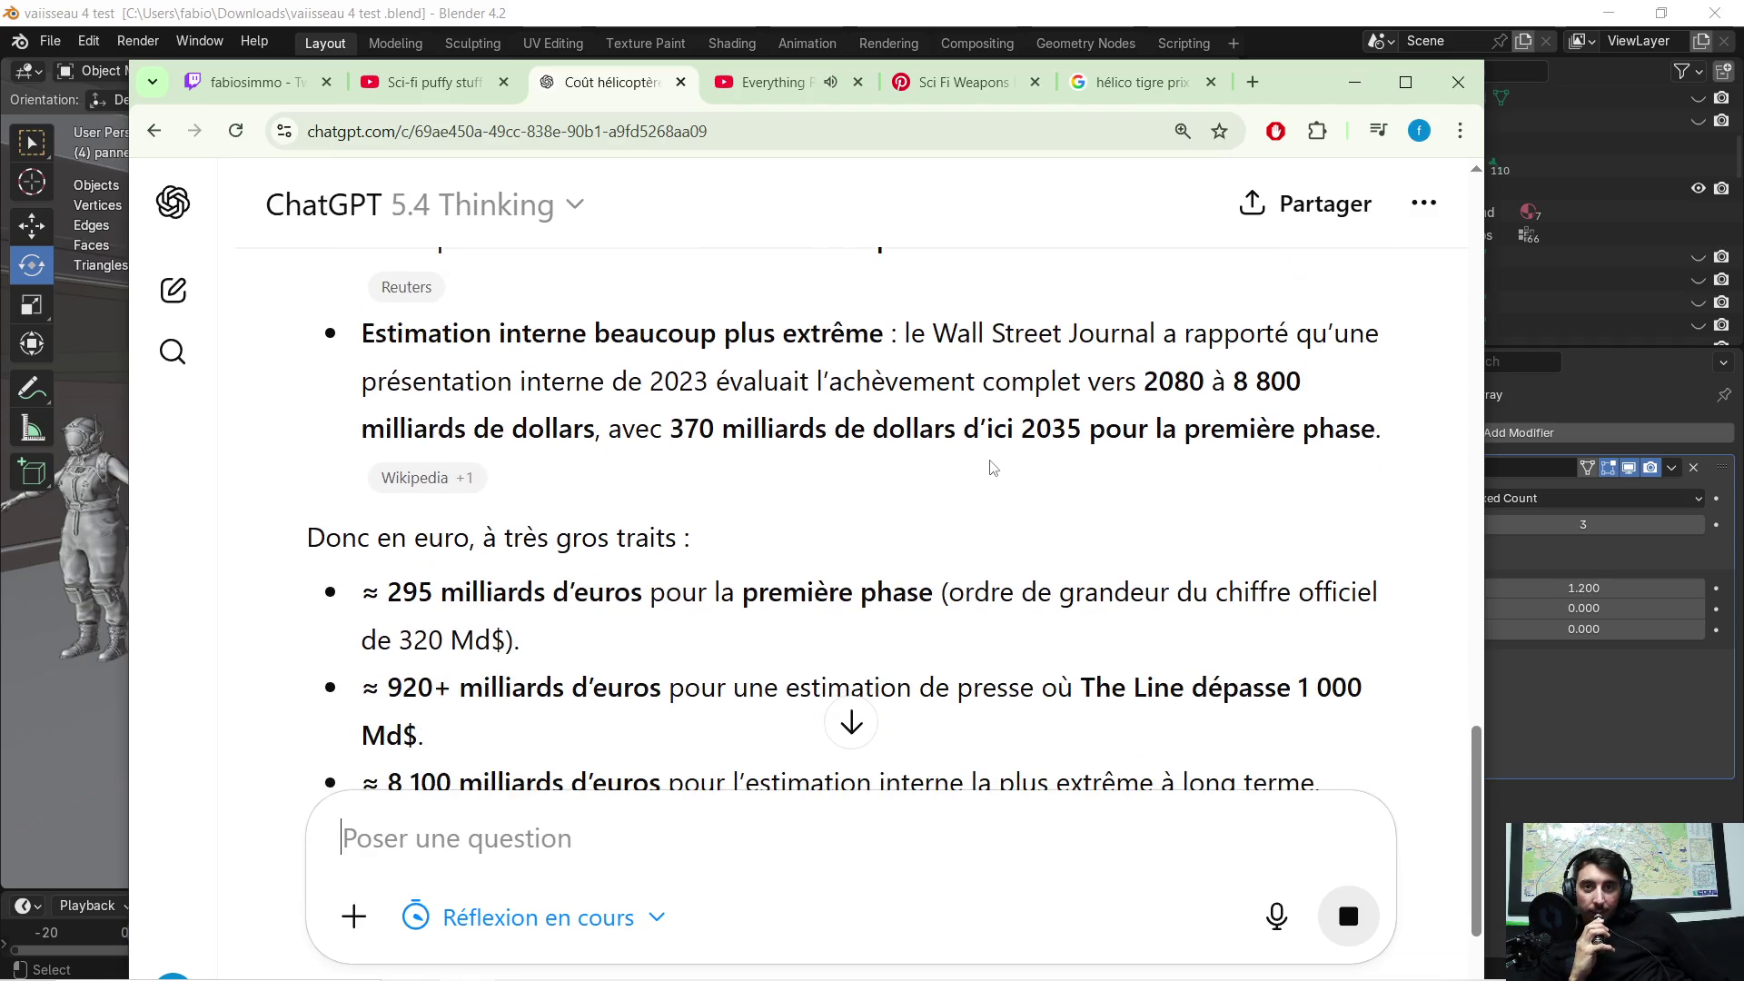
scroll(993, 465, up, 1)
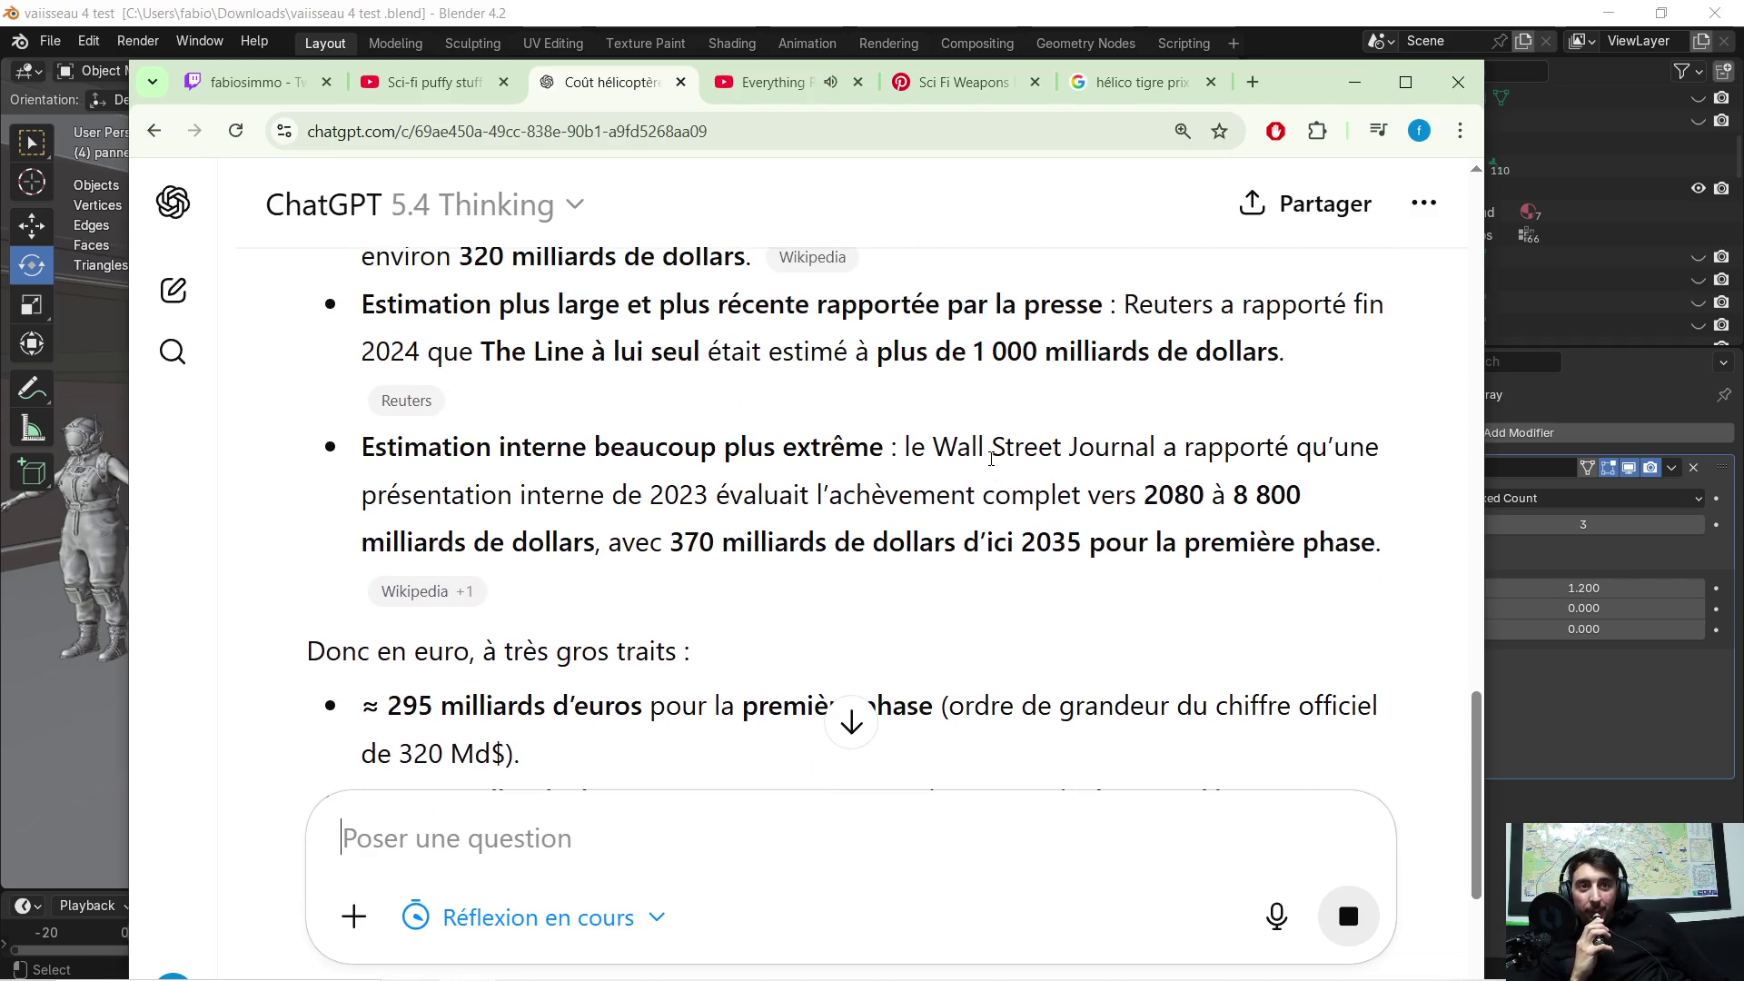
scroll(991, 458, down, 3)
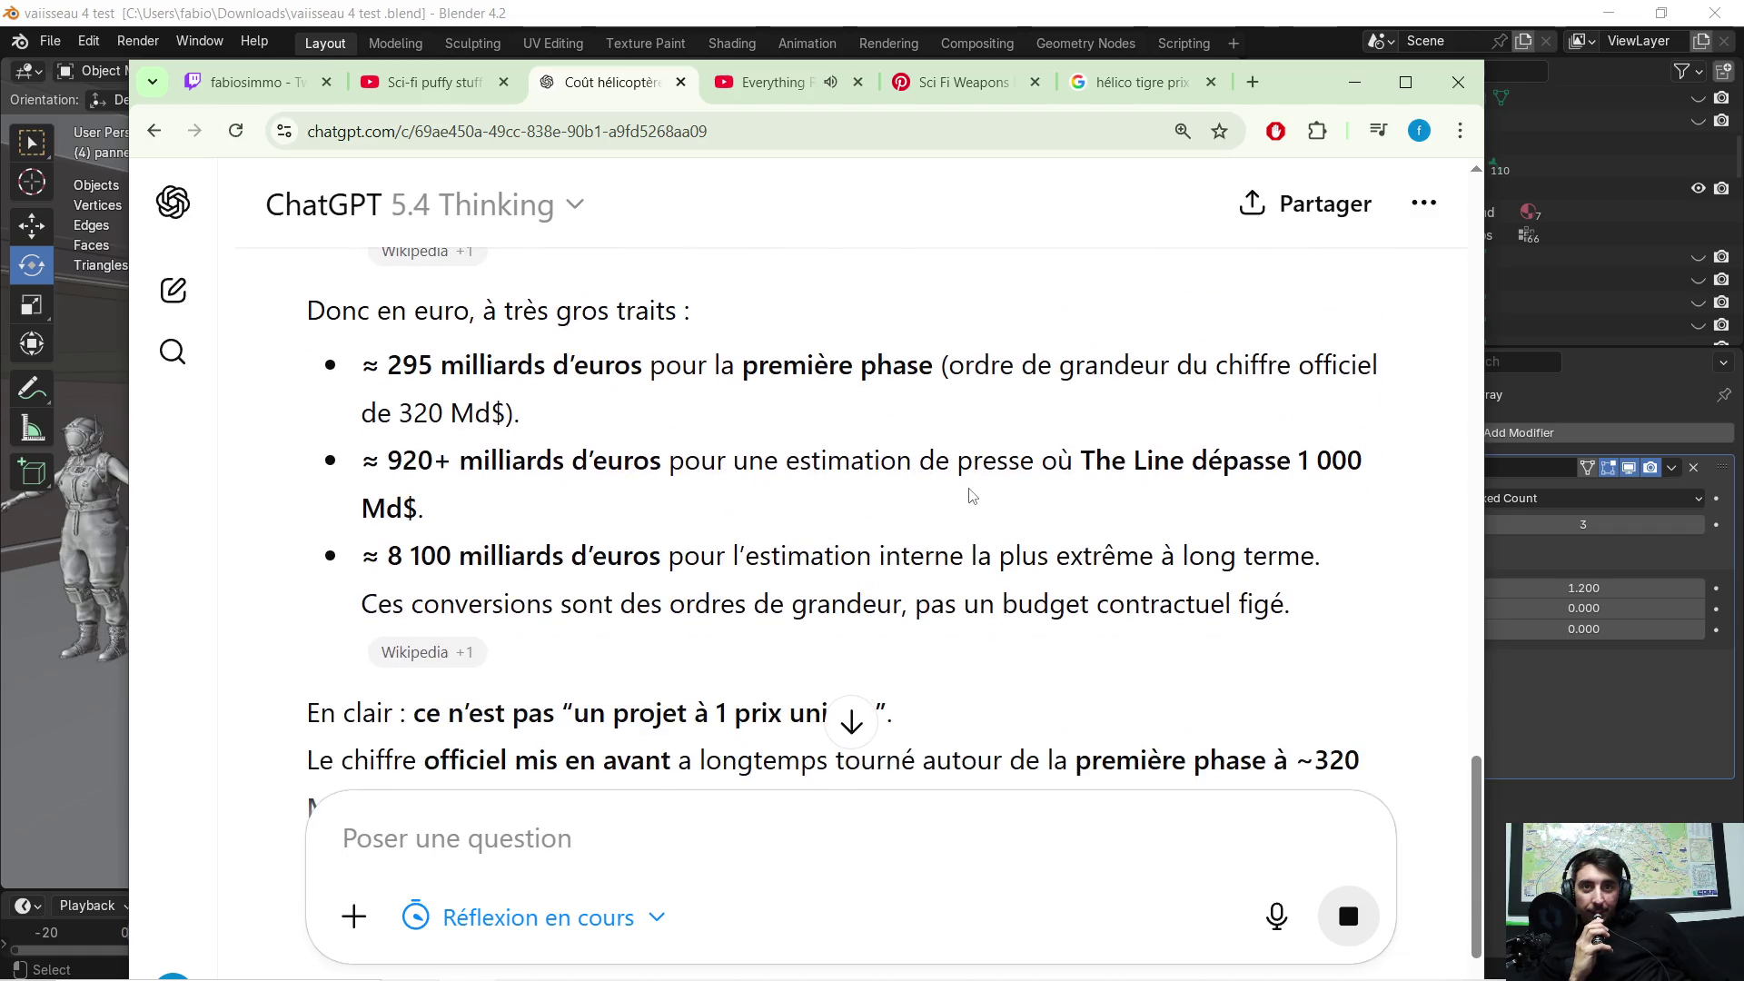
scroll(621, 461, down, 1)
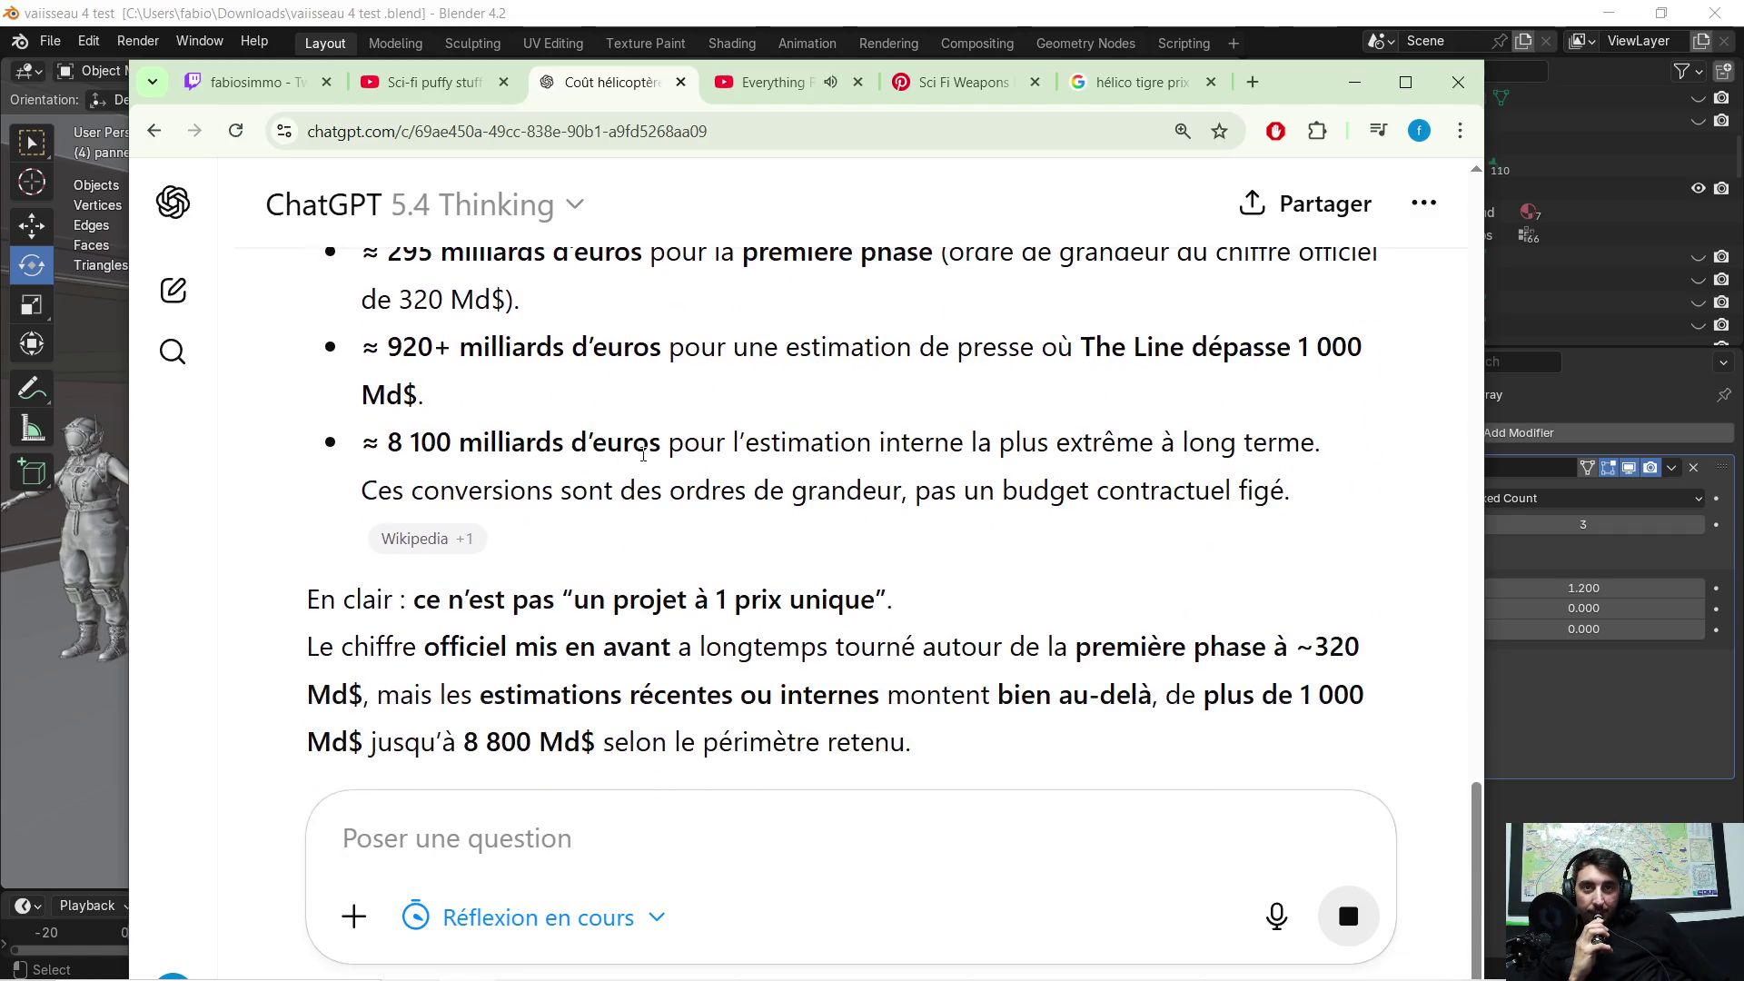
scroll(649, 459, down, 1)
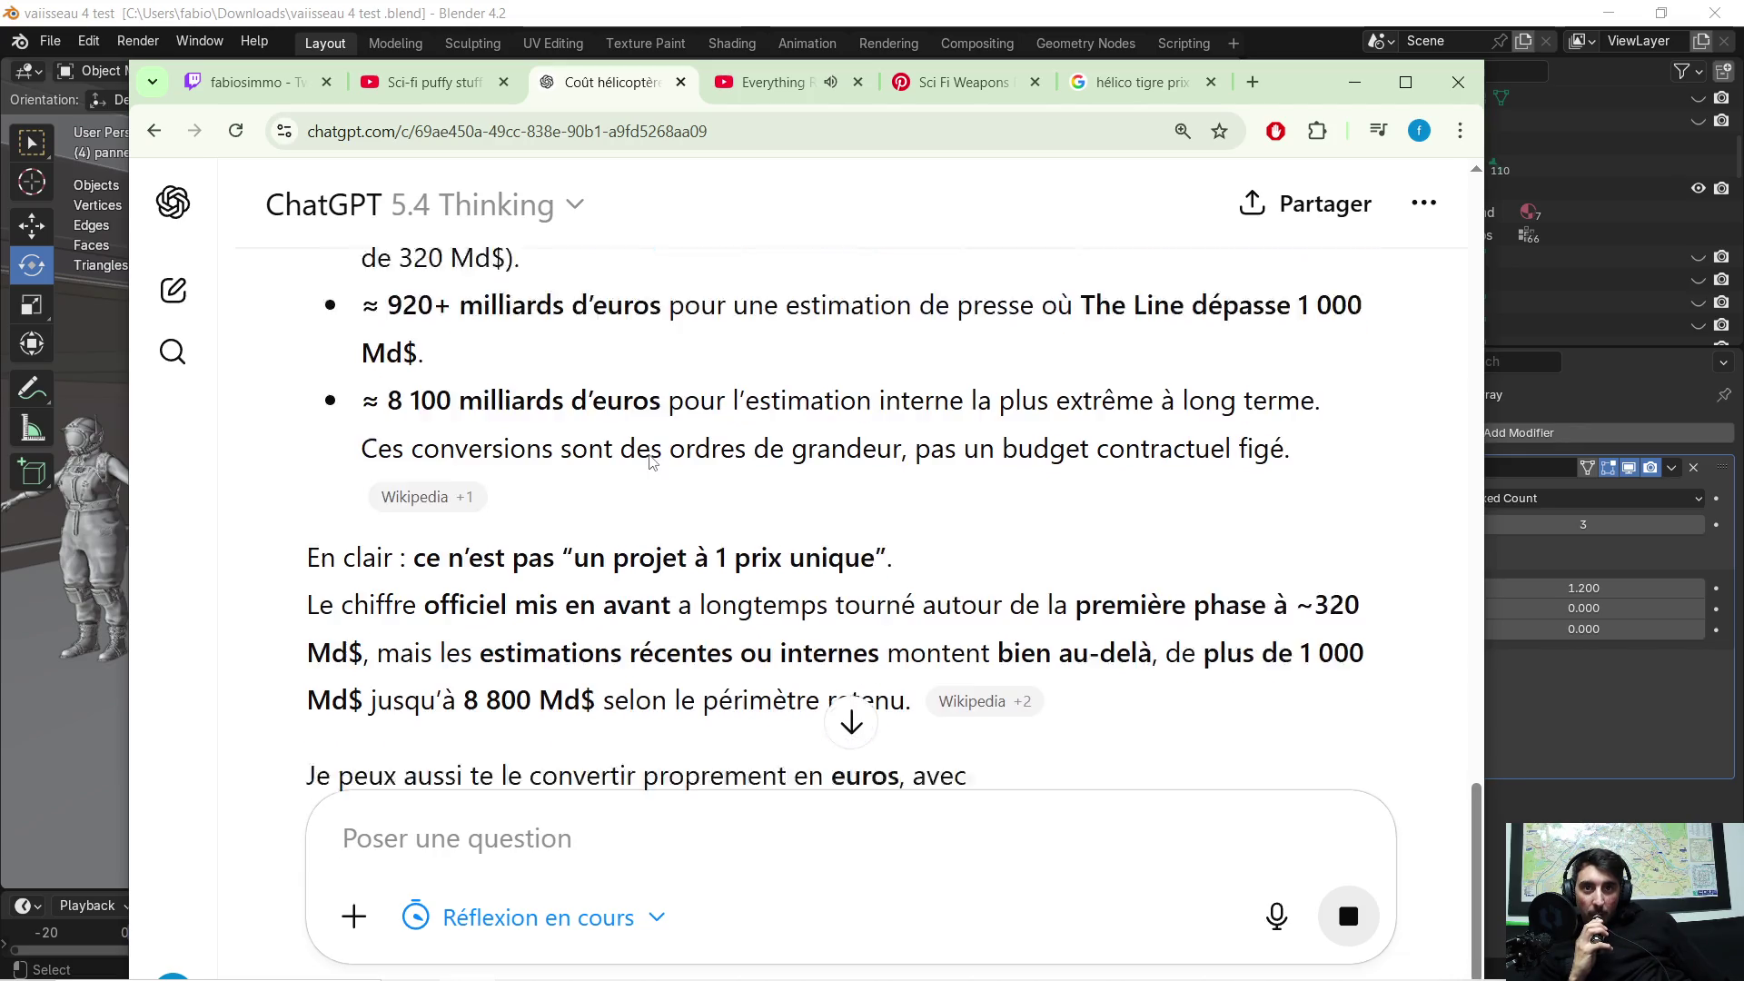
scroll(731, 467, down, 2)
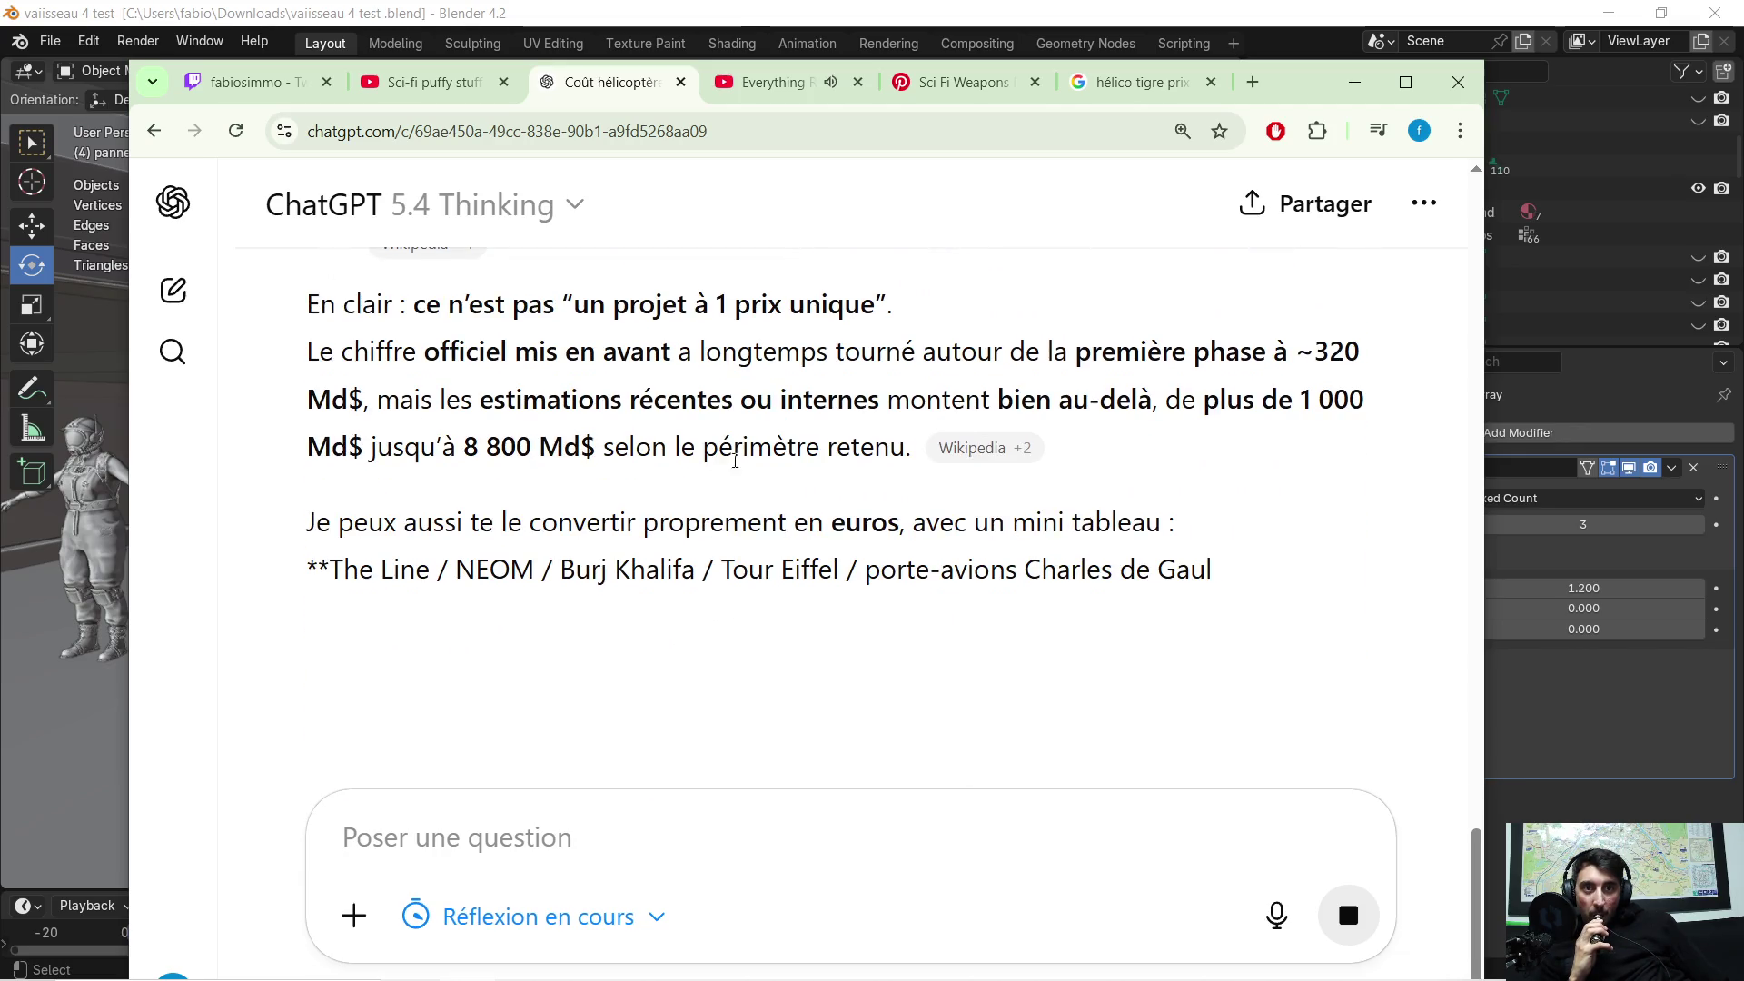
scroll(736, 454, down, 1)
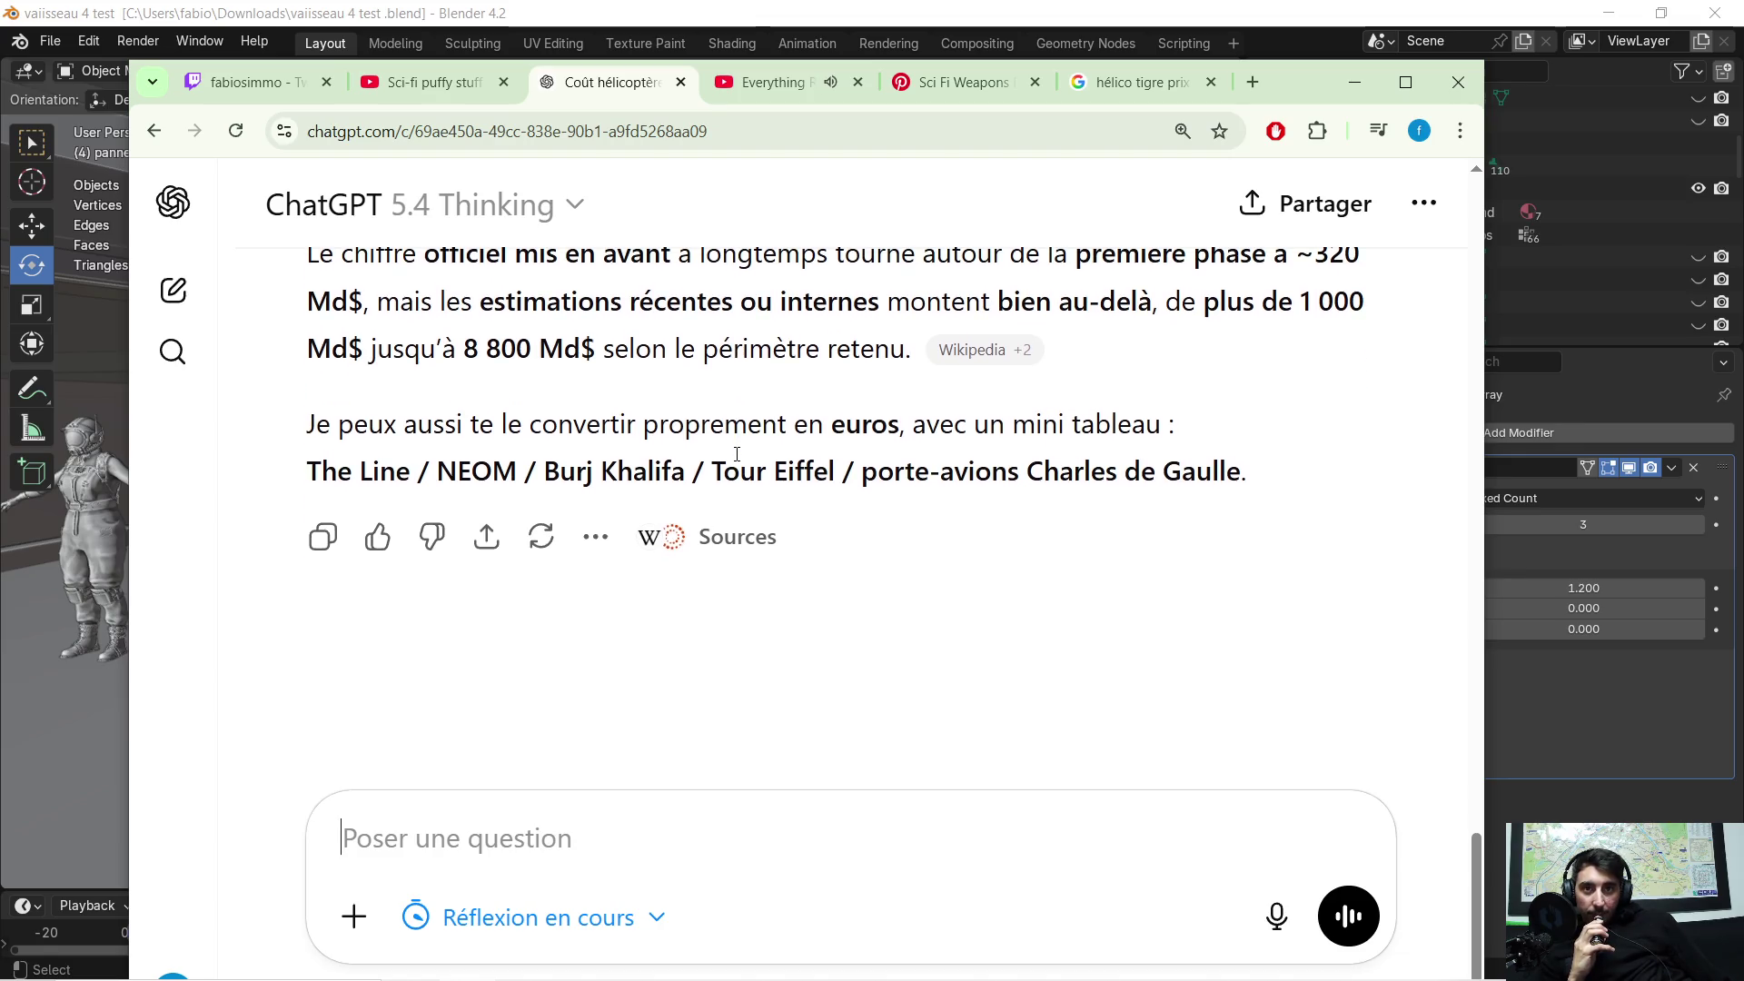
scroll(836, 453, up, 1)
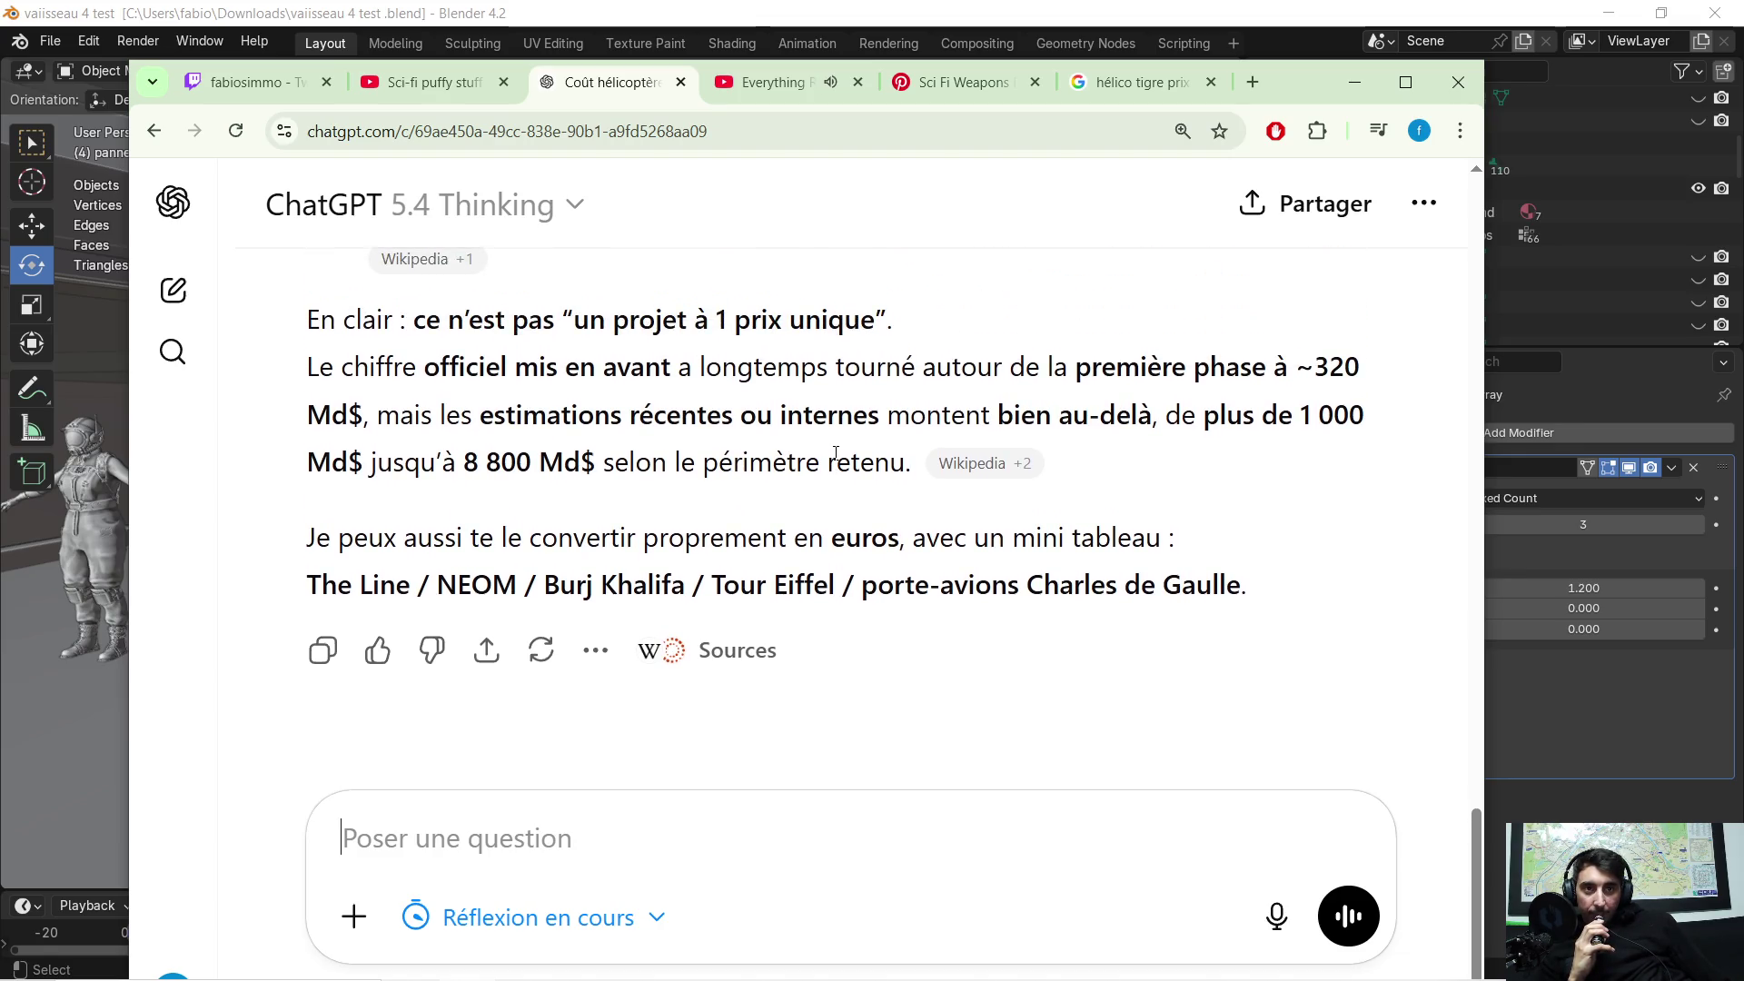
scroll(836, 453, up, 3)
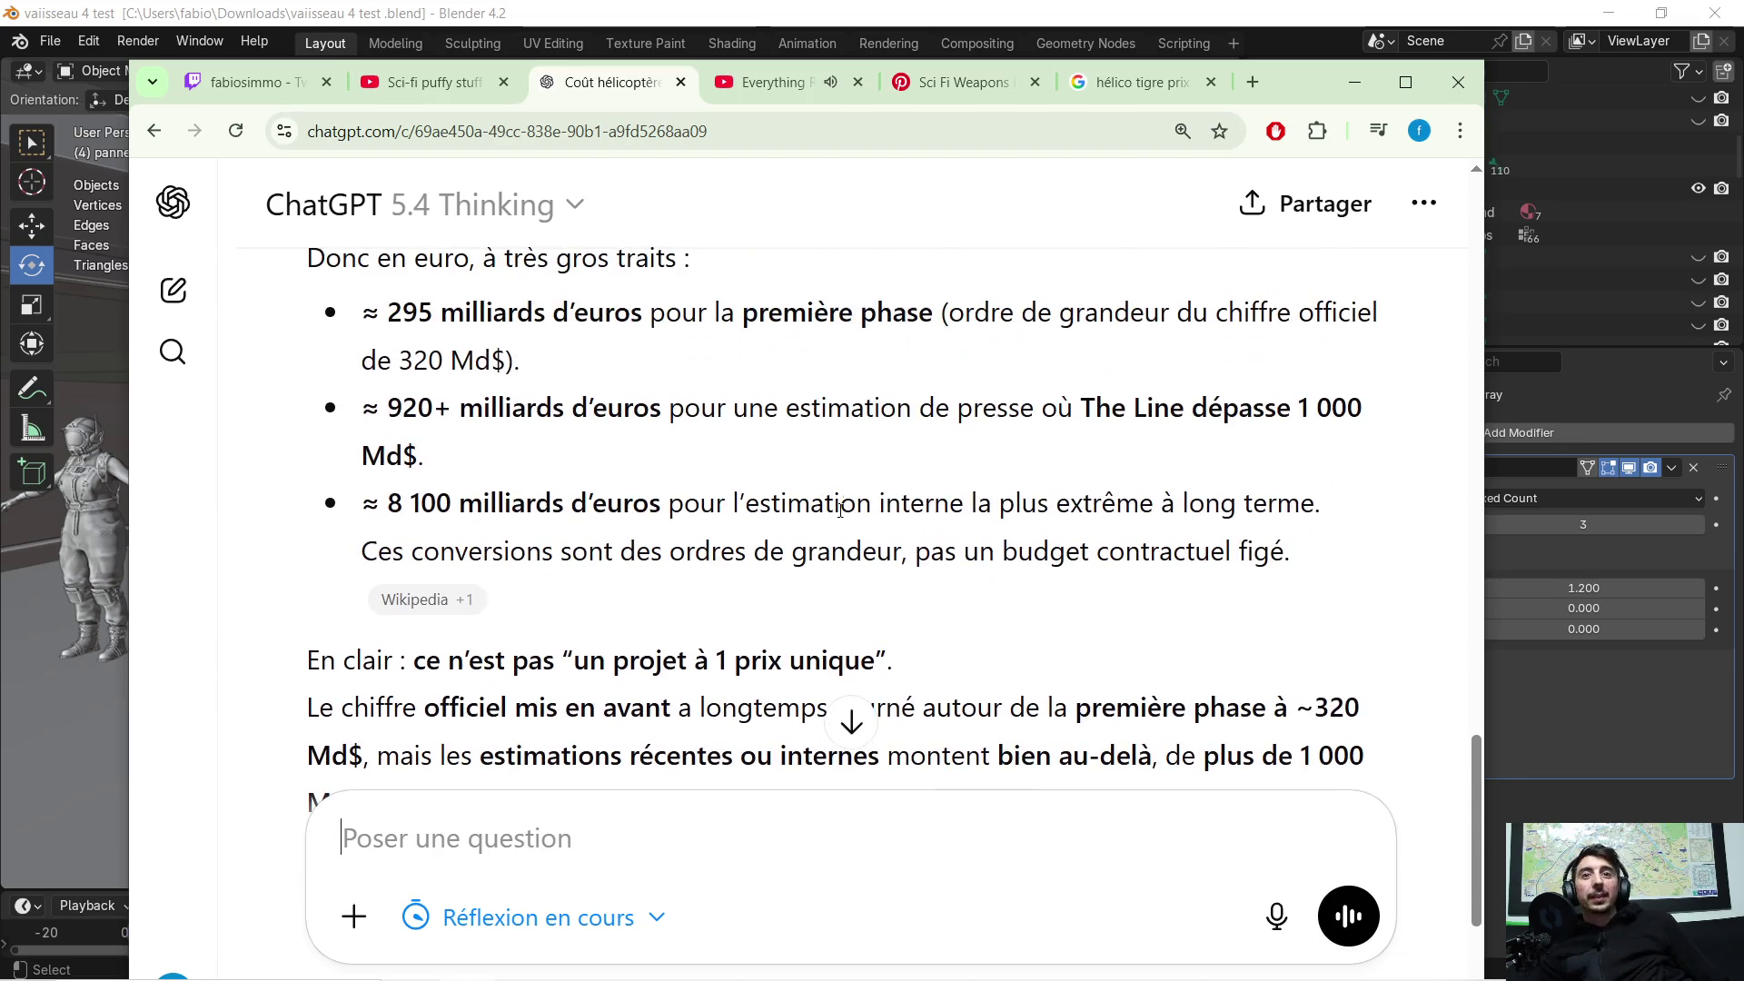
scroll(819, 451, up, 2)
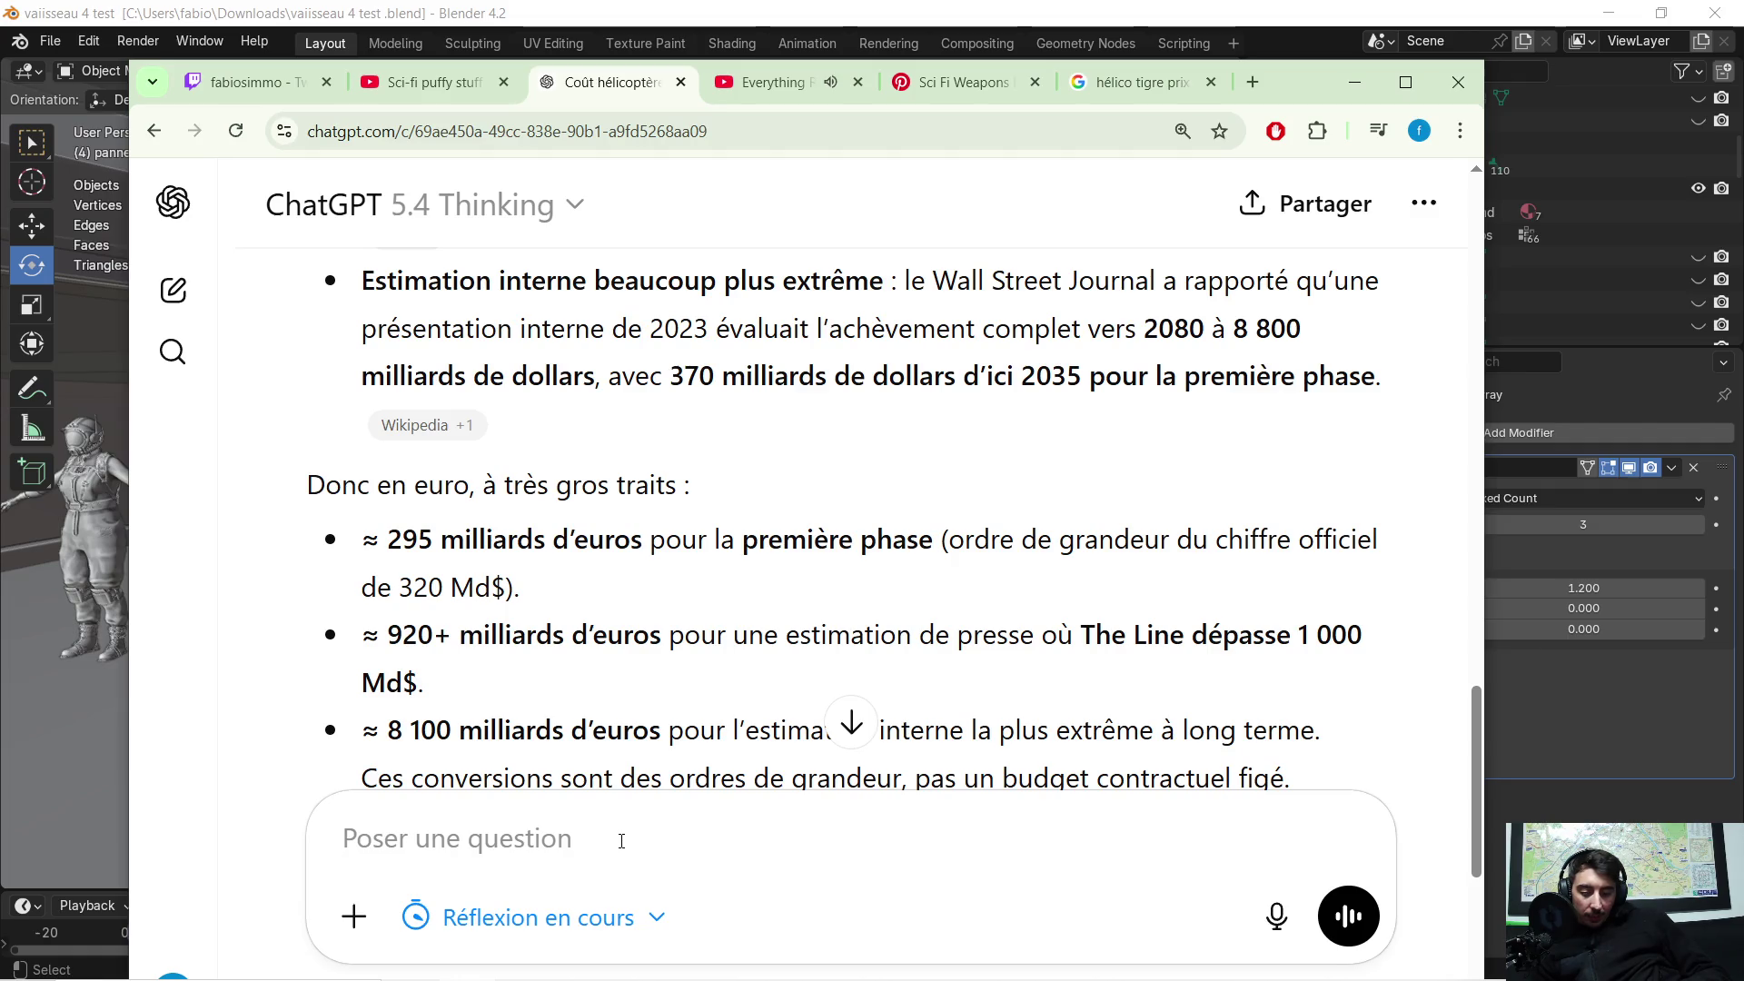
Step: Ask ChatGPT 'ces quoi le pib du quatar' and scroll down to read the reply
text(ces quoi )
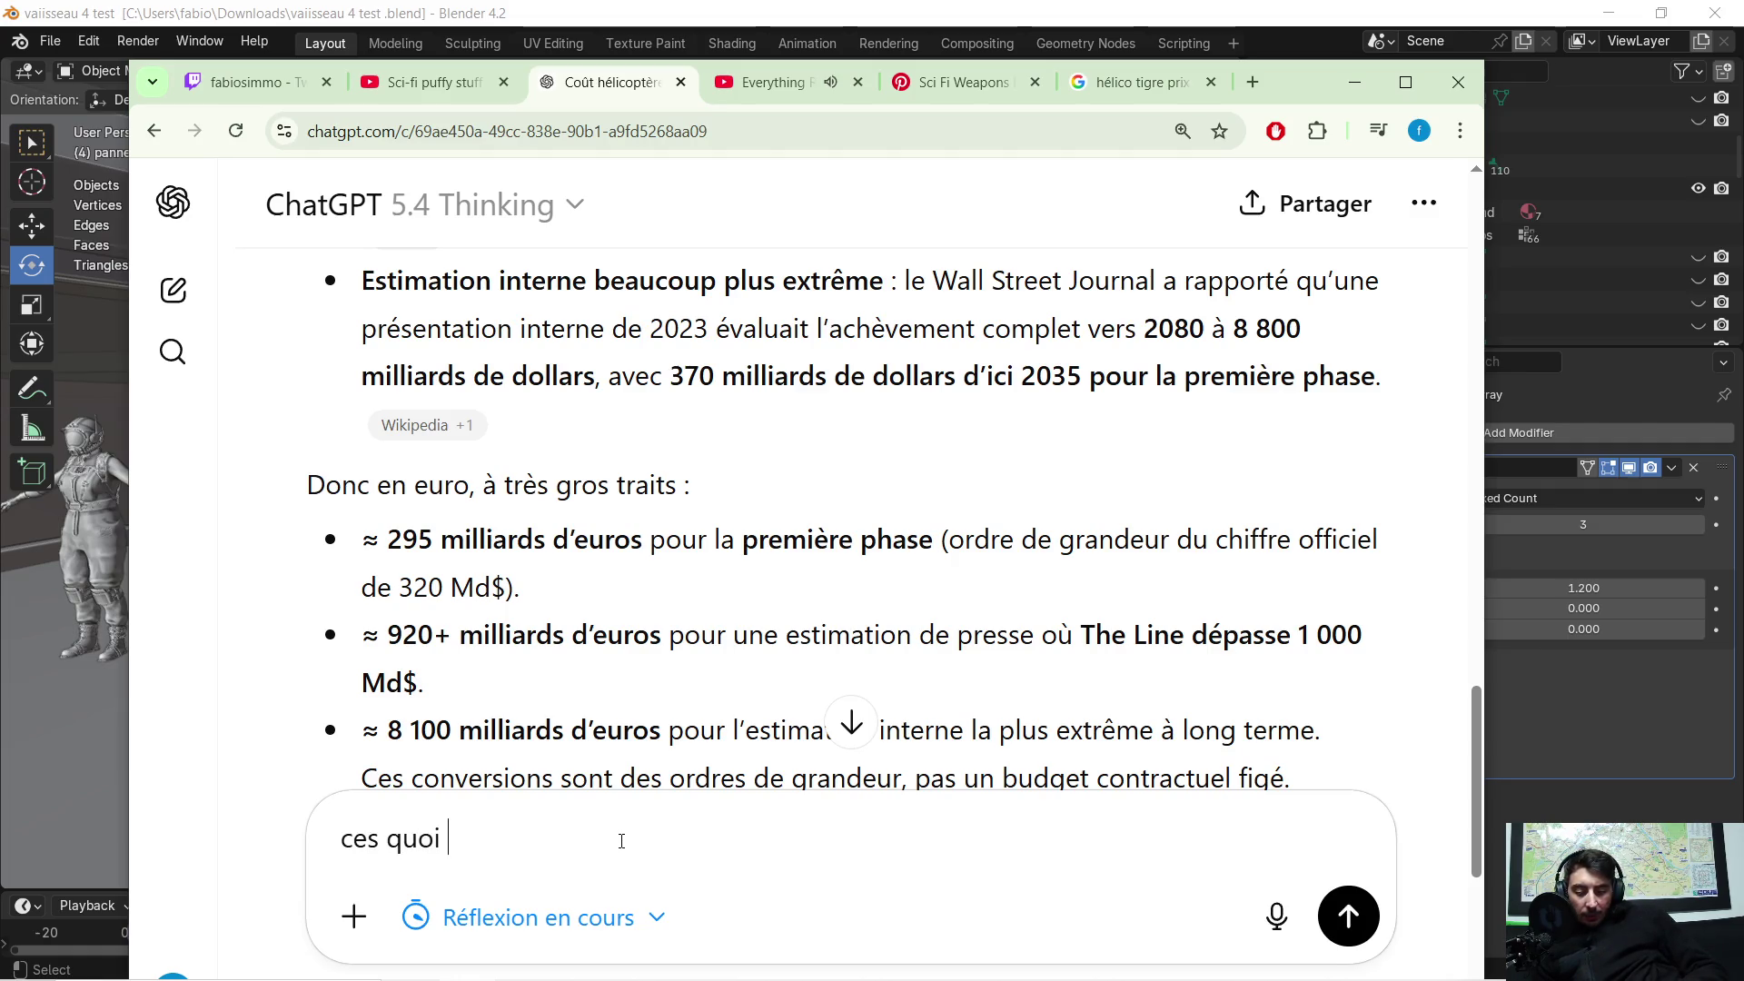
text(le pib du )
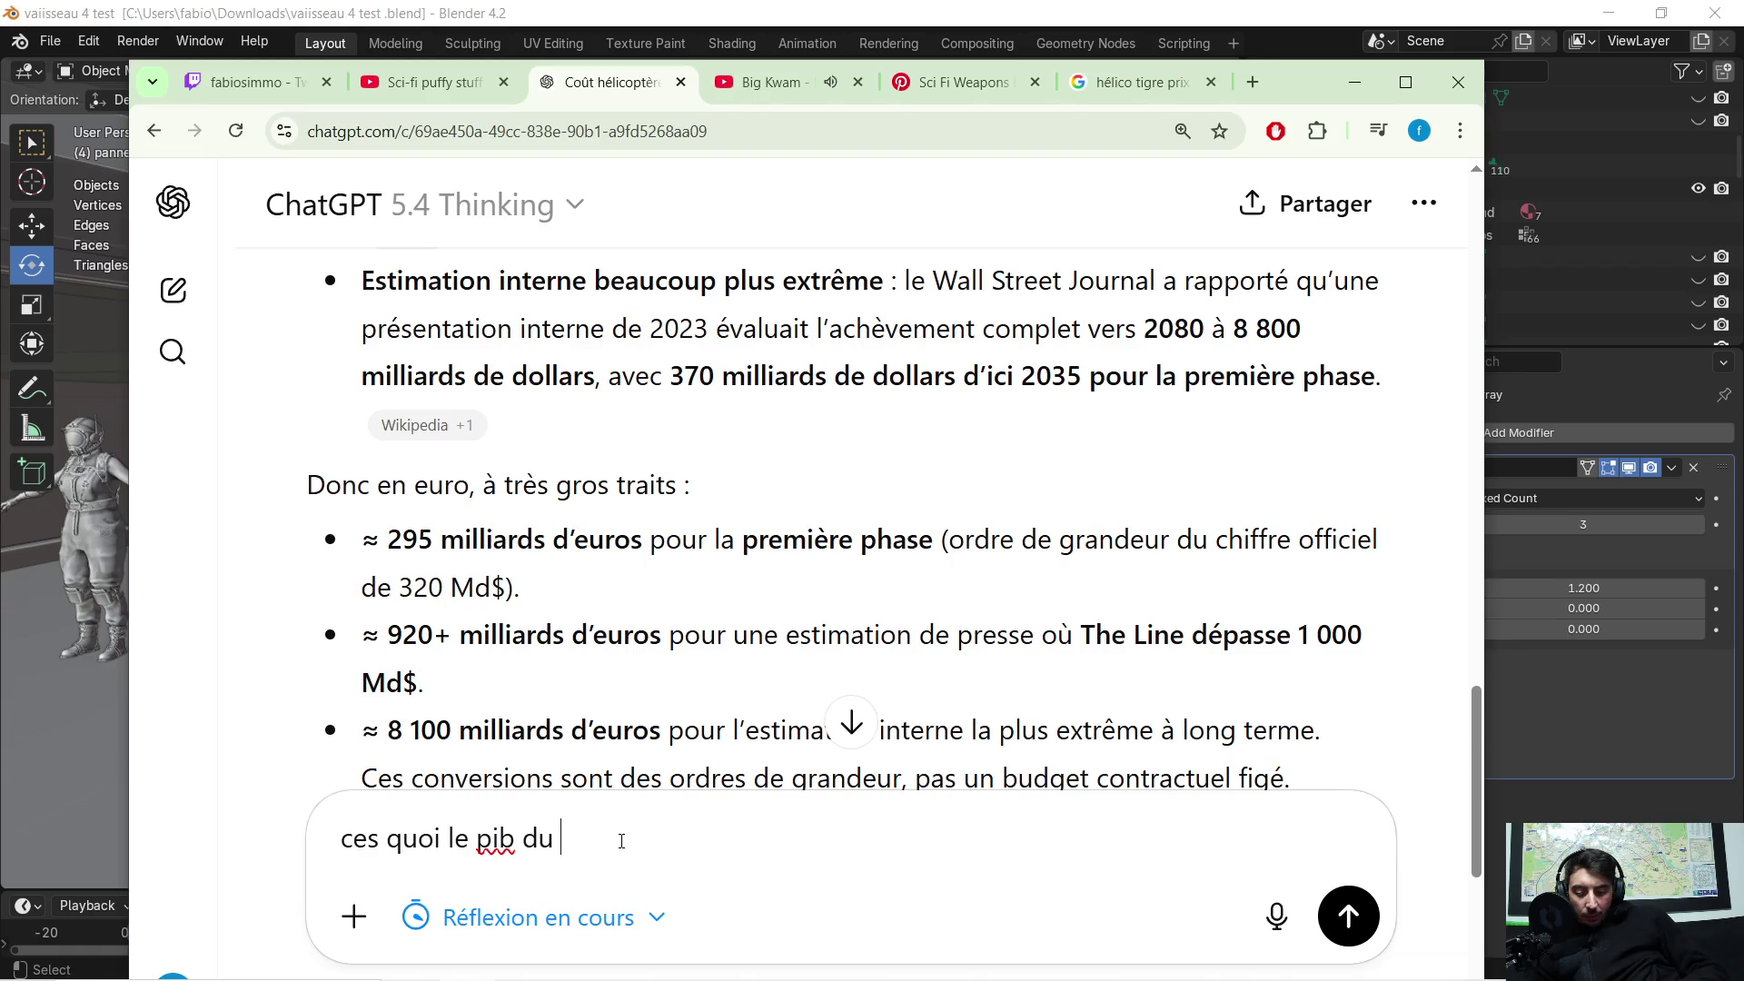
text(quatar)
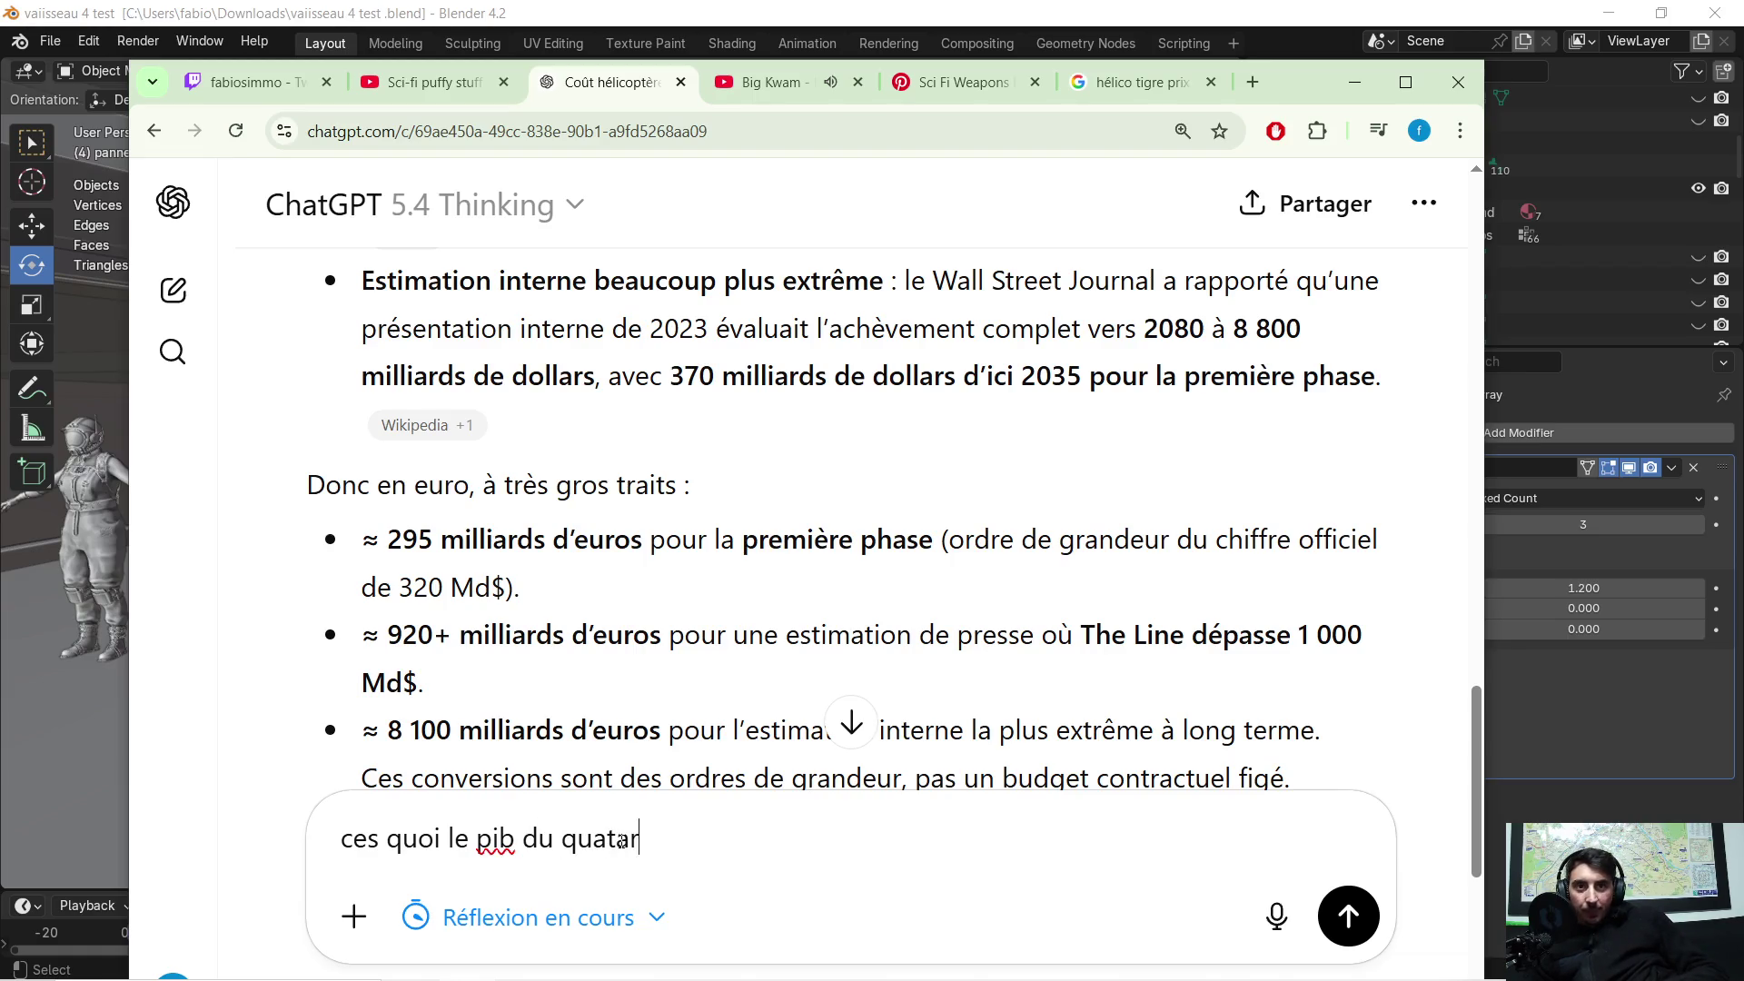
key(Return)
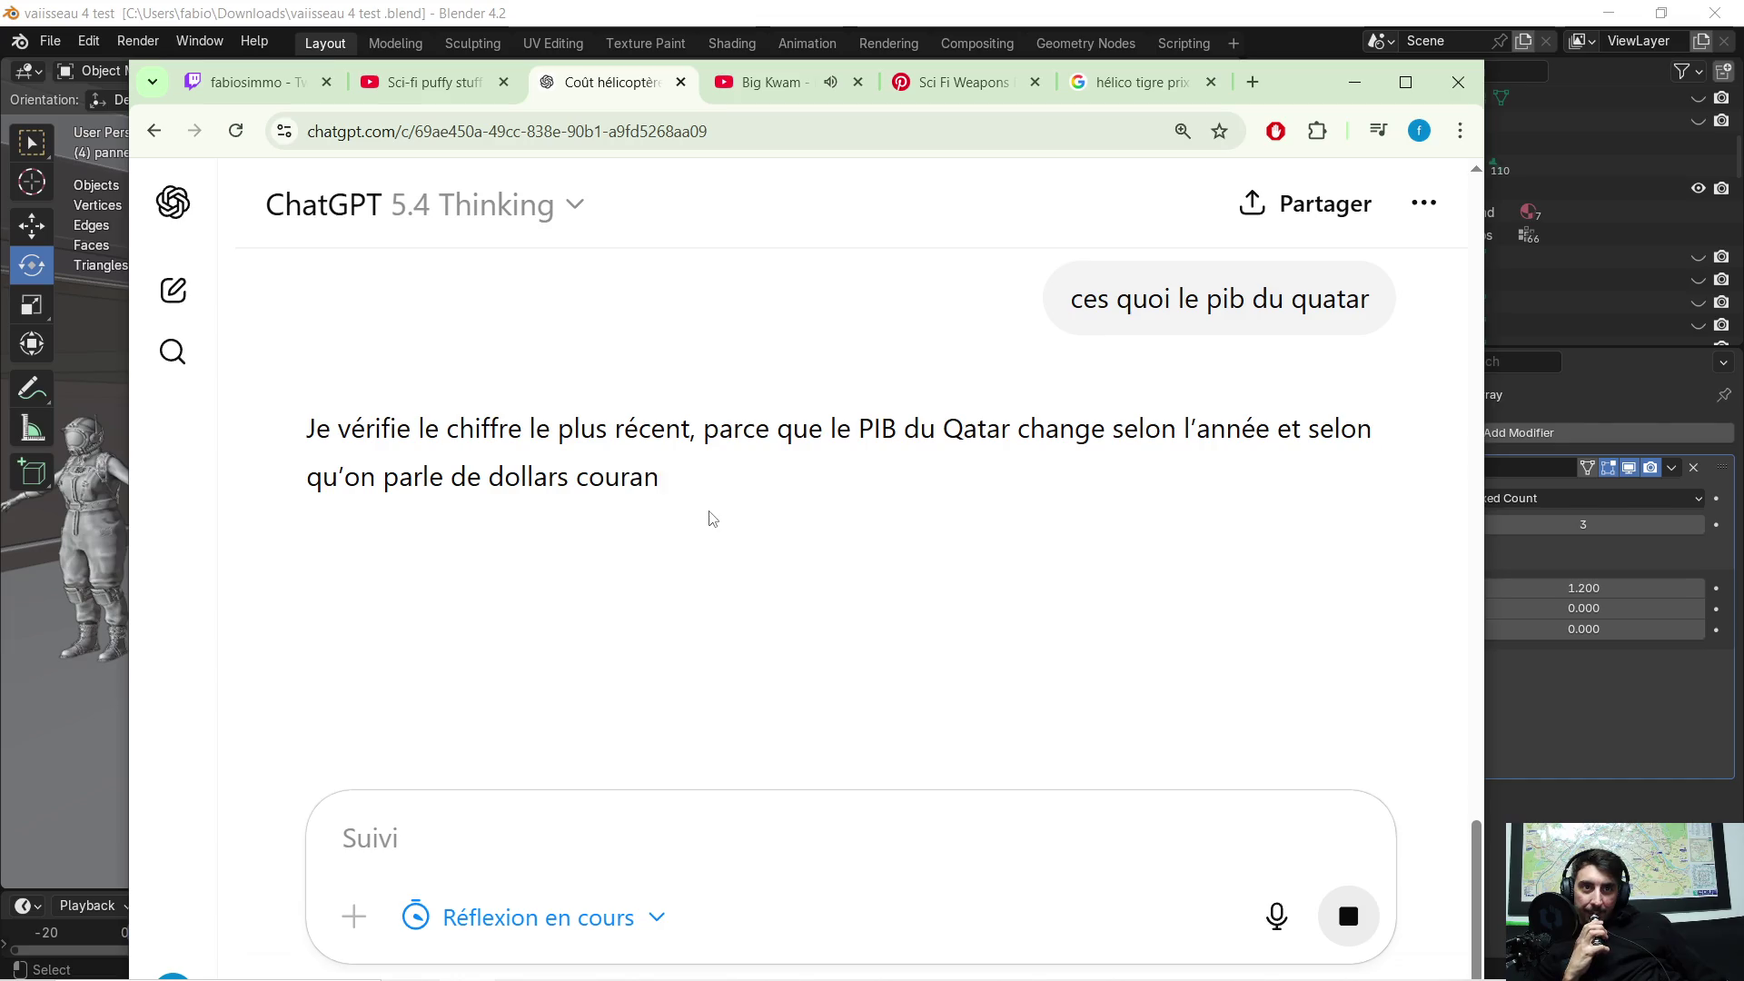
scroll(740, 427, down, 1)
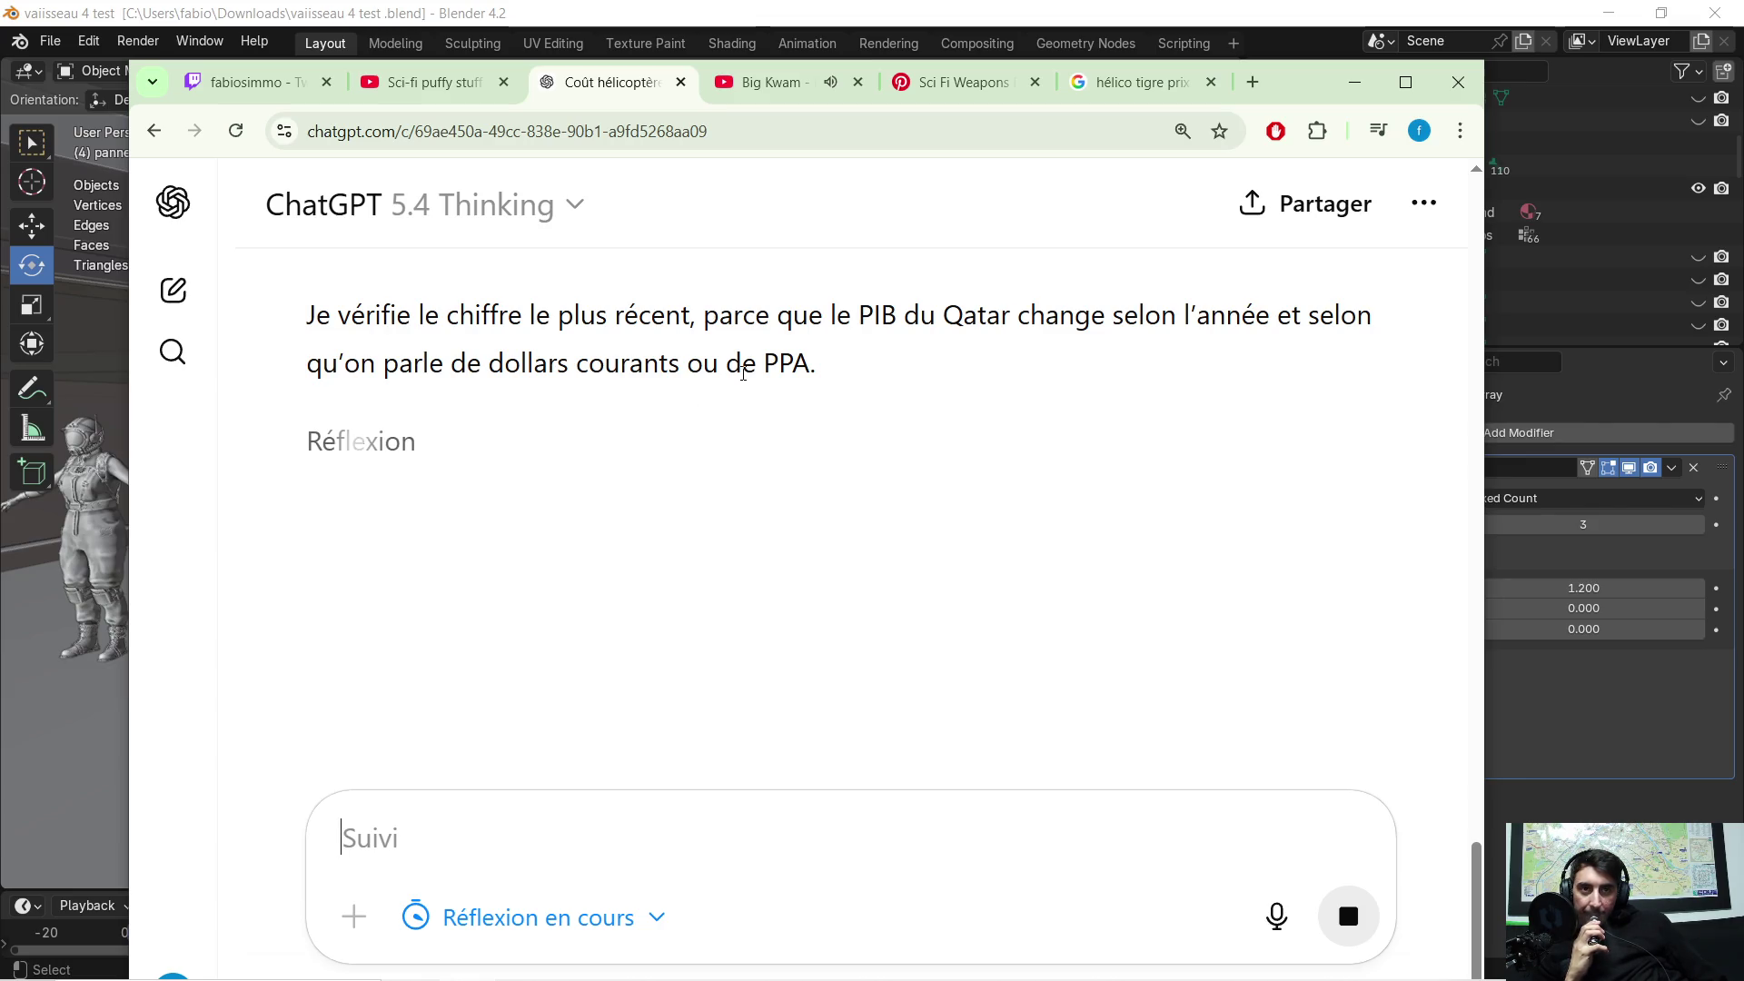
scroll(736, 454, down, 1)
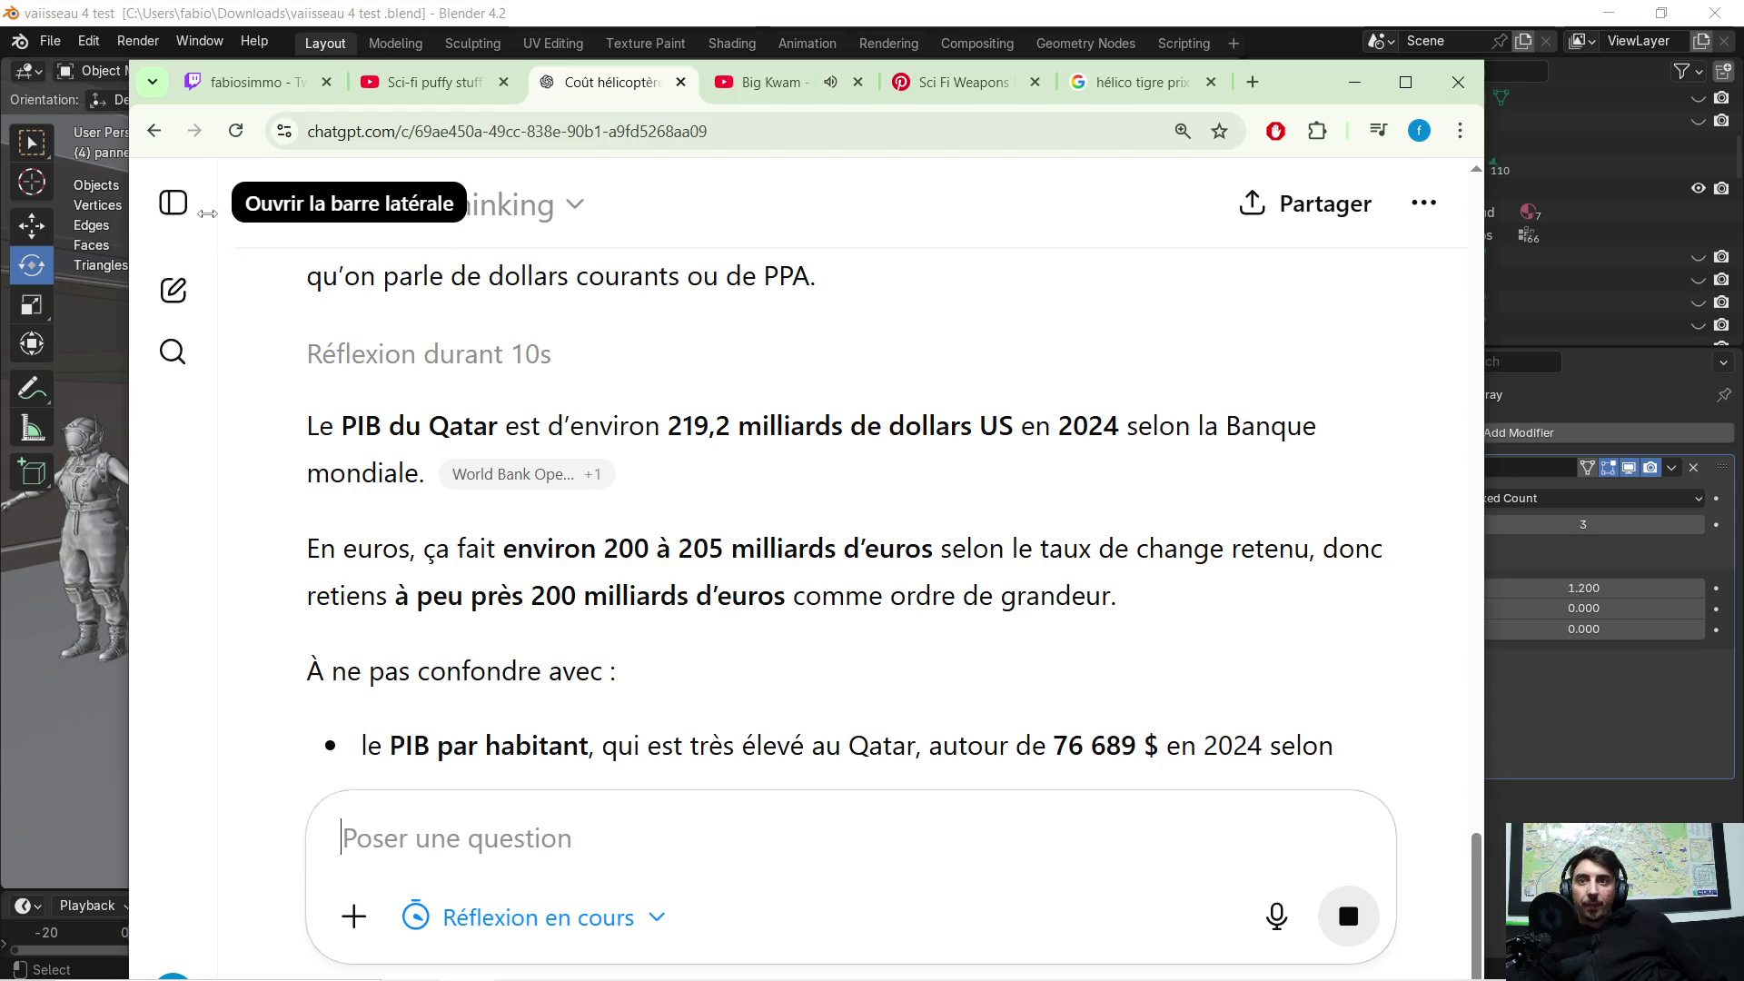
Step: Switch the ChatGPT chat to the Auto model and read its Qatar GDP answer (~219,2 billion USD)
mouse_move(273, 68)
mouse_down()
mouse_move(1463, 89)
mouse_move(271, 11)
mouse_up()
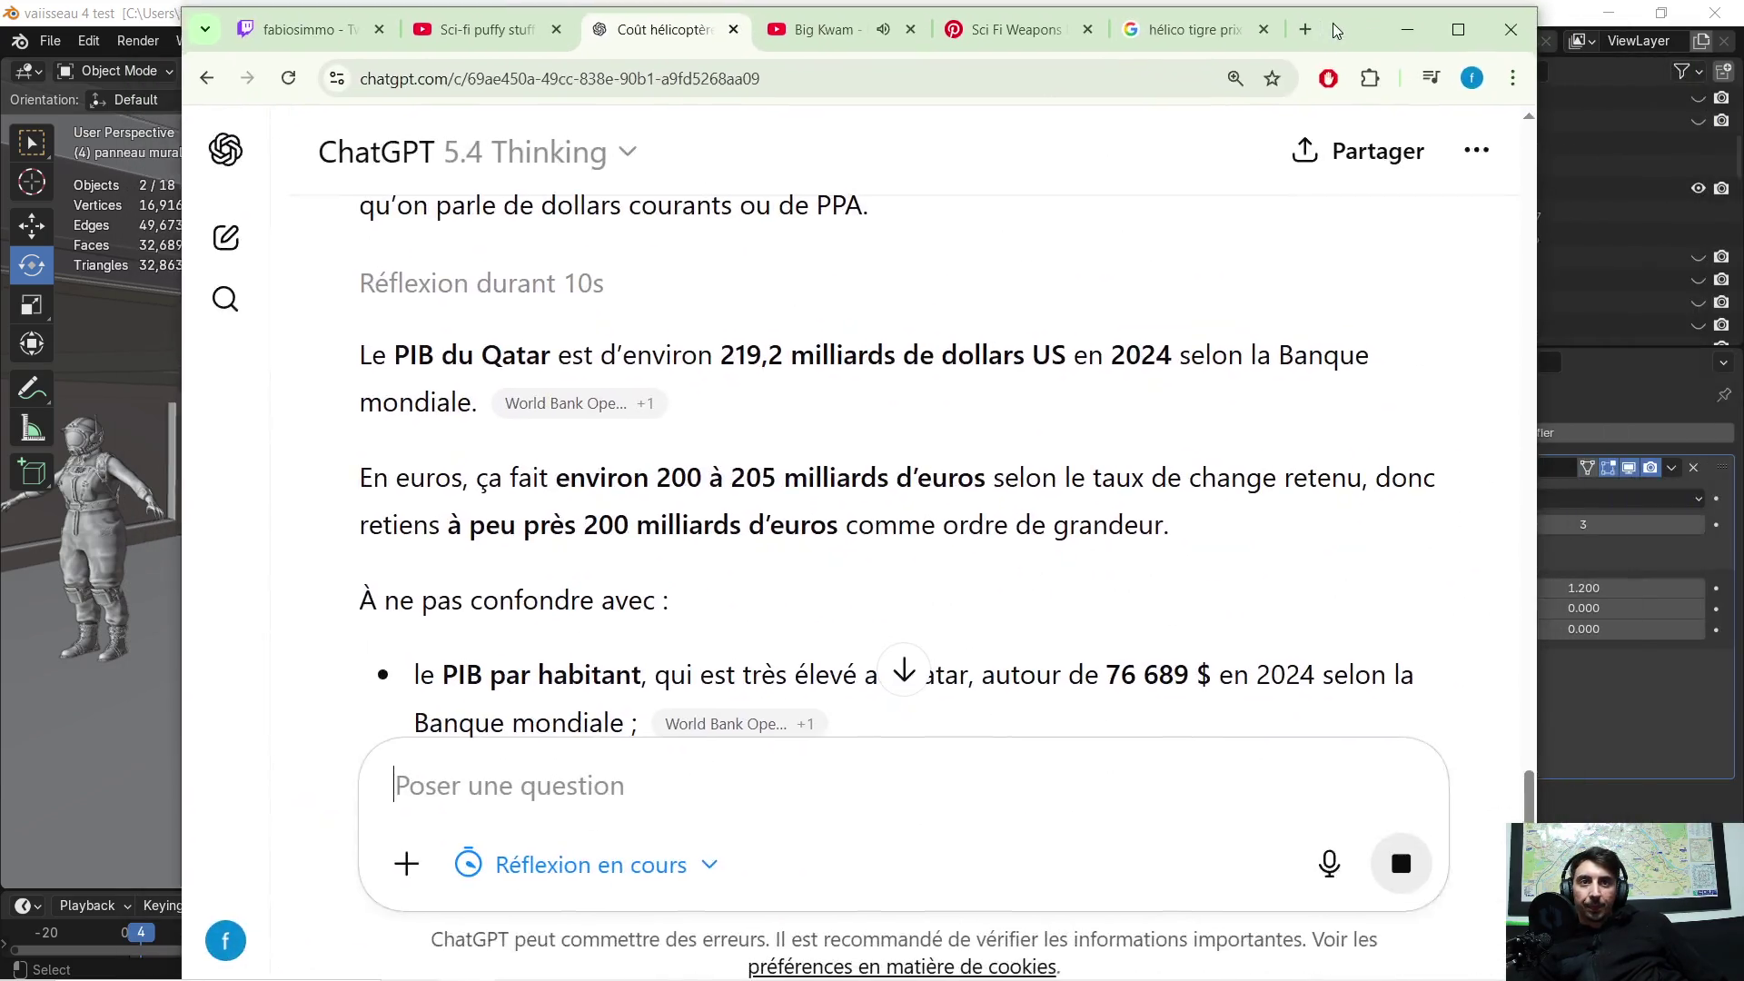
click(509, 145)
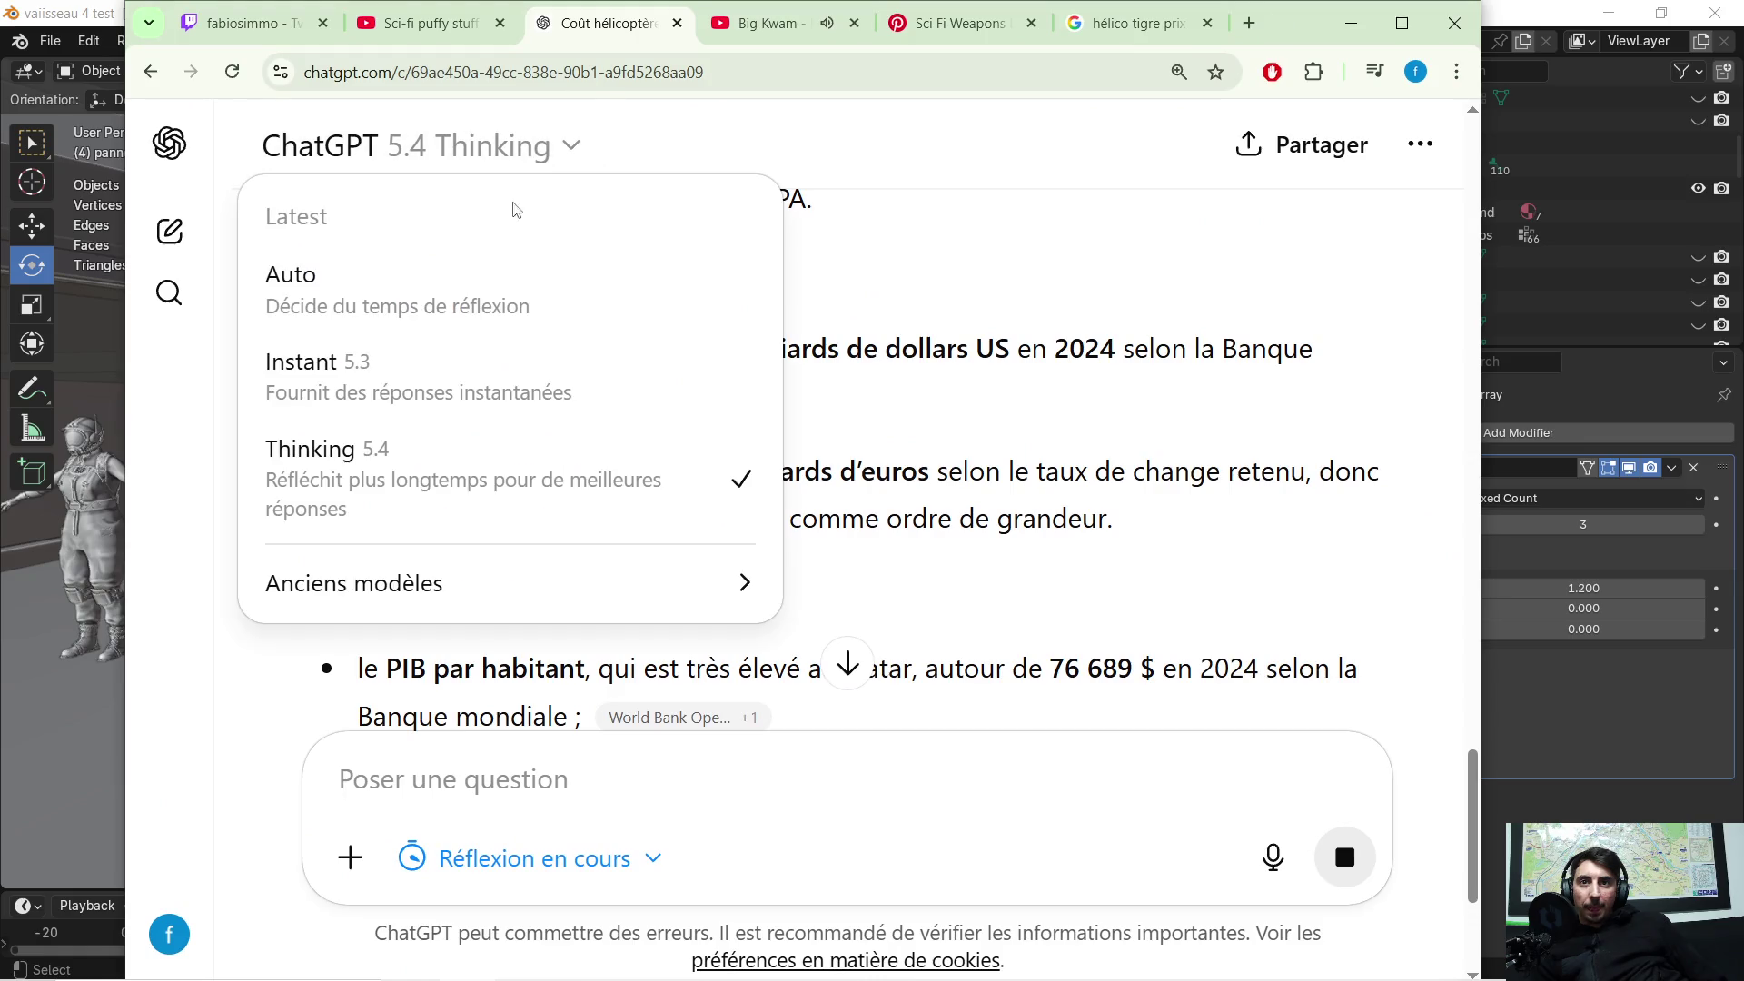
click(422, 305)
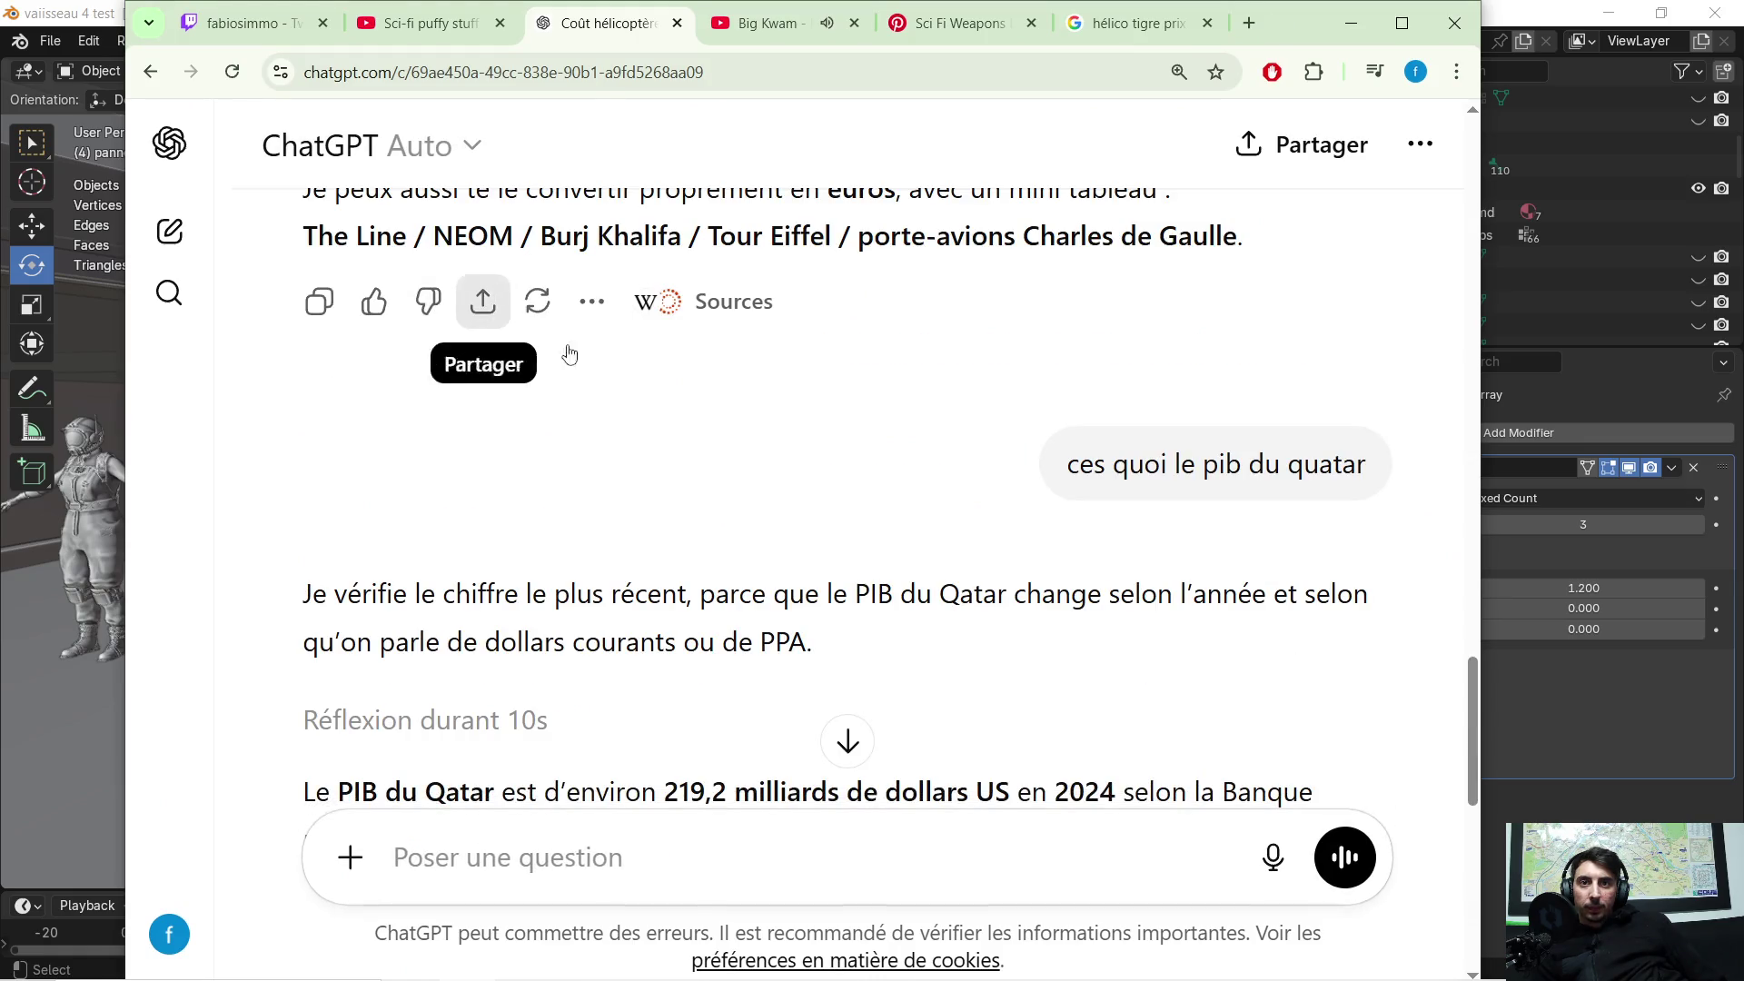
scroll(686, 475, down, 2)
scroll(657, 495, down, 1)
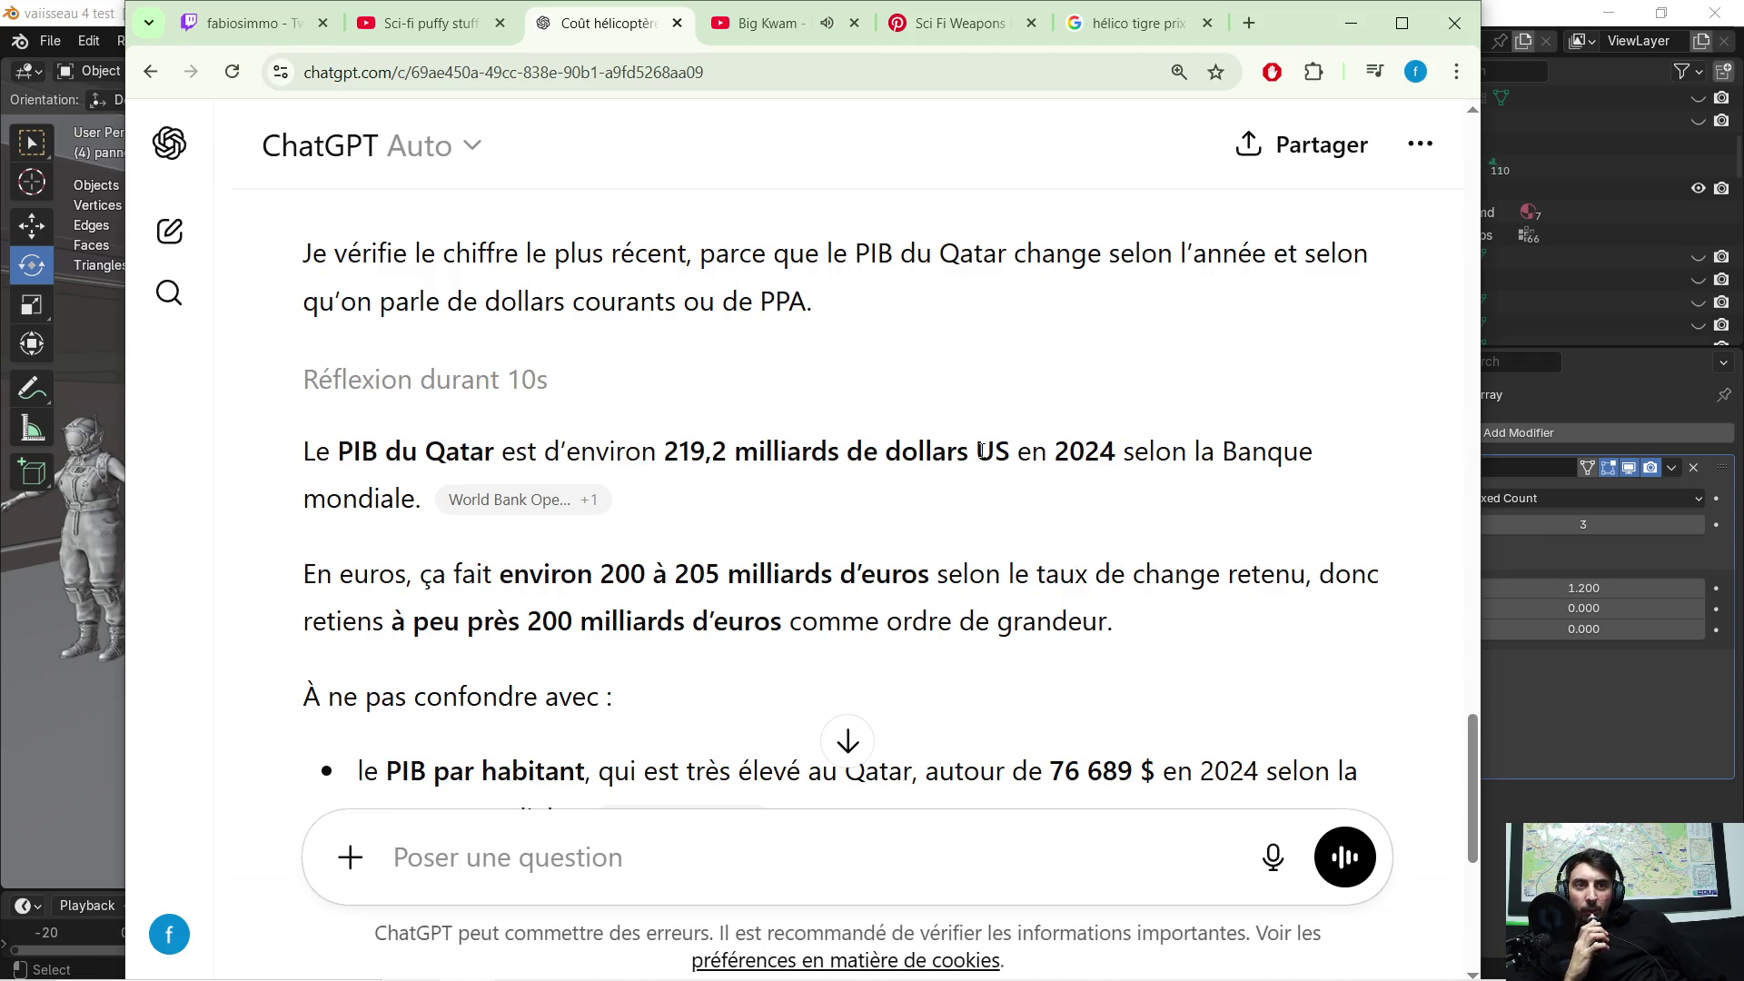
scroll(982, 448, down, 1)
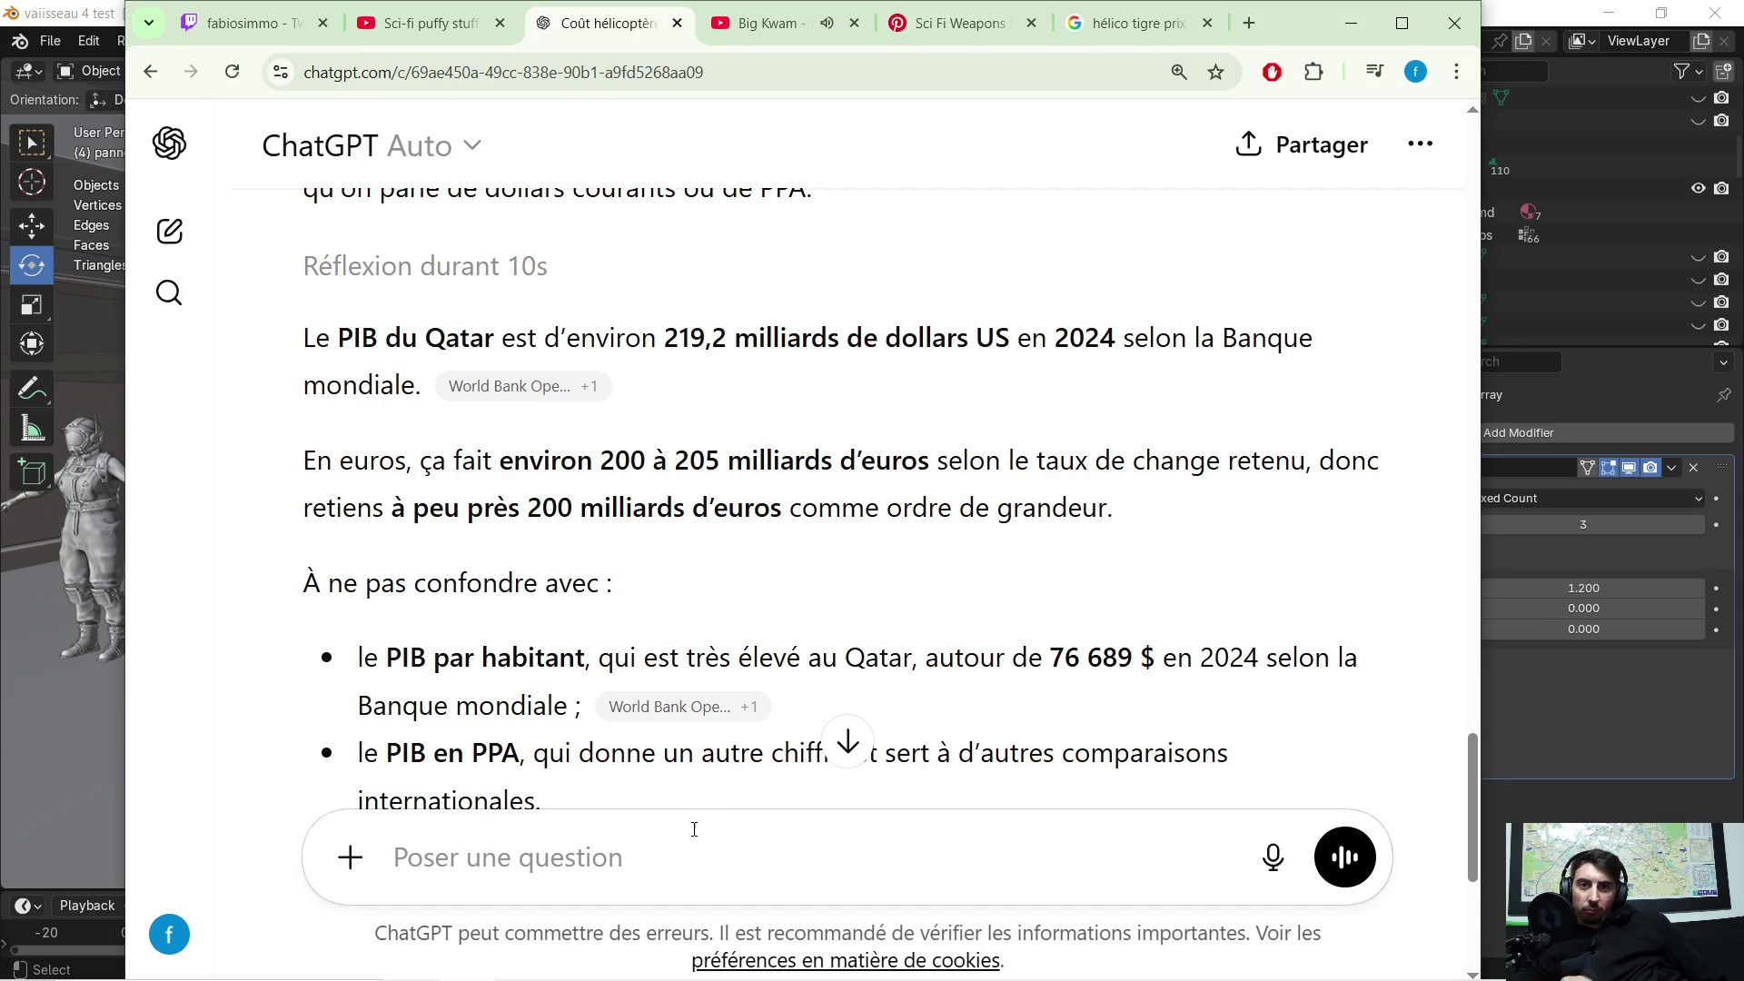
Step: Ask ChatGPT 'pib de la france' and look over the start of its reply
text(pib de)
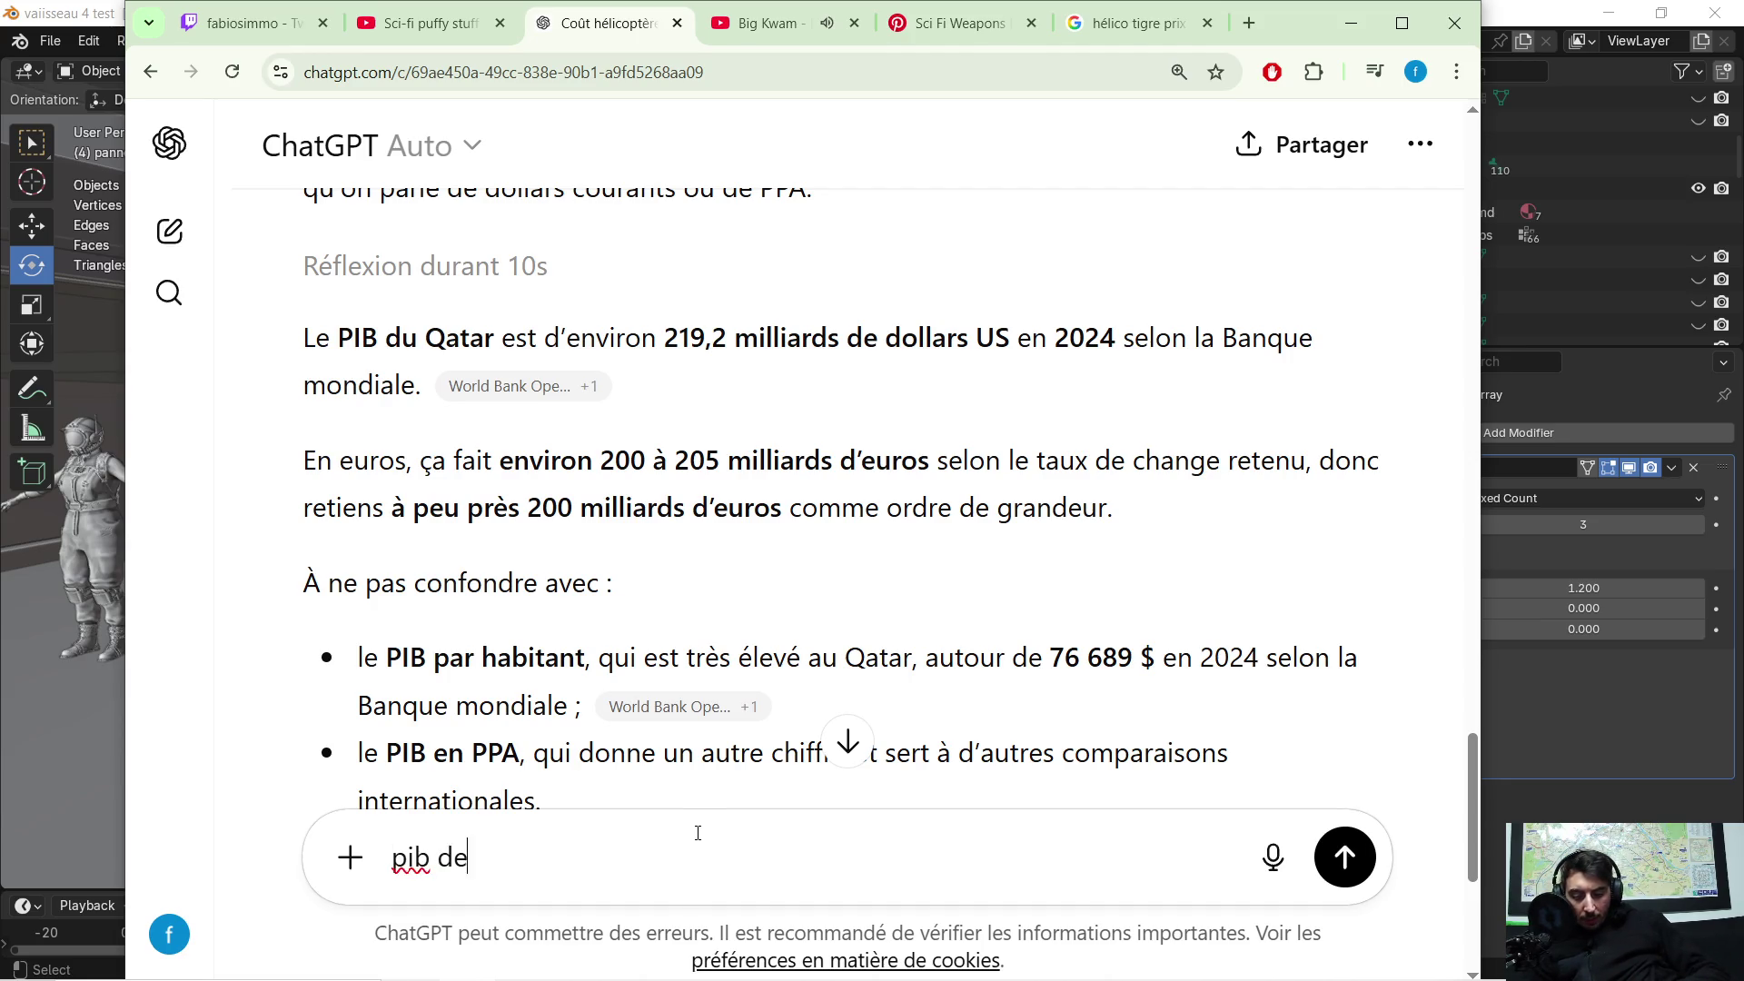
text( la france)
key(Return)
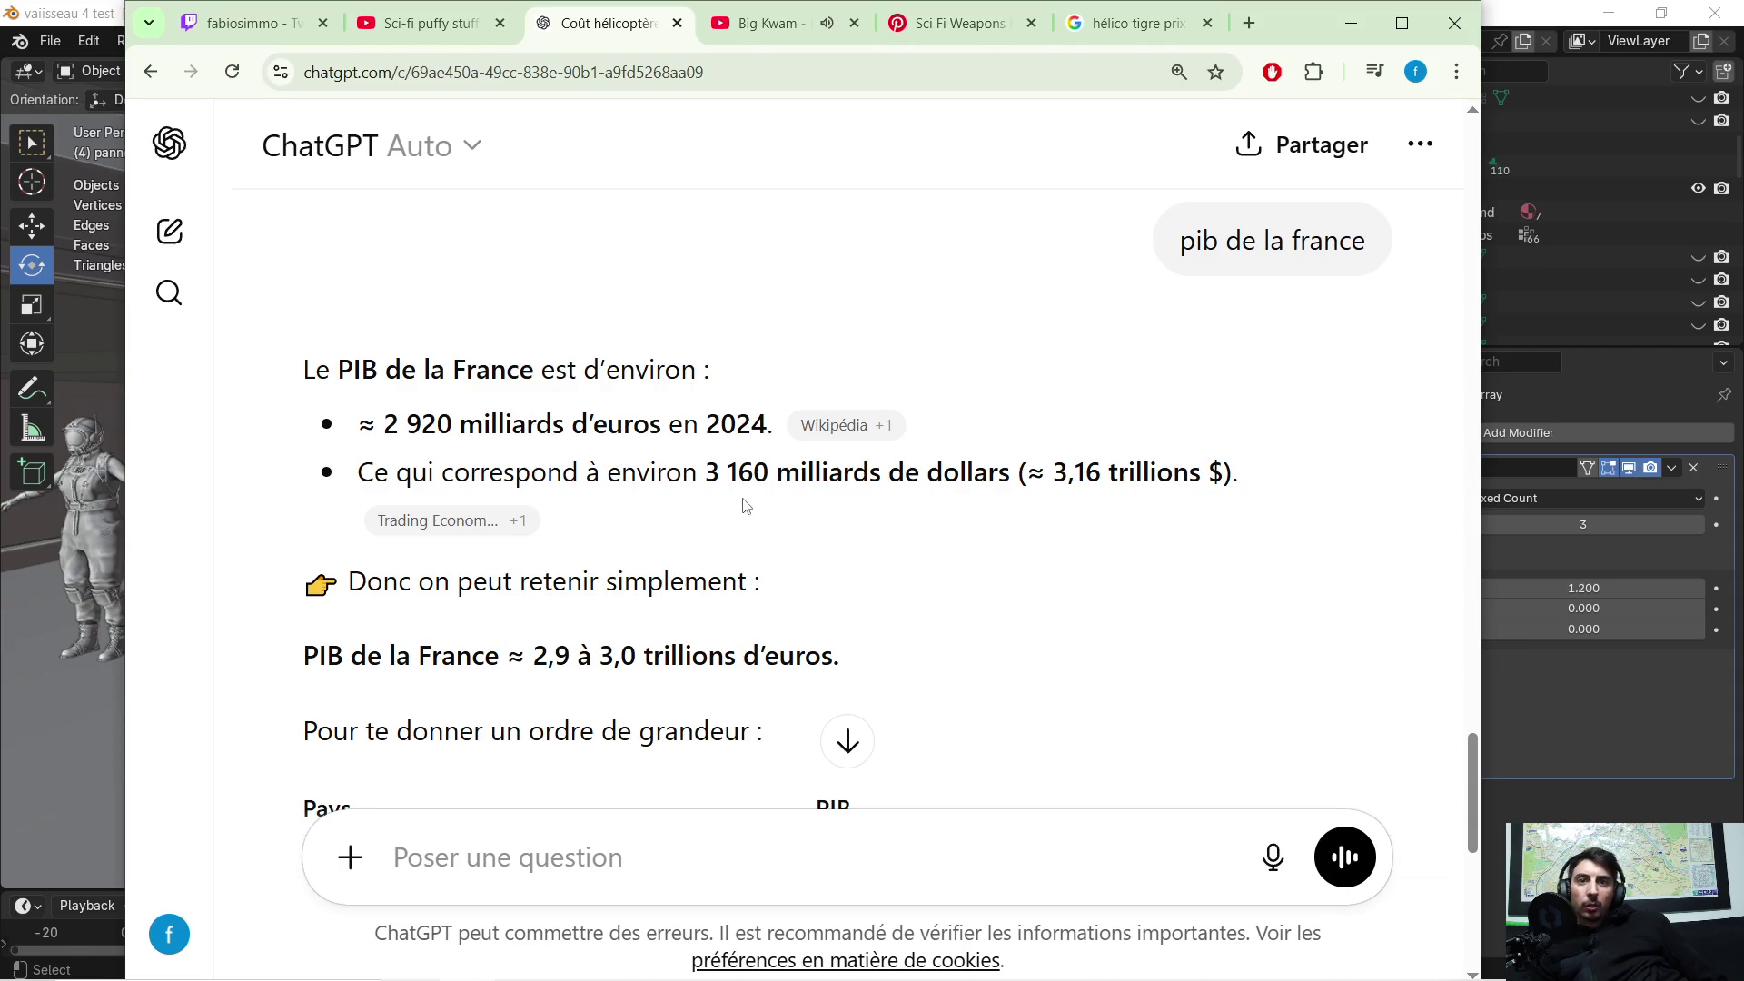
scroll(877, 471, up, 10)
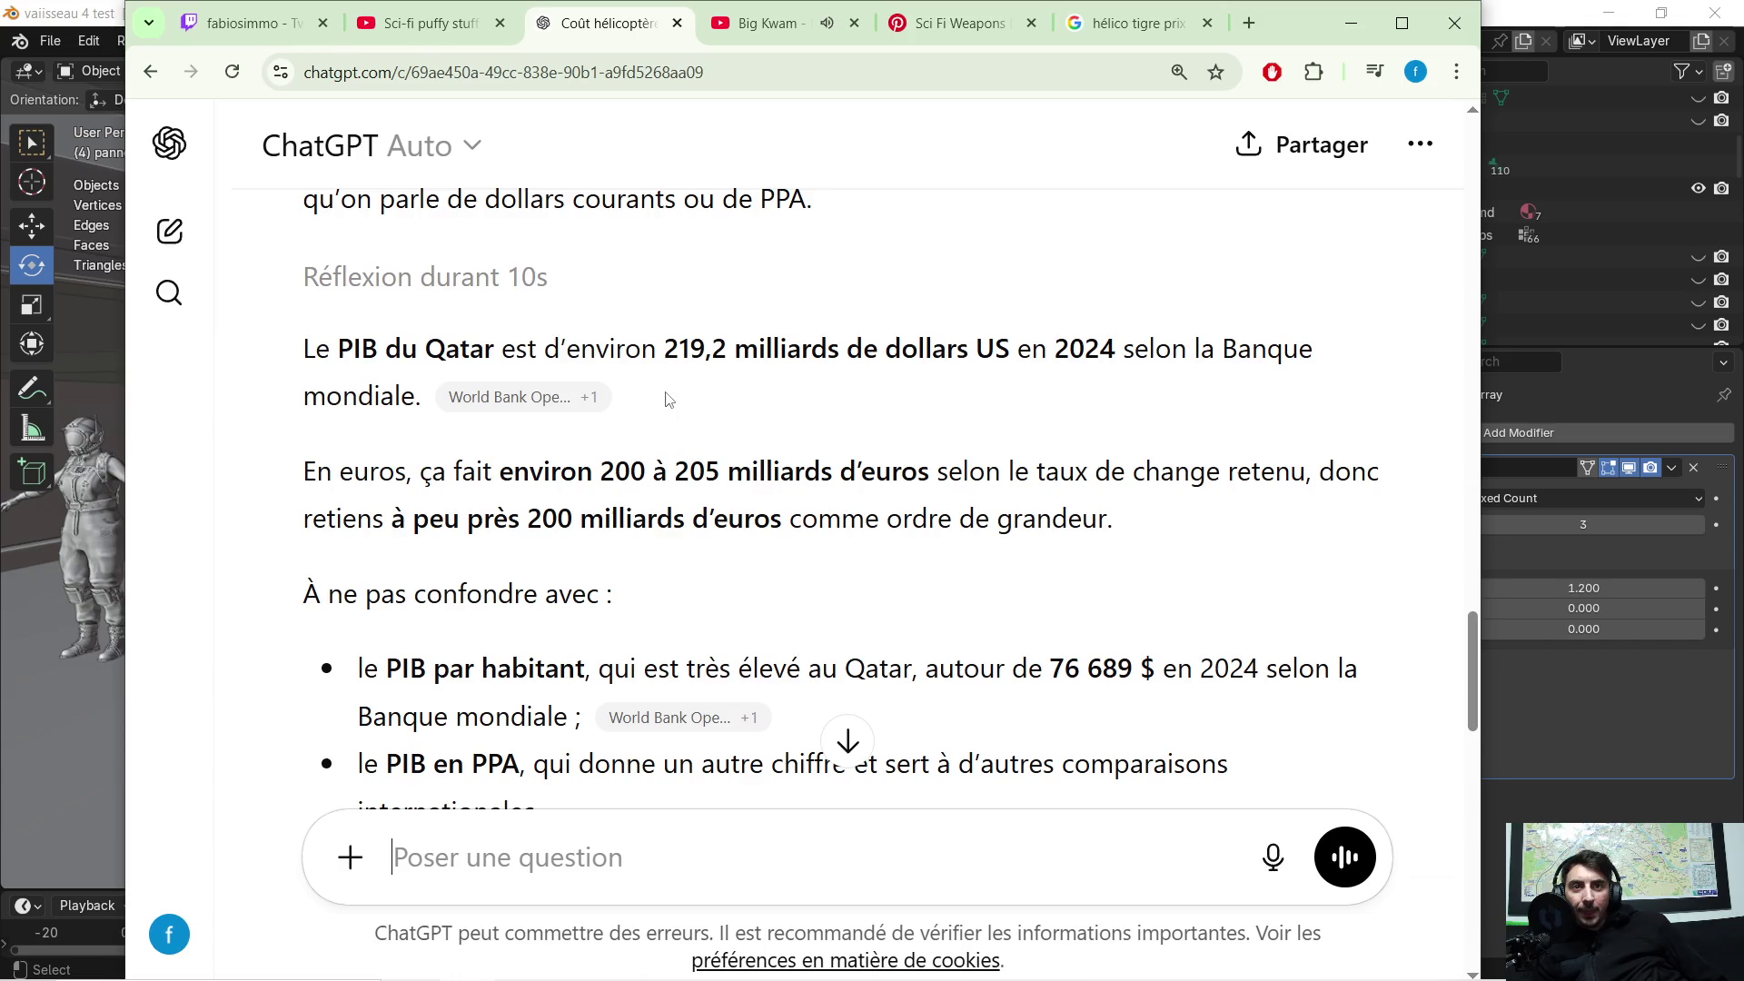
scroll(741, 320, down, 3)
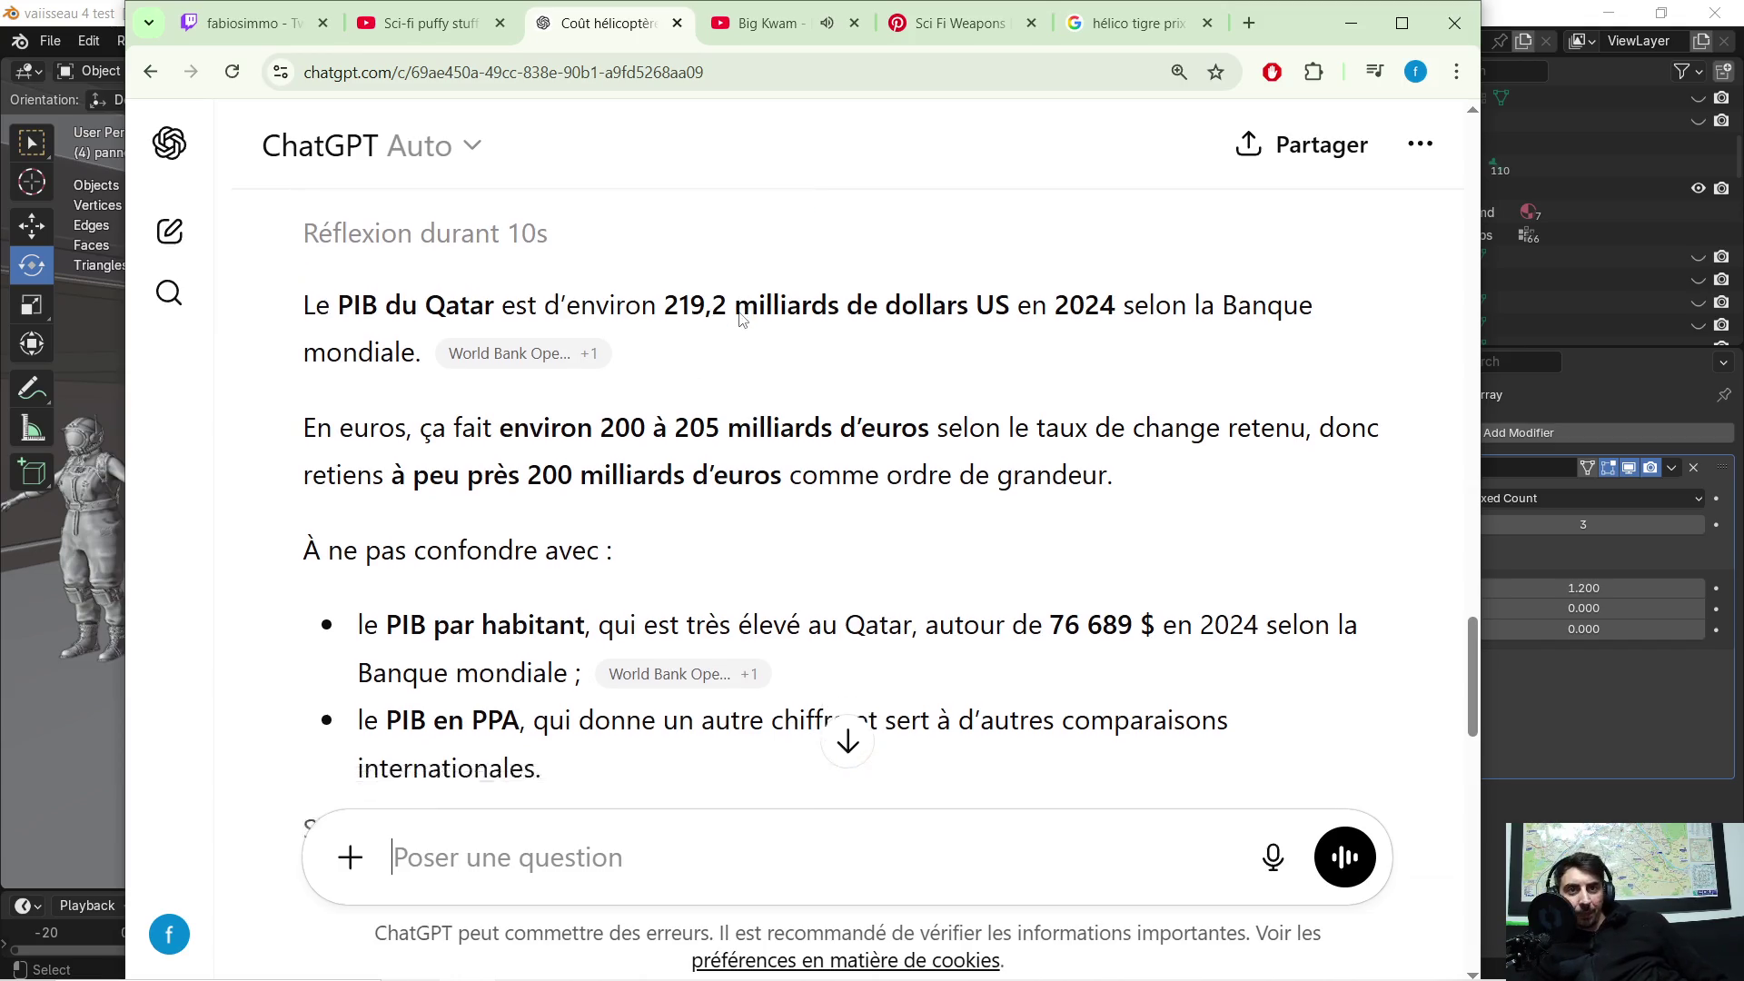
scroll(737, 328, up, 5)
scroll(764, 469, down, 3)
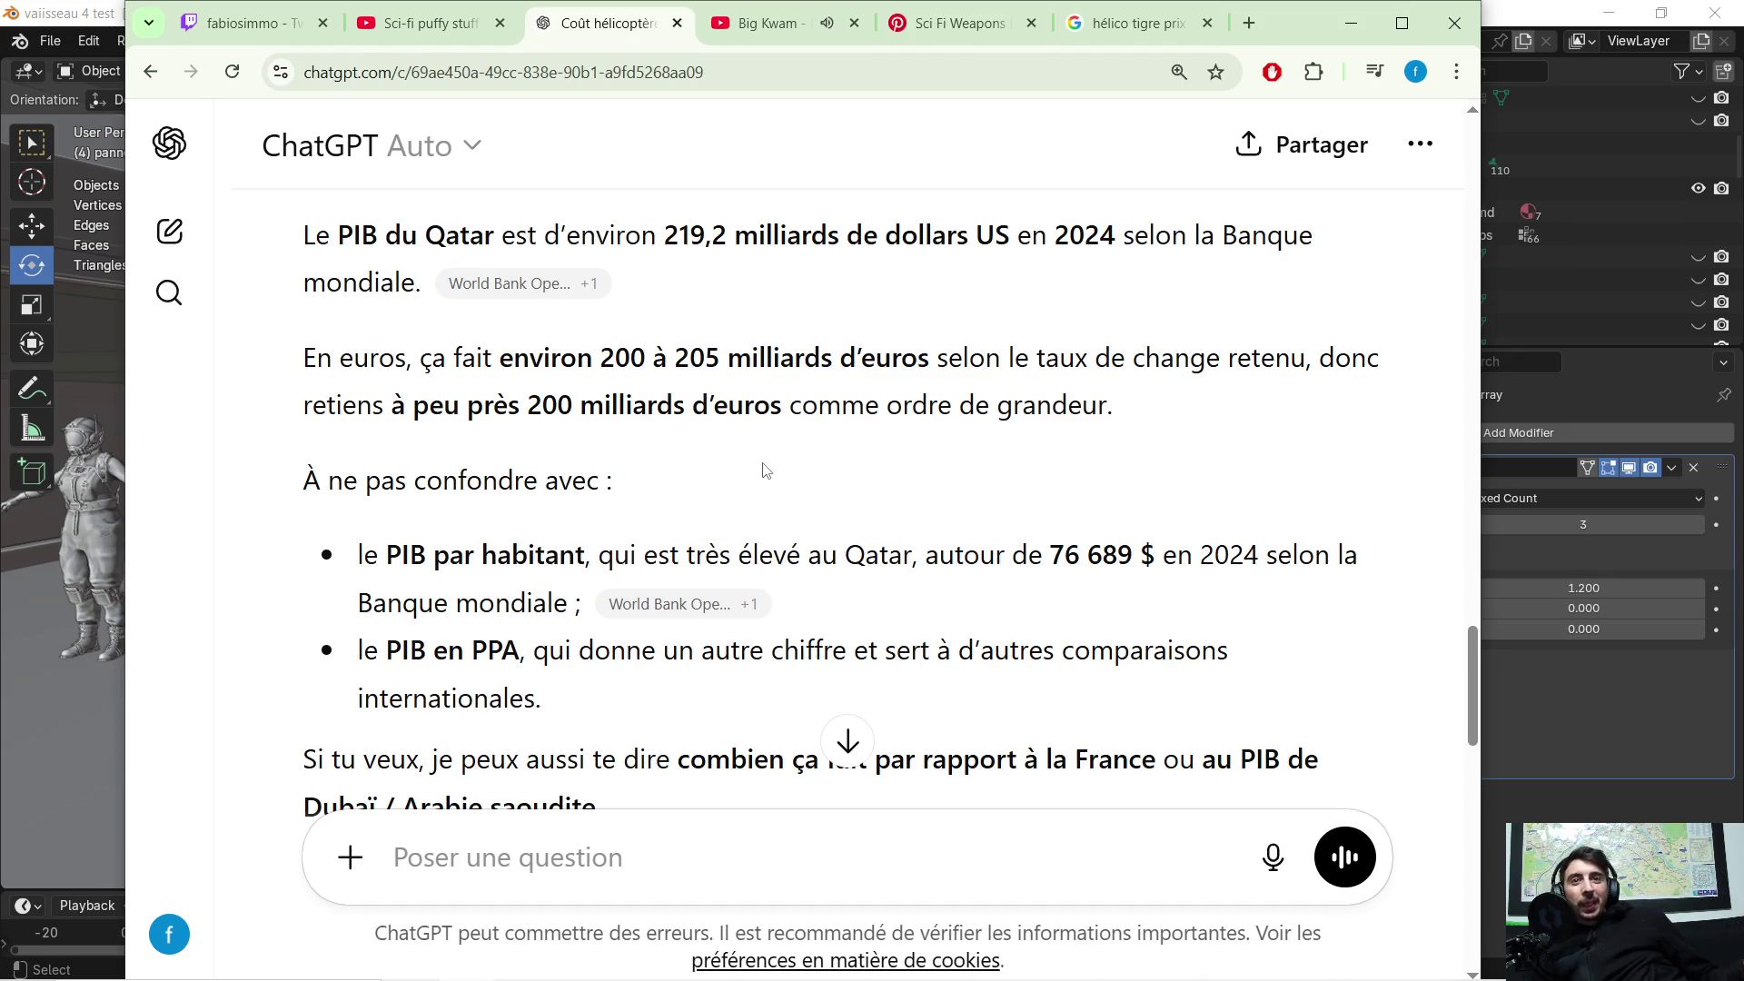
Step: Read the France/Qatar/États-Unis/Chine comparison table putting France's GDP near 3 000 billion euros
scroll(792, 468, down, 3)
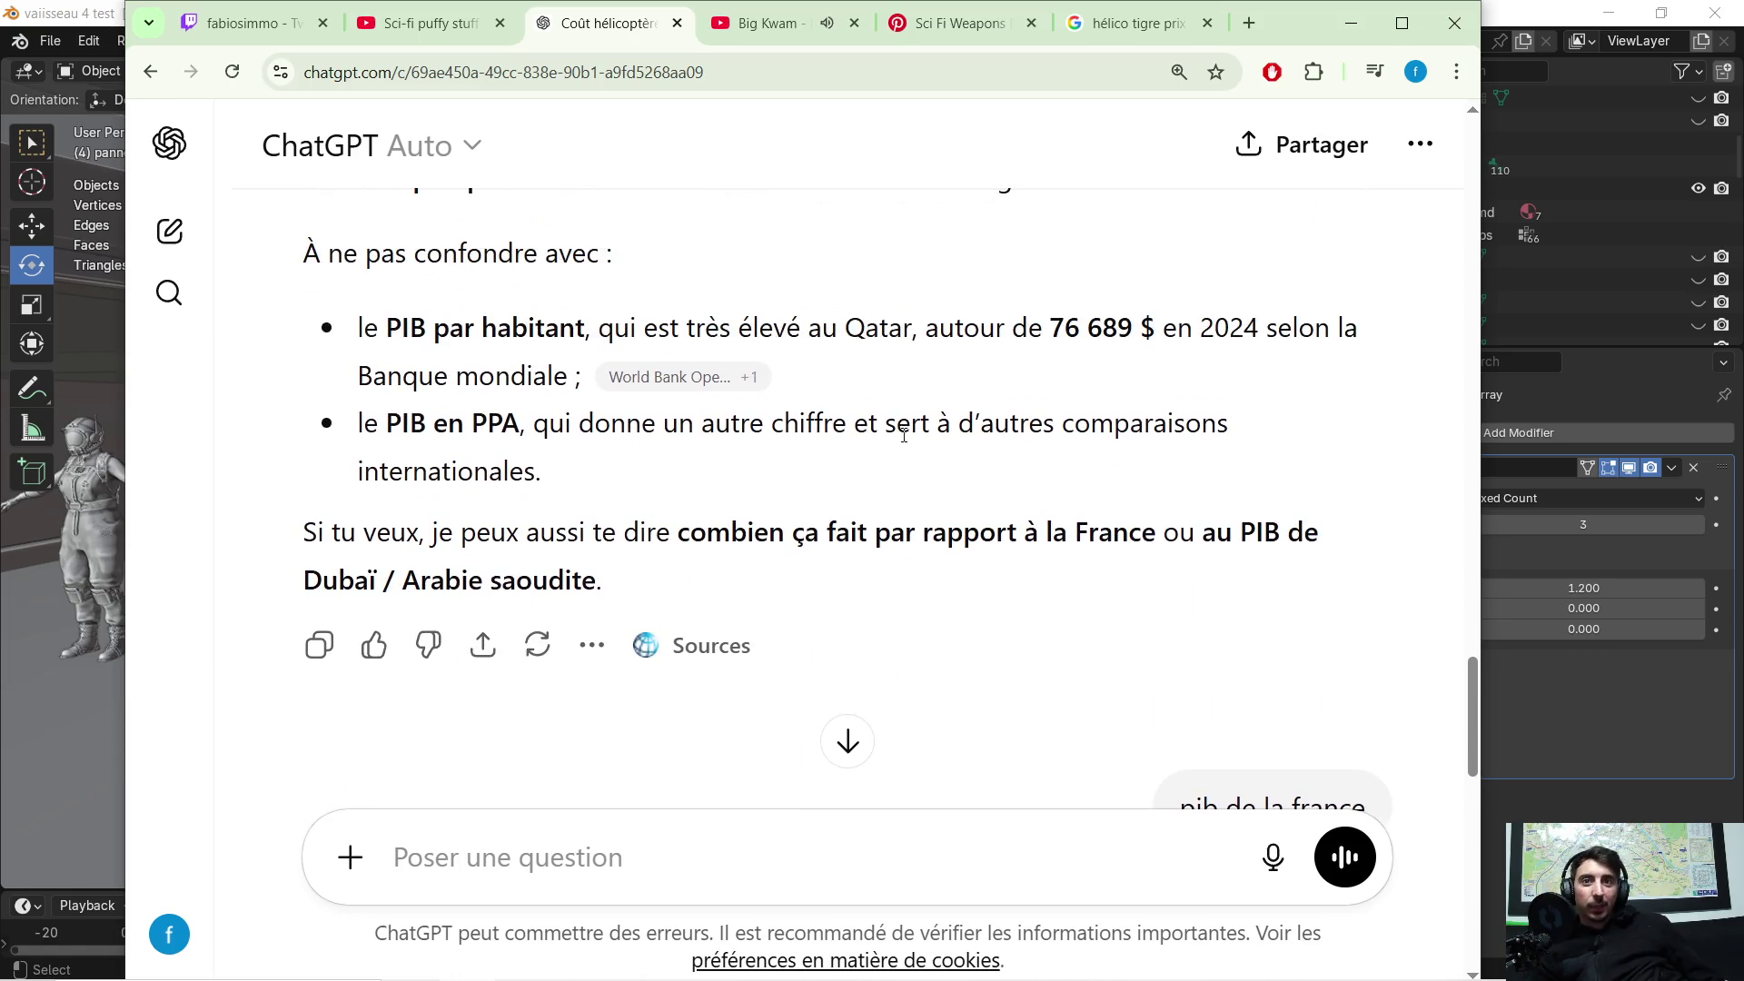
scroll(923, 425, down, 5)
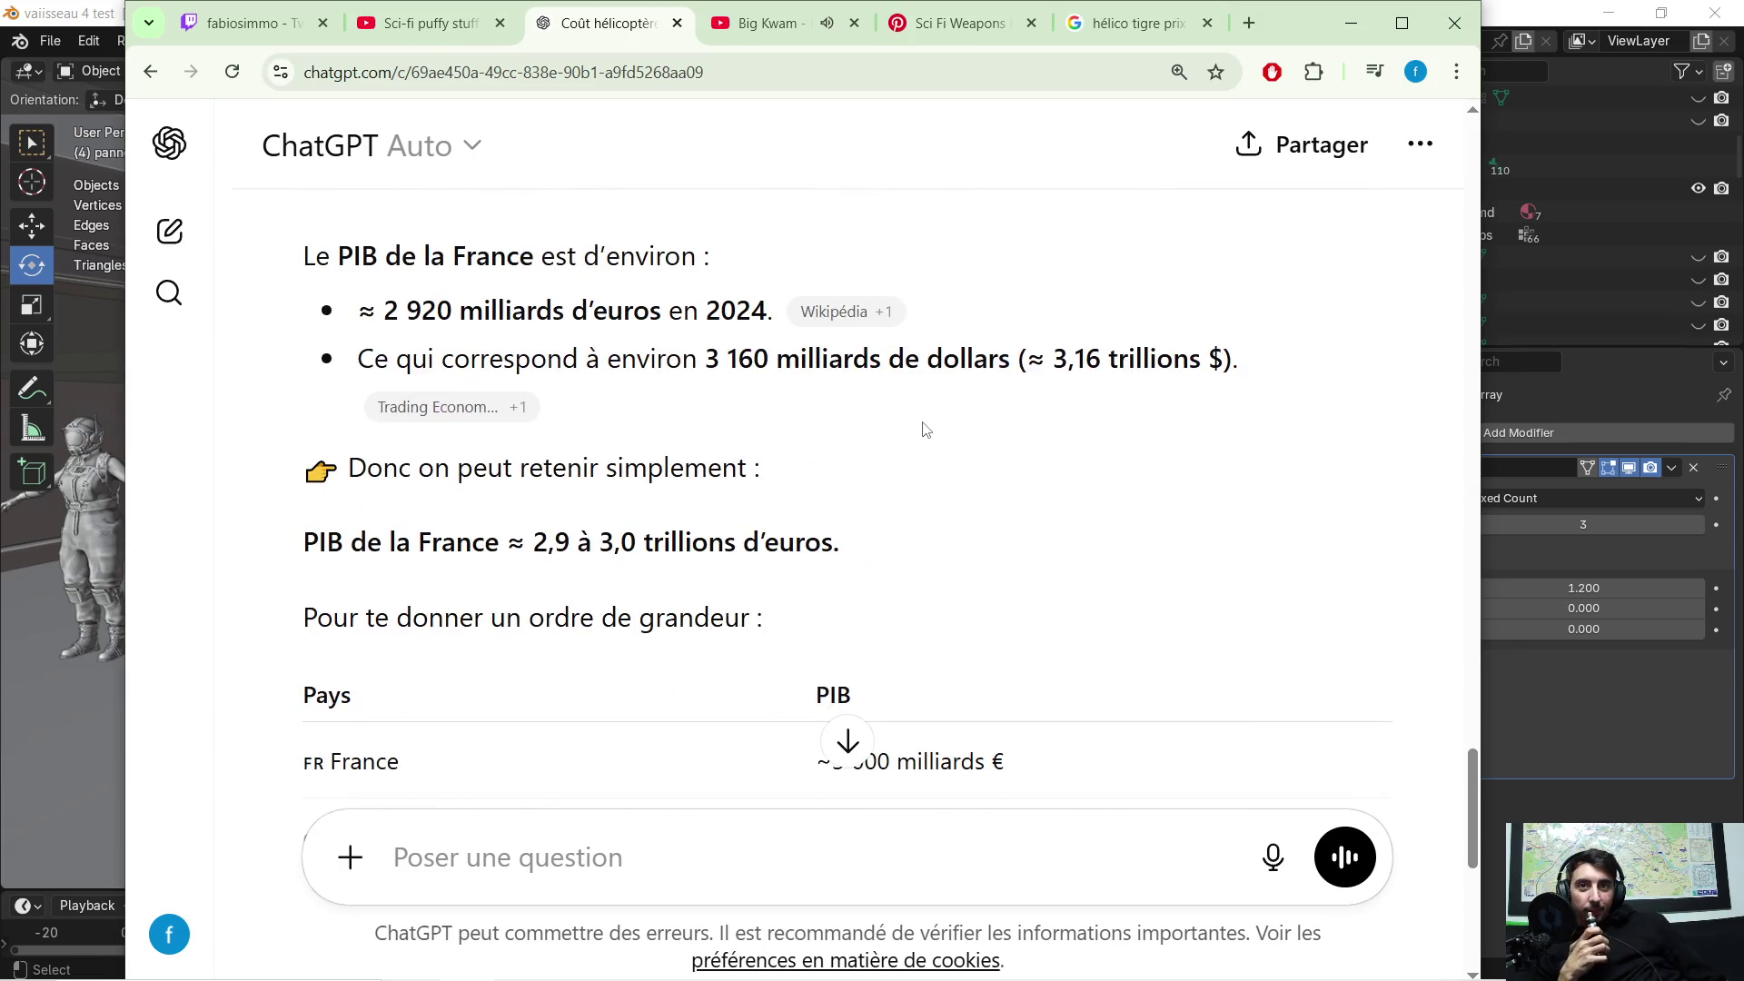
scroll(954, 427, down, 4)
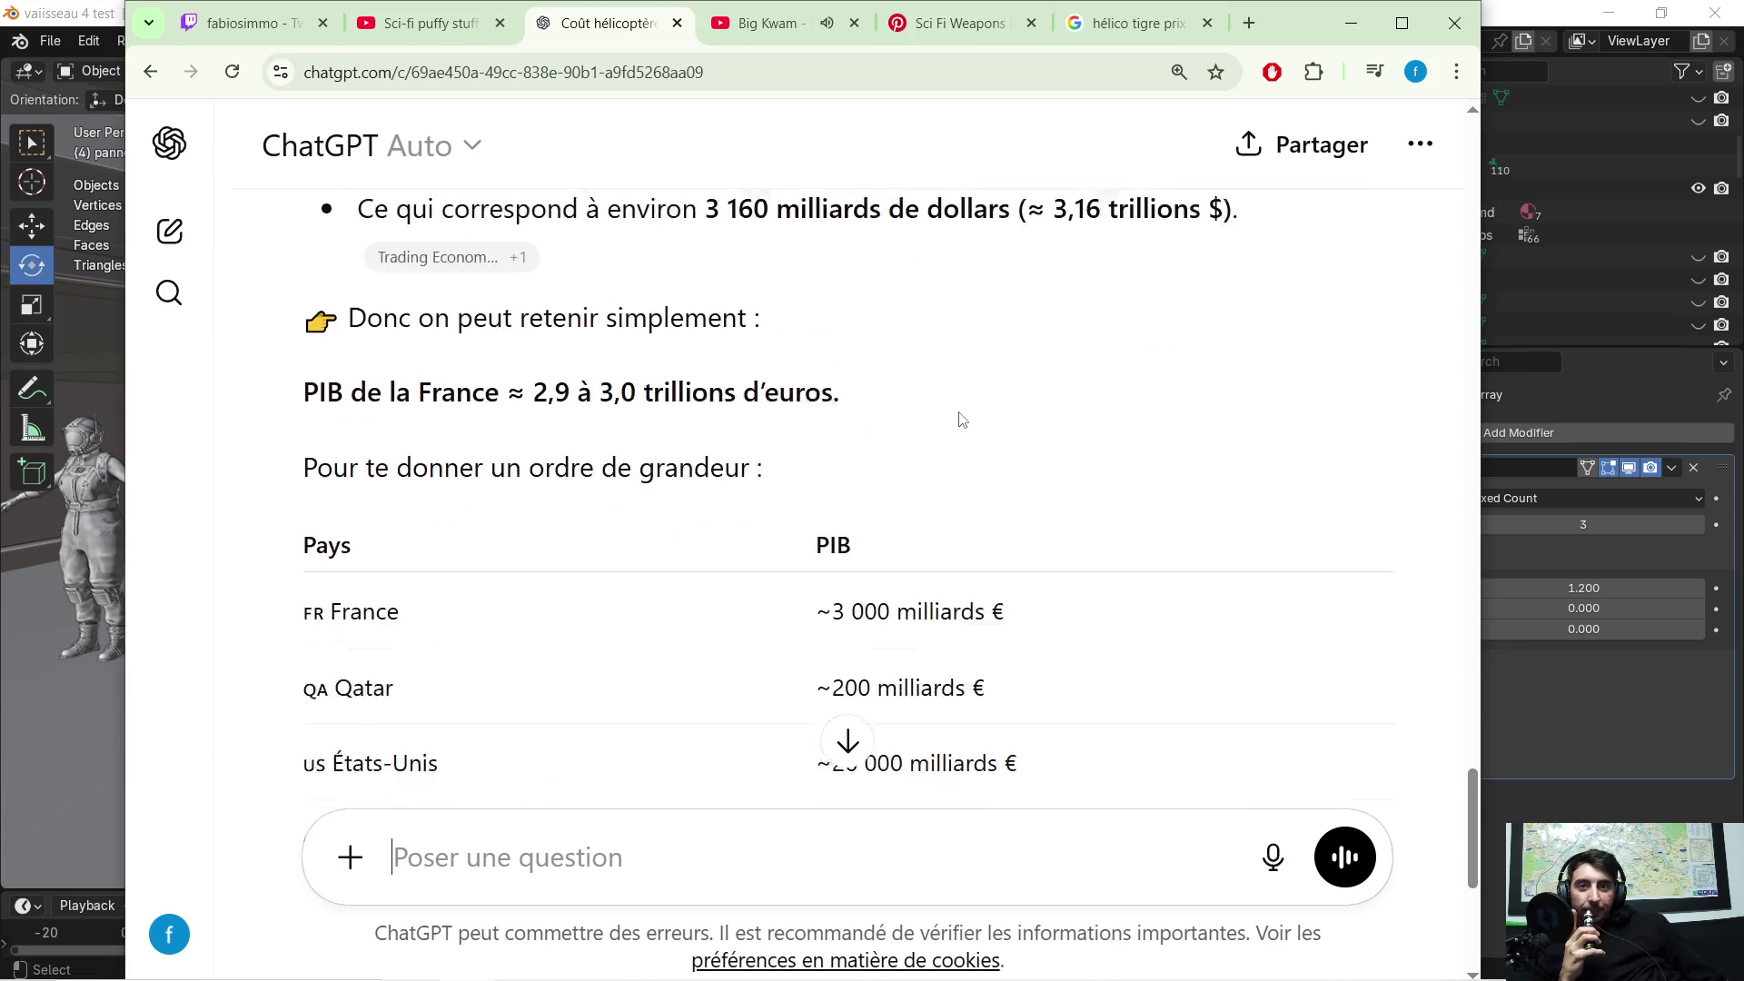
scroll(1017, 342, down, 2)
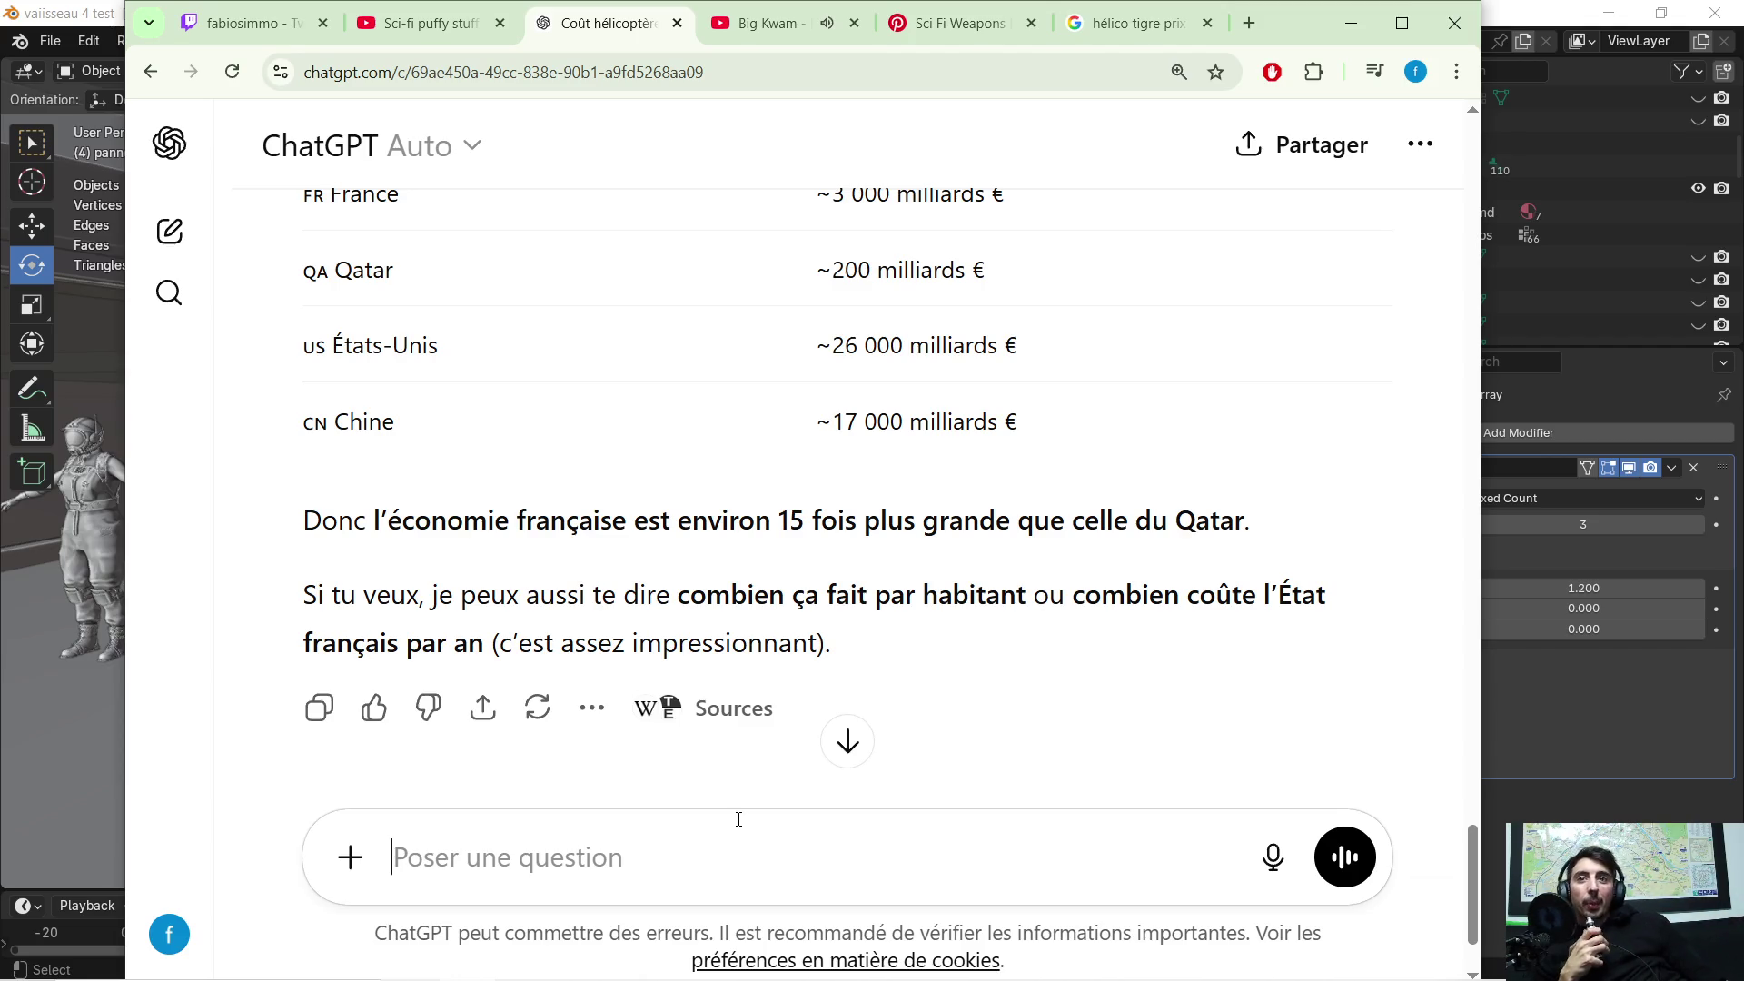
scroll(688, 534, up, 3)
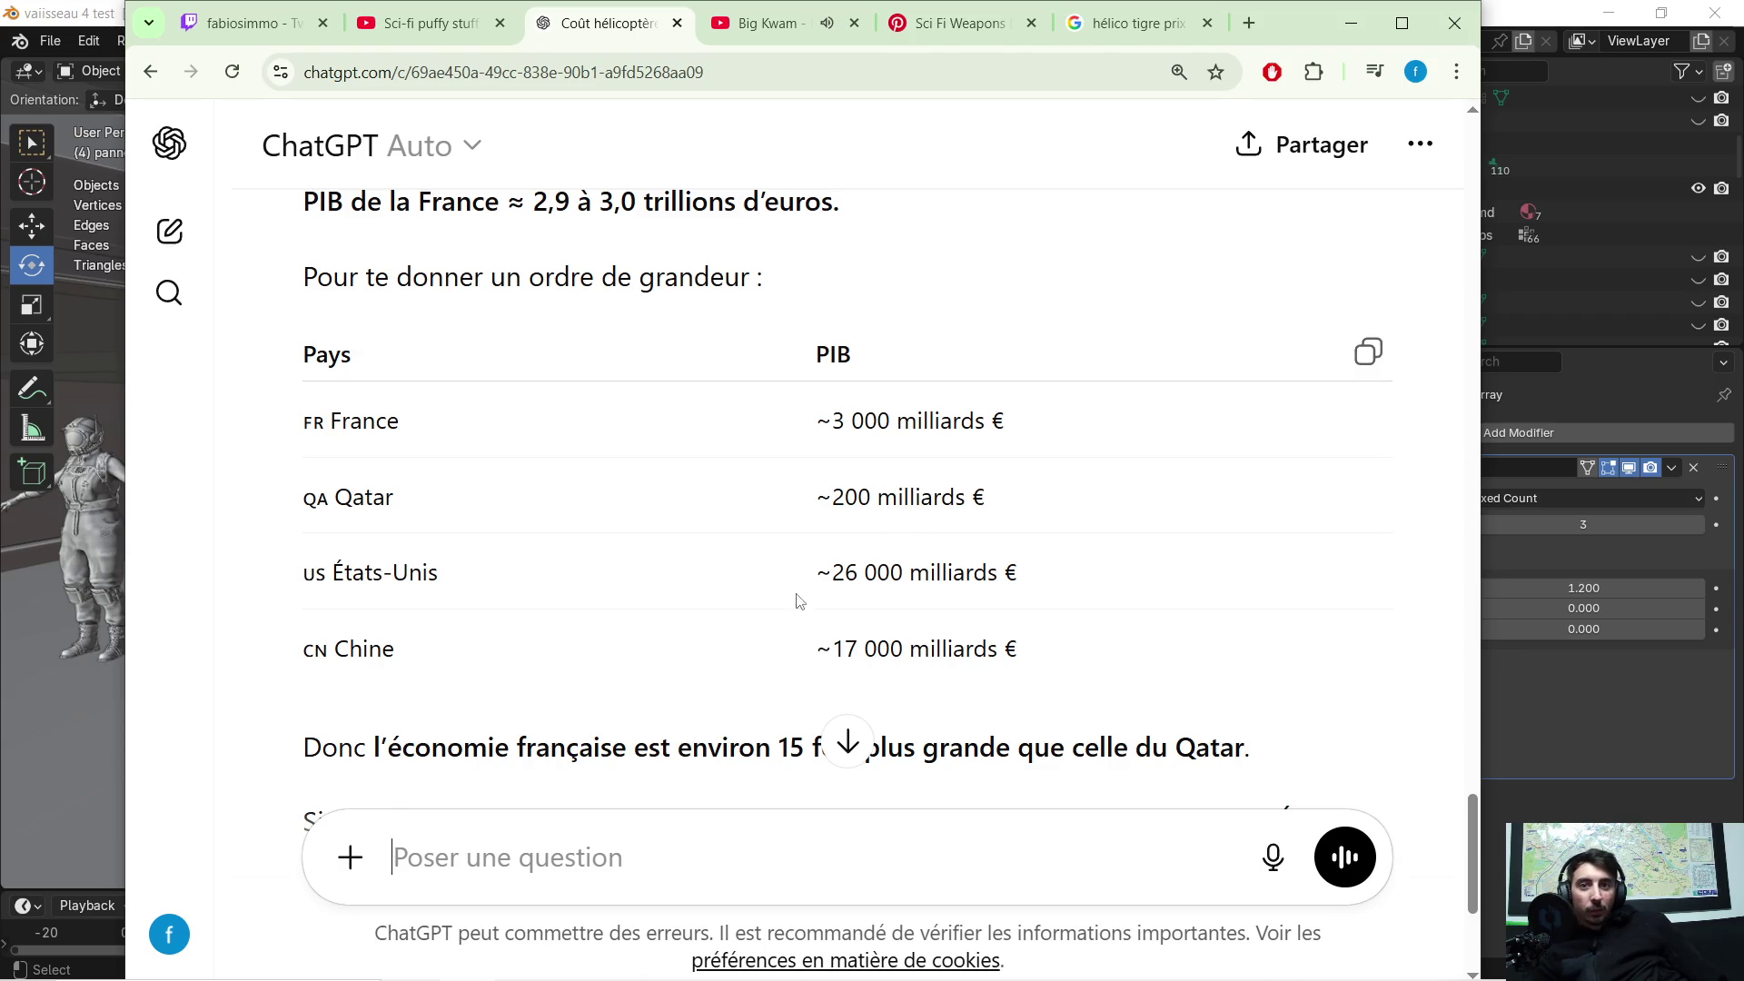
scroll(840, 488, down, 4)
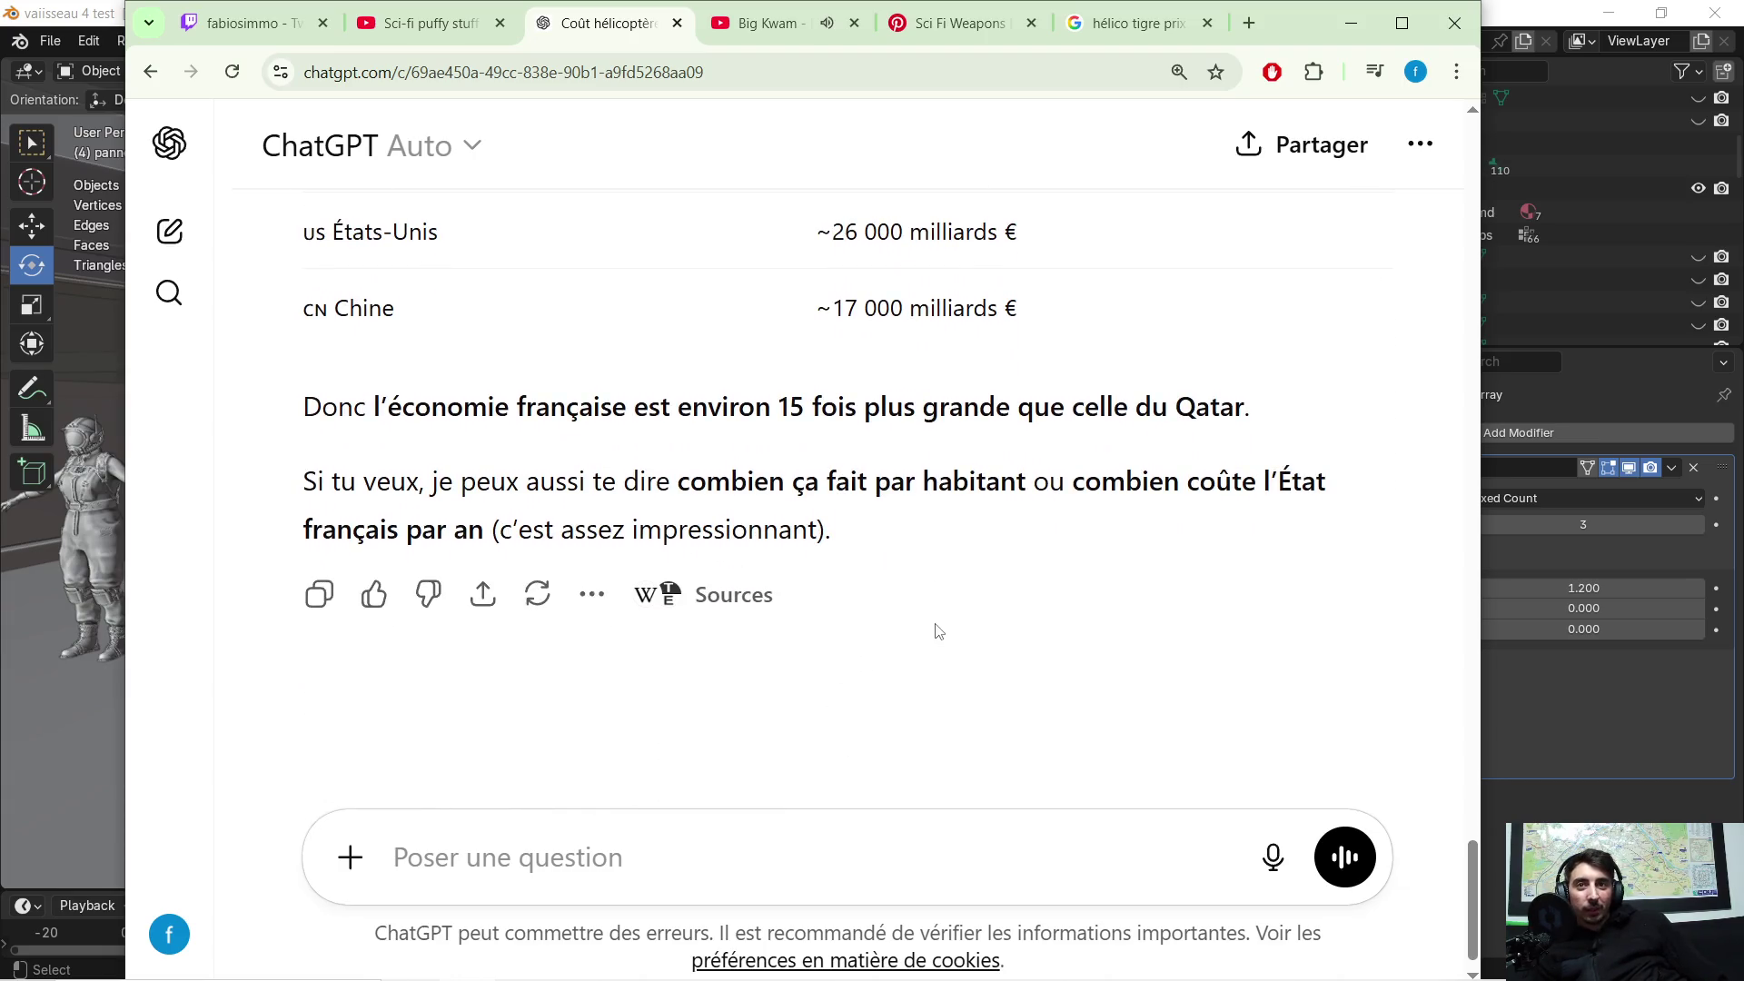
scroll(940, 629, up, 1)
scroll(938, 629, up, 1)
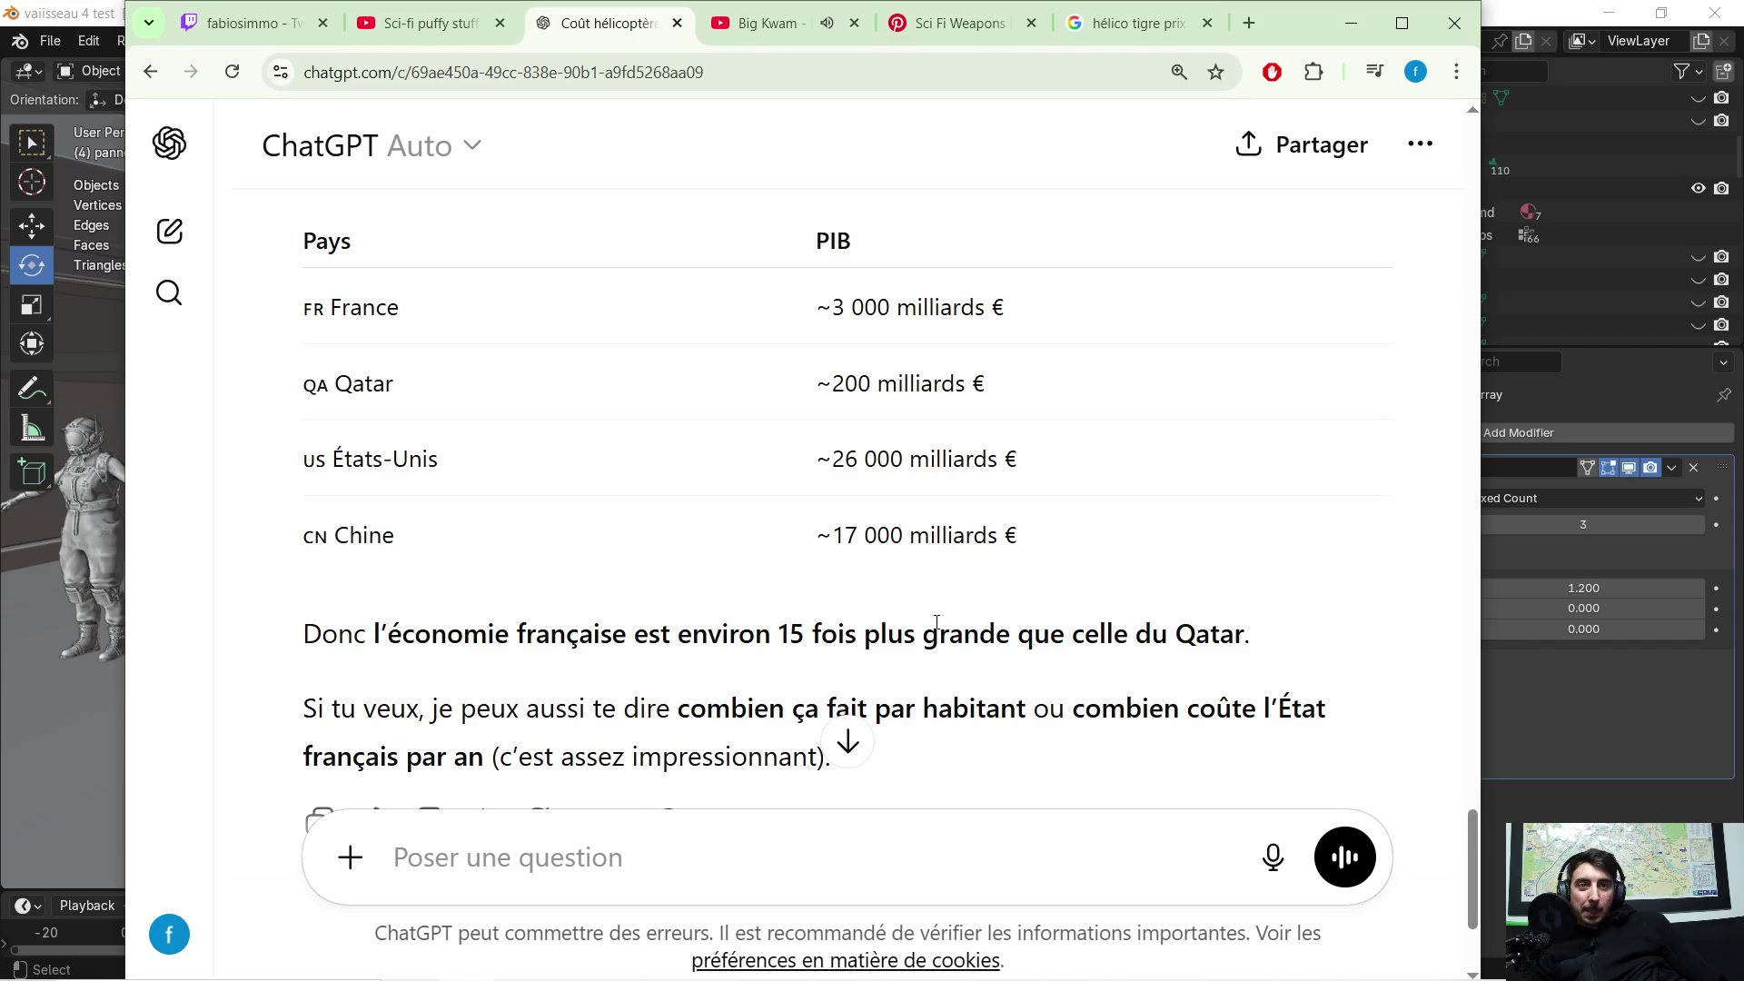
scroll(936, 625, down, 3)
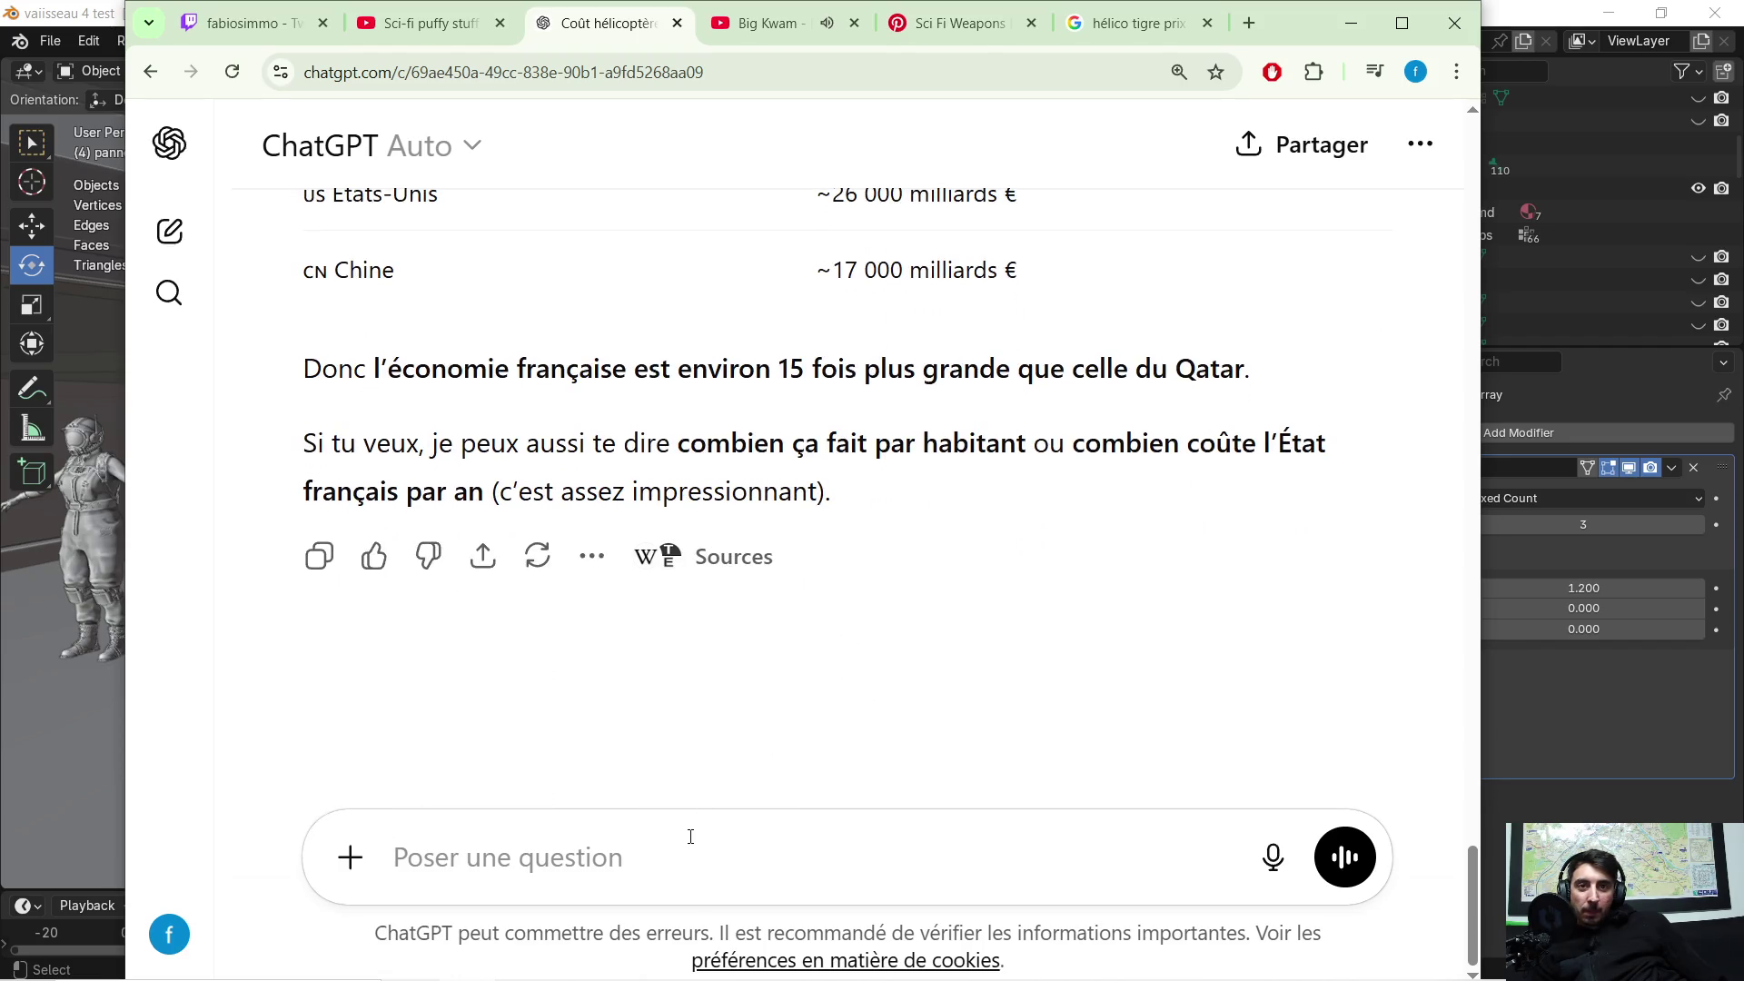
Step: Ask ChatGPT why money seems to grow on trees in Qatar while French schools have leaks
text(pk on)
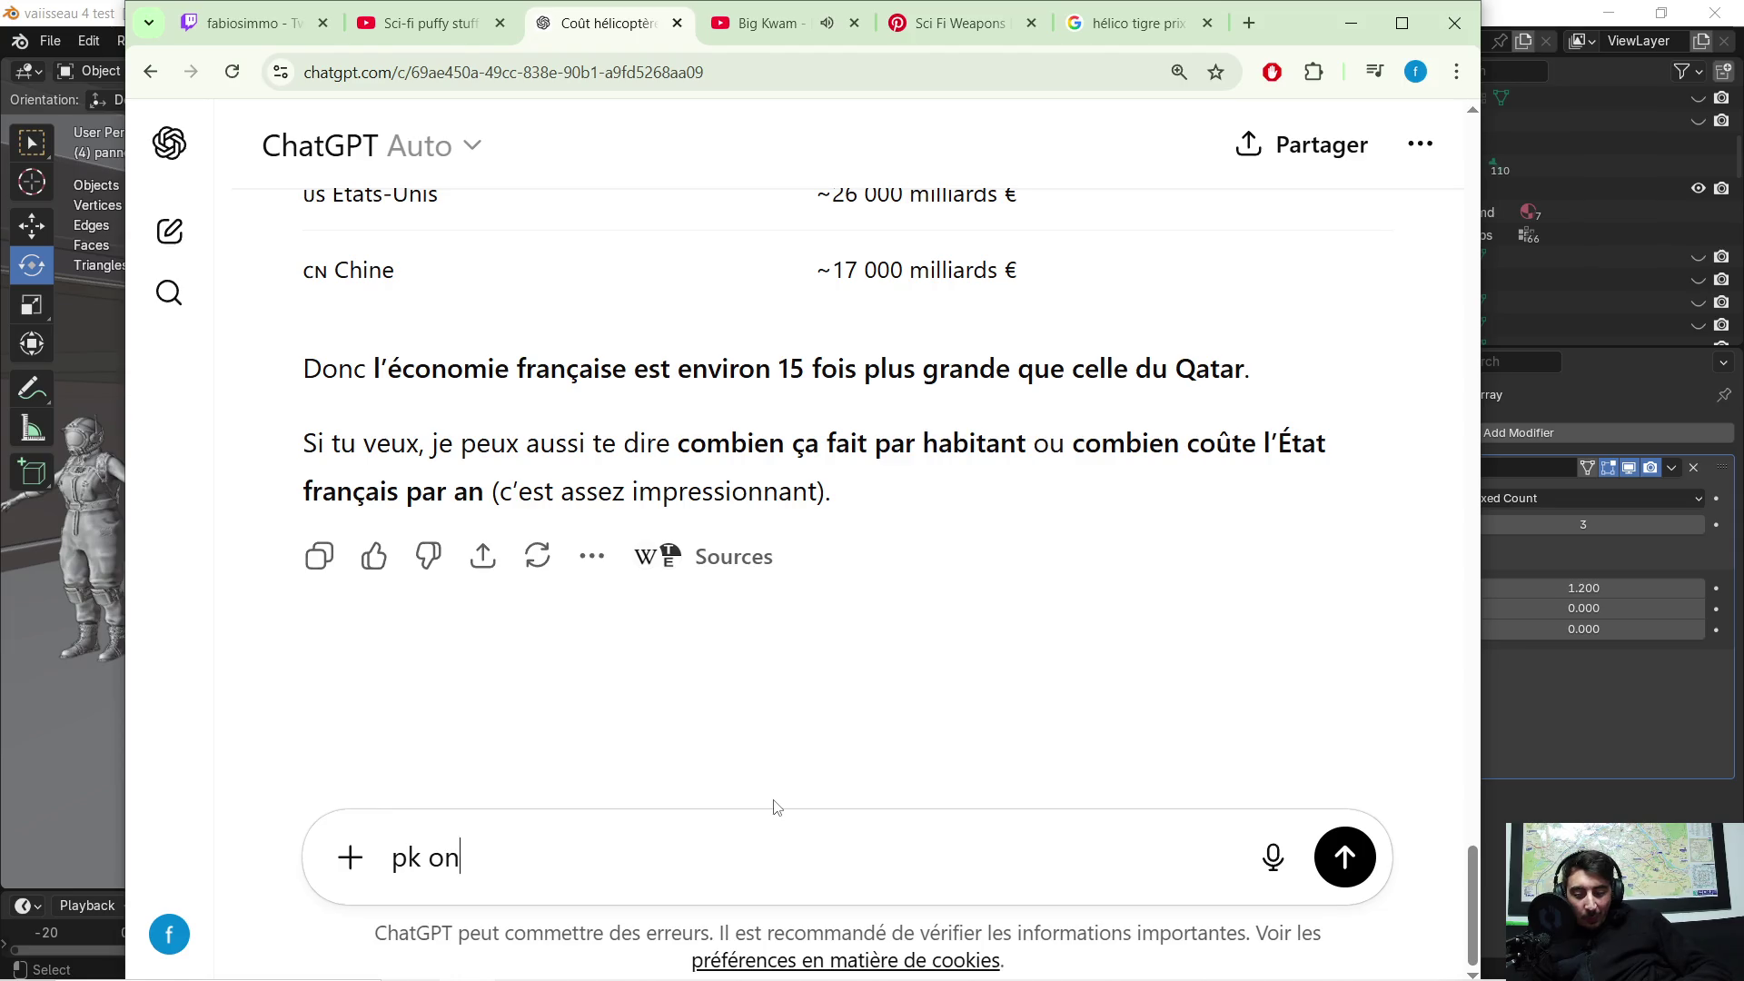
text( dirai que )
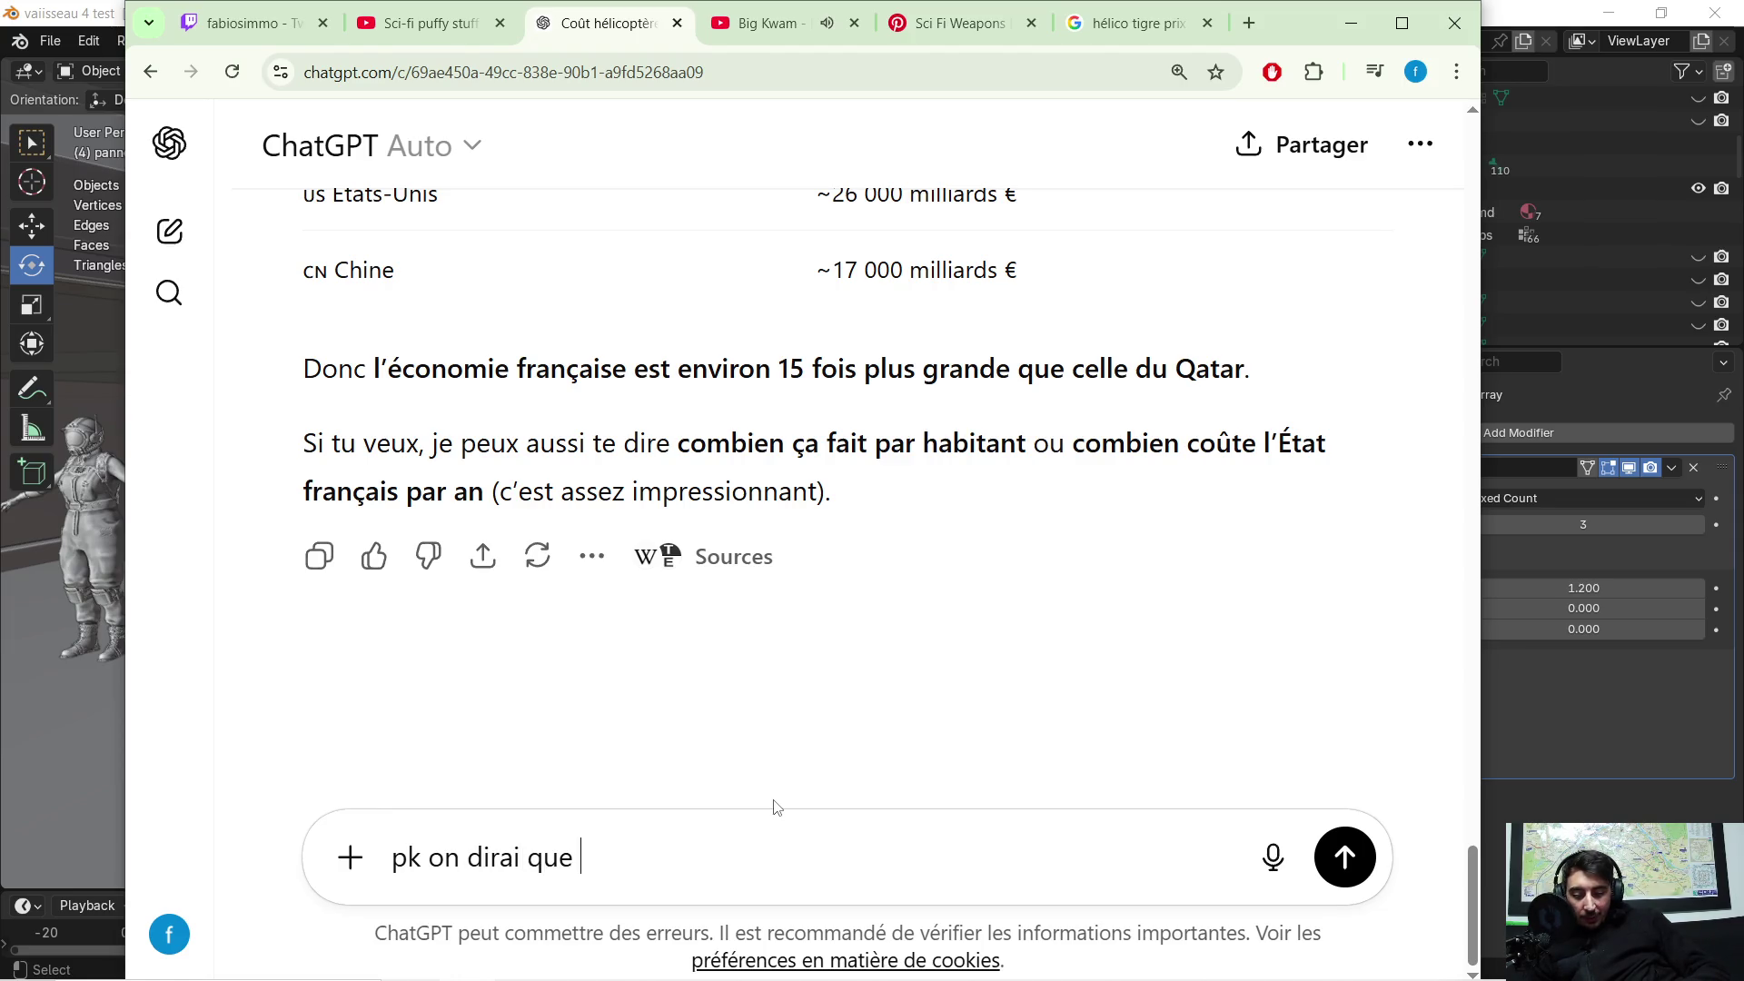
text(largent )
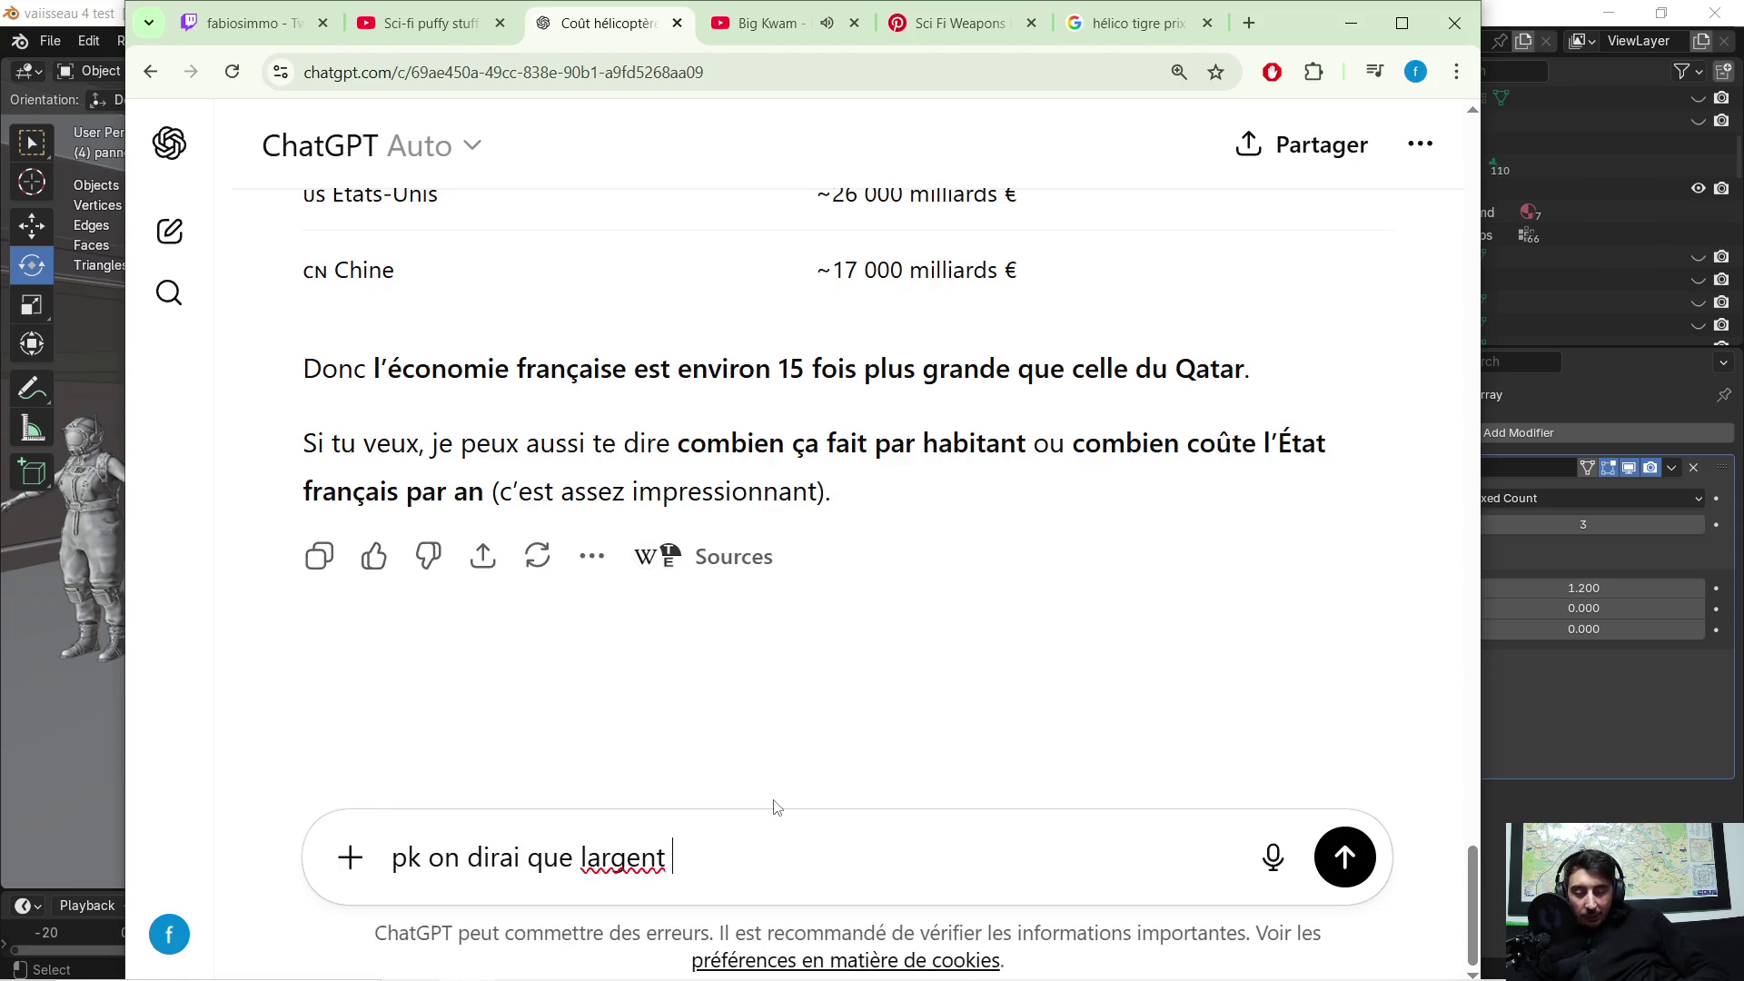
text(pouss)
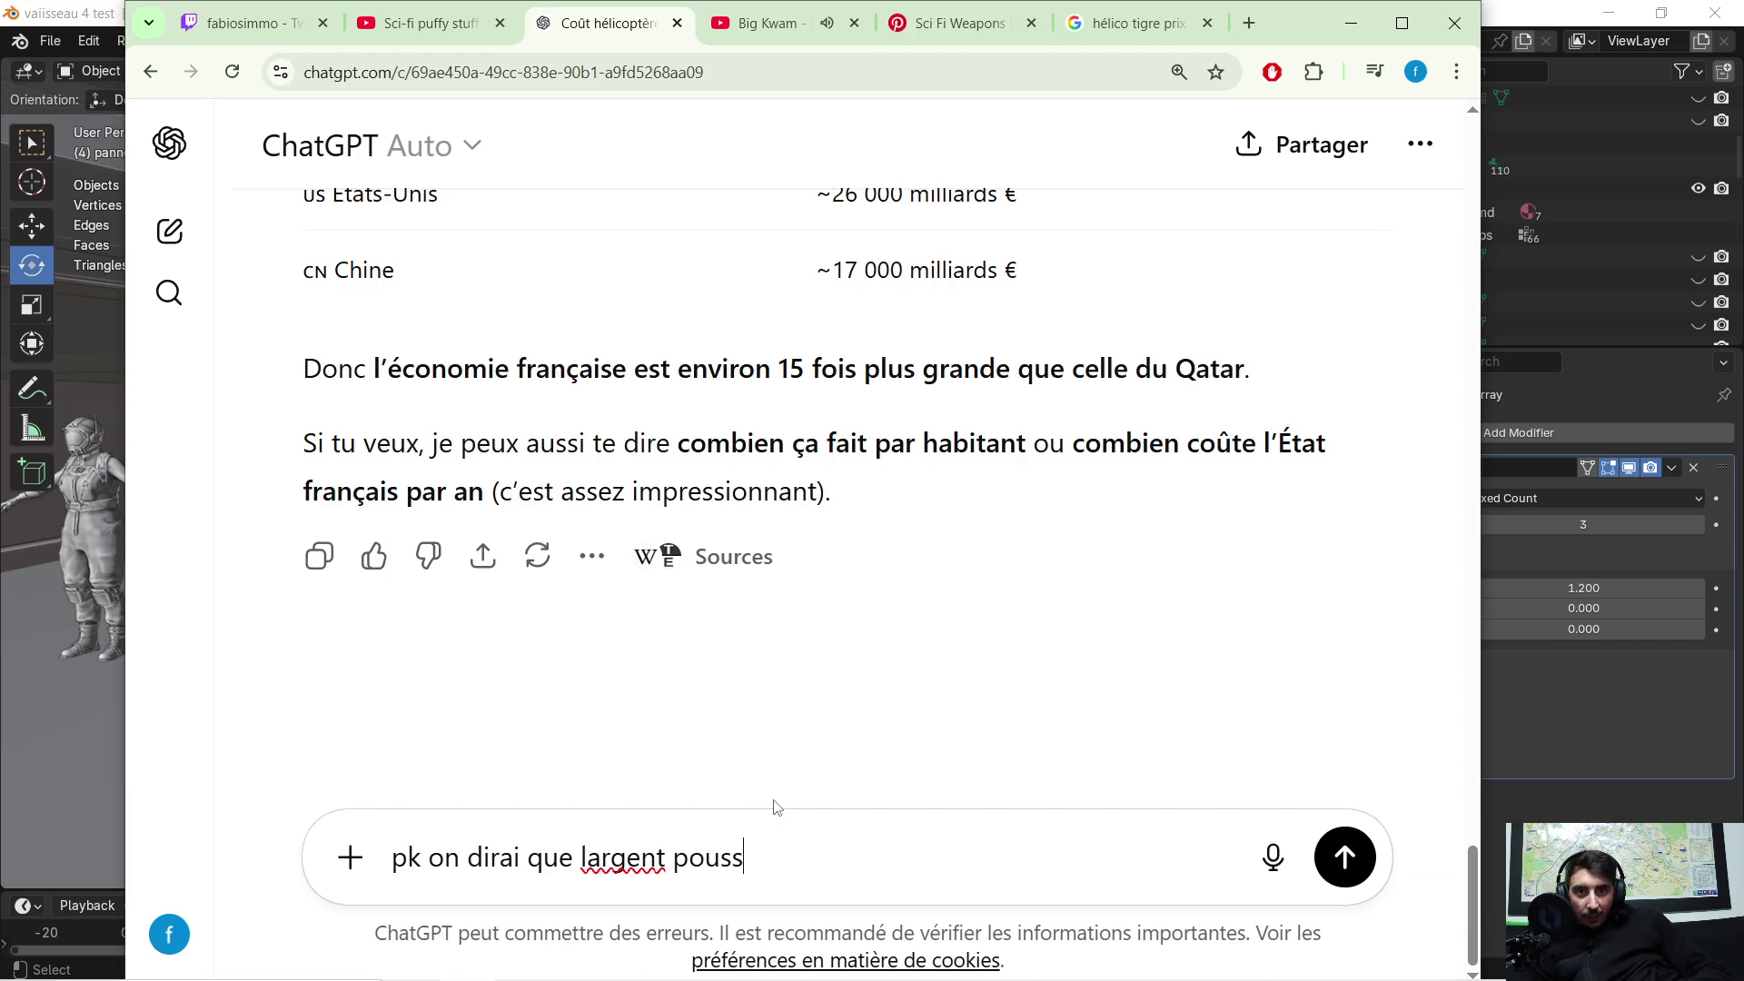
text(e sur les ar)
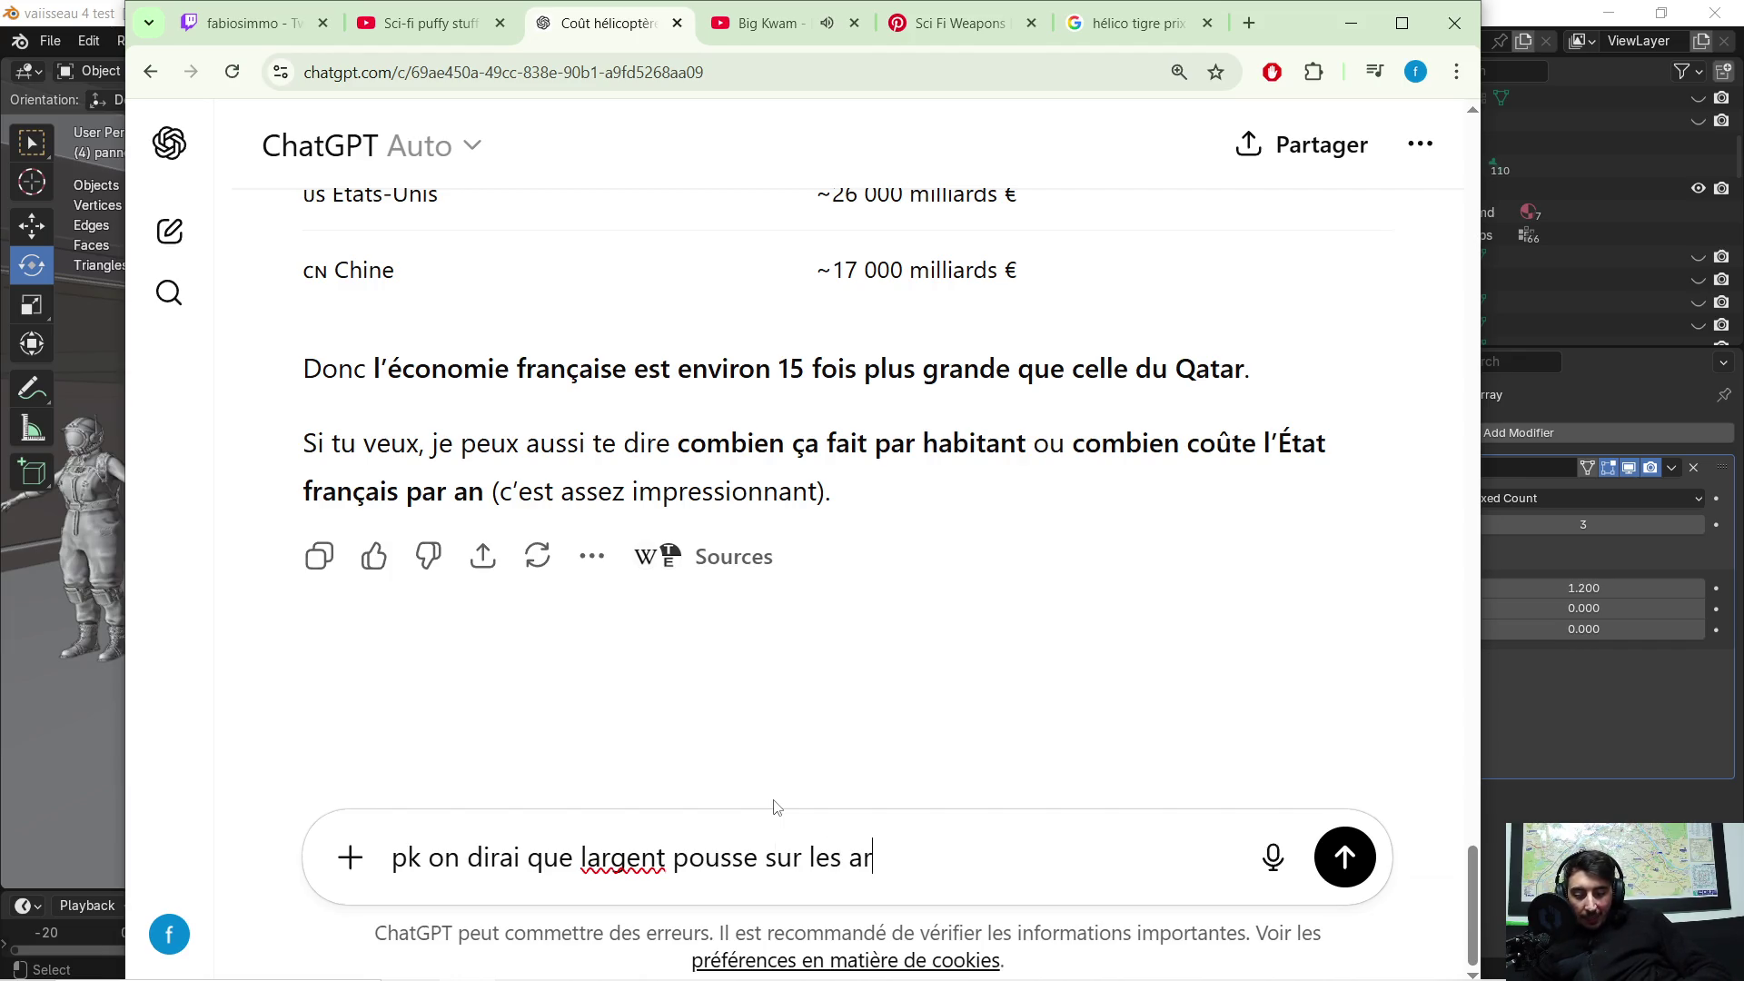
text(bre chez eu)
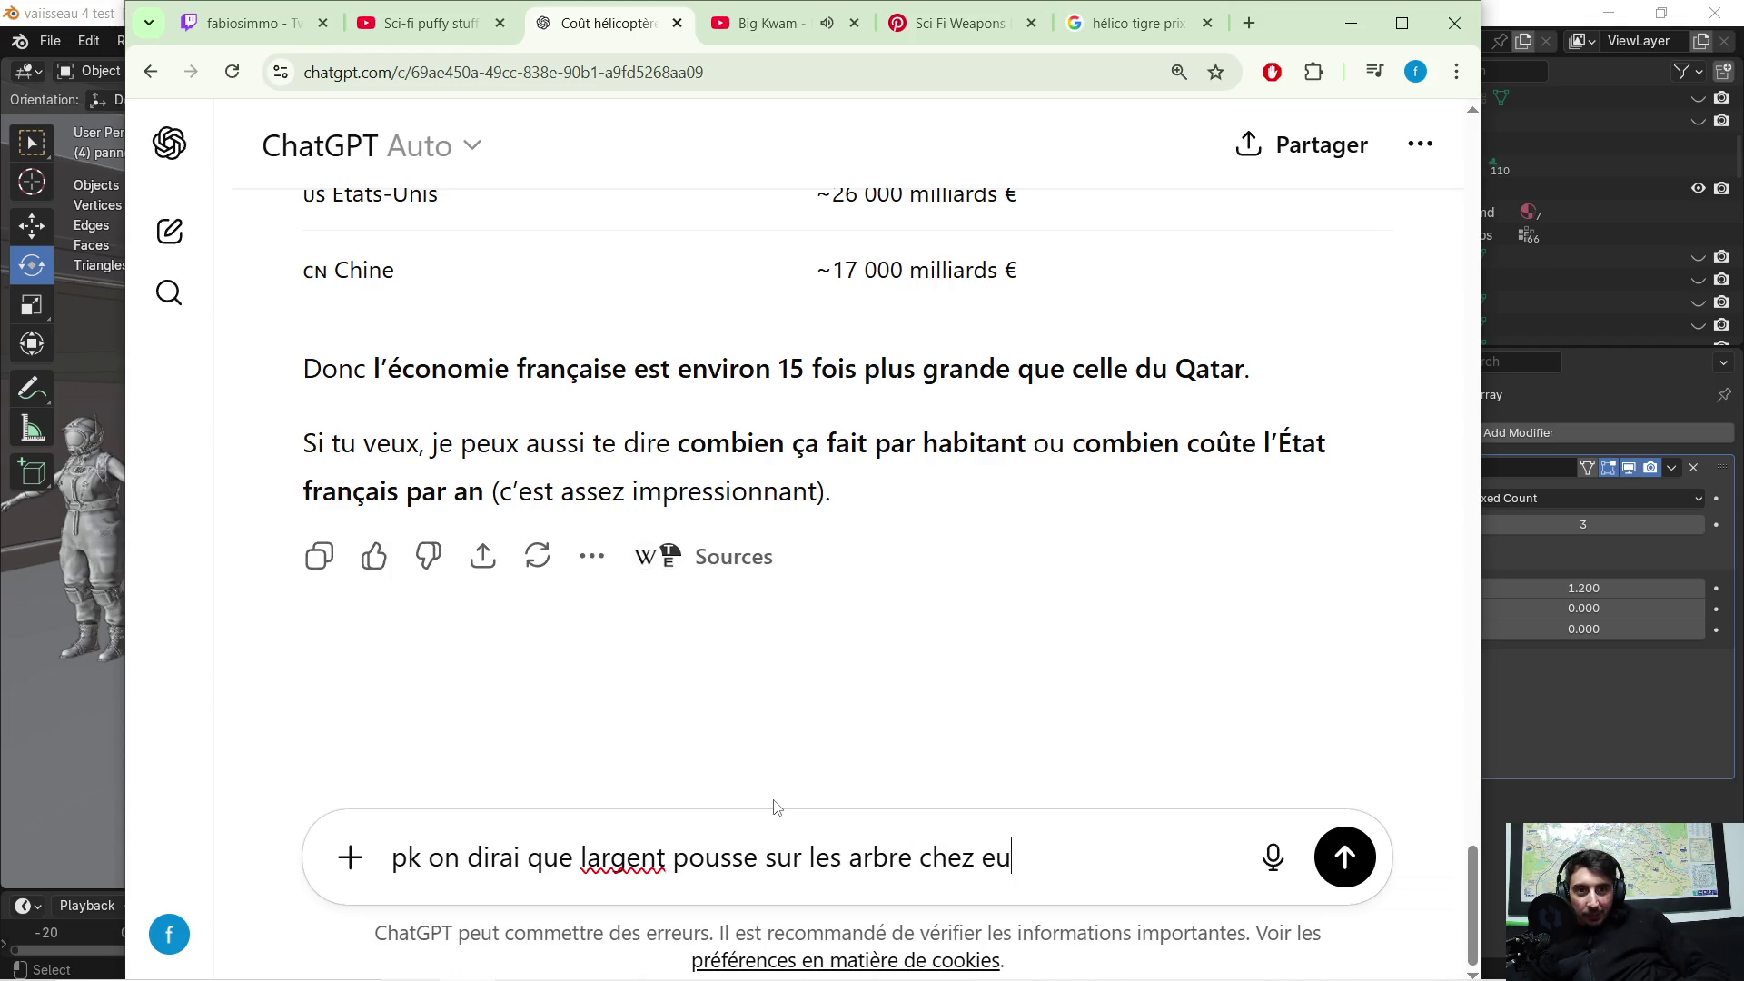
text(  ? et )
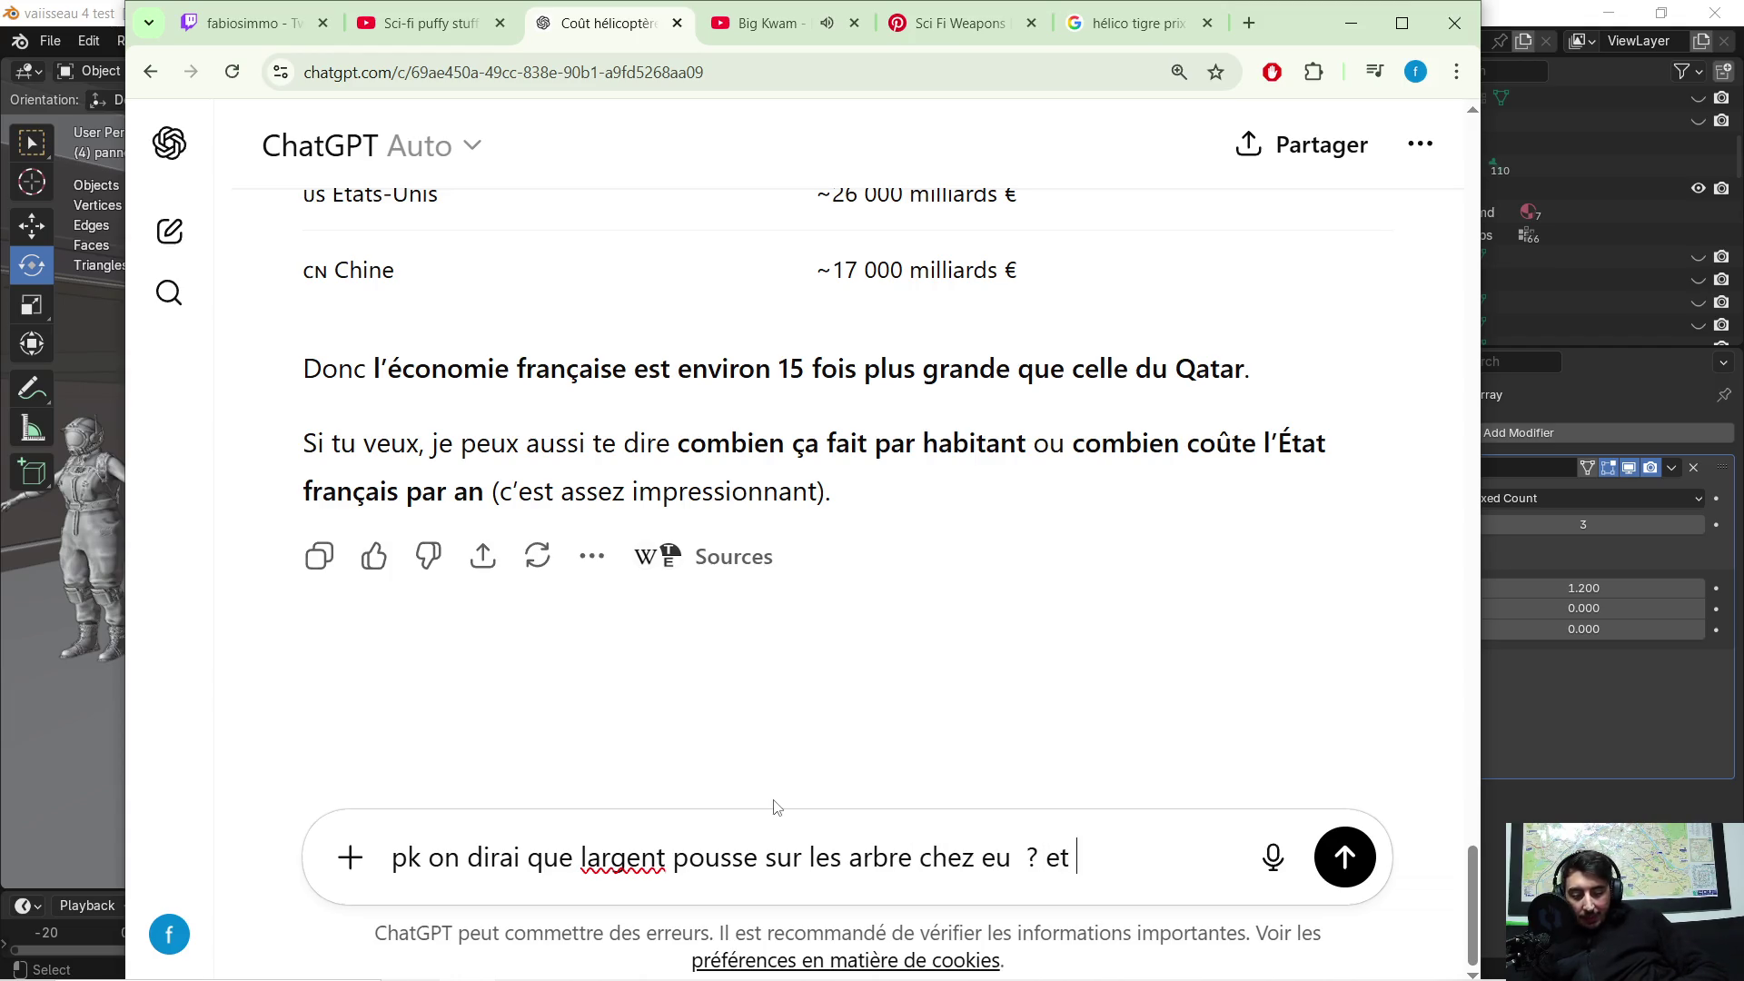
text(chez nous )
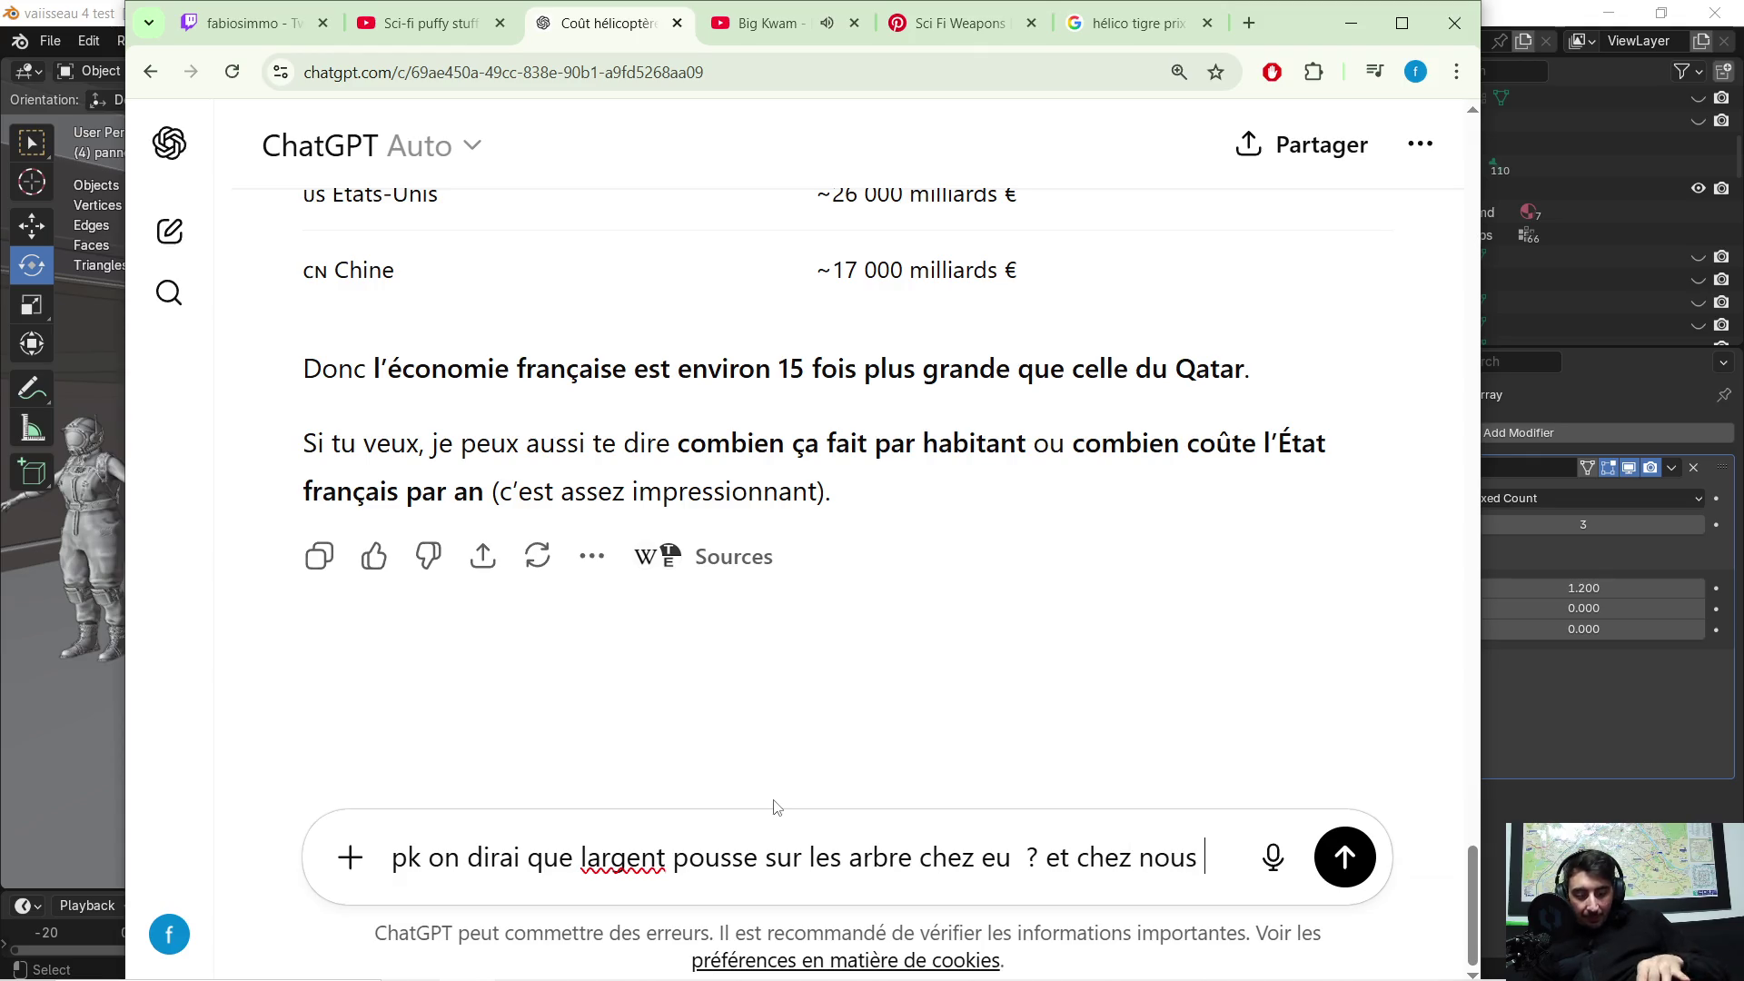
text(ya des f)
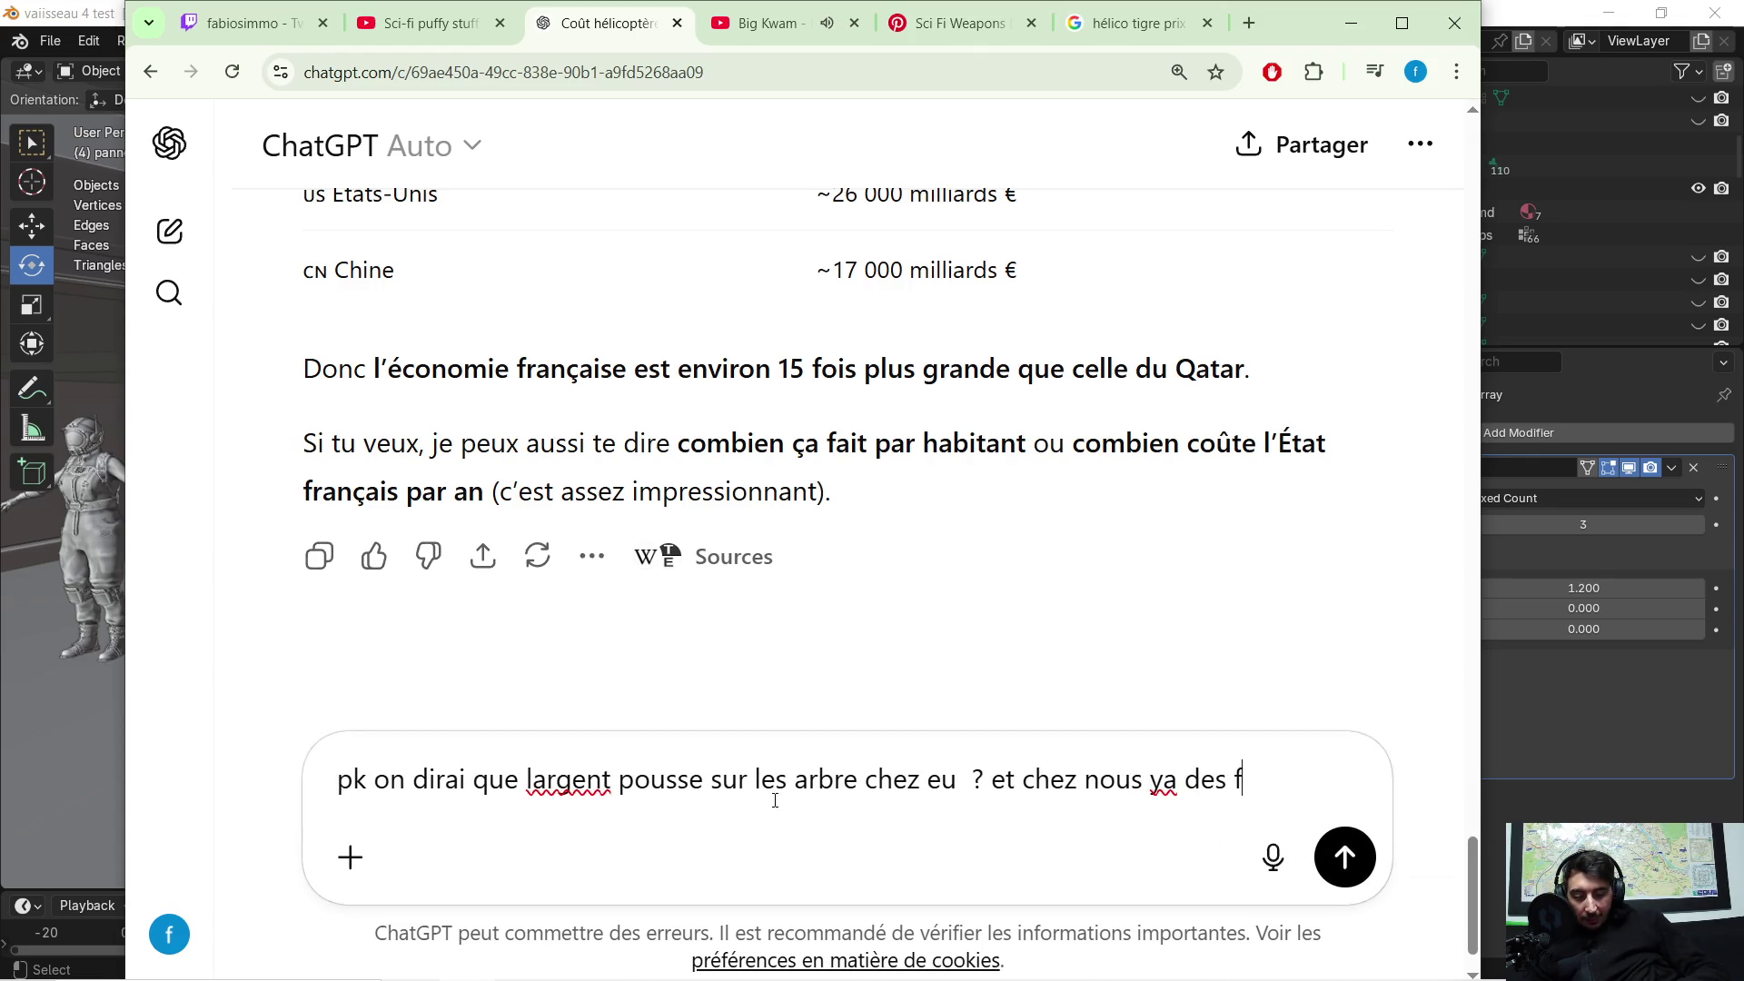
text(uite dans les ecole  ?)
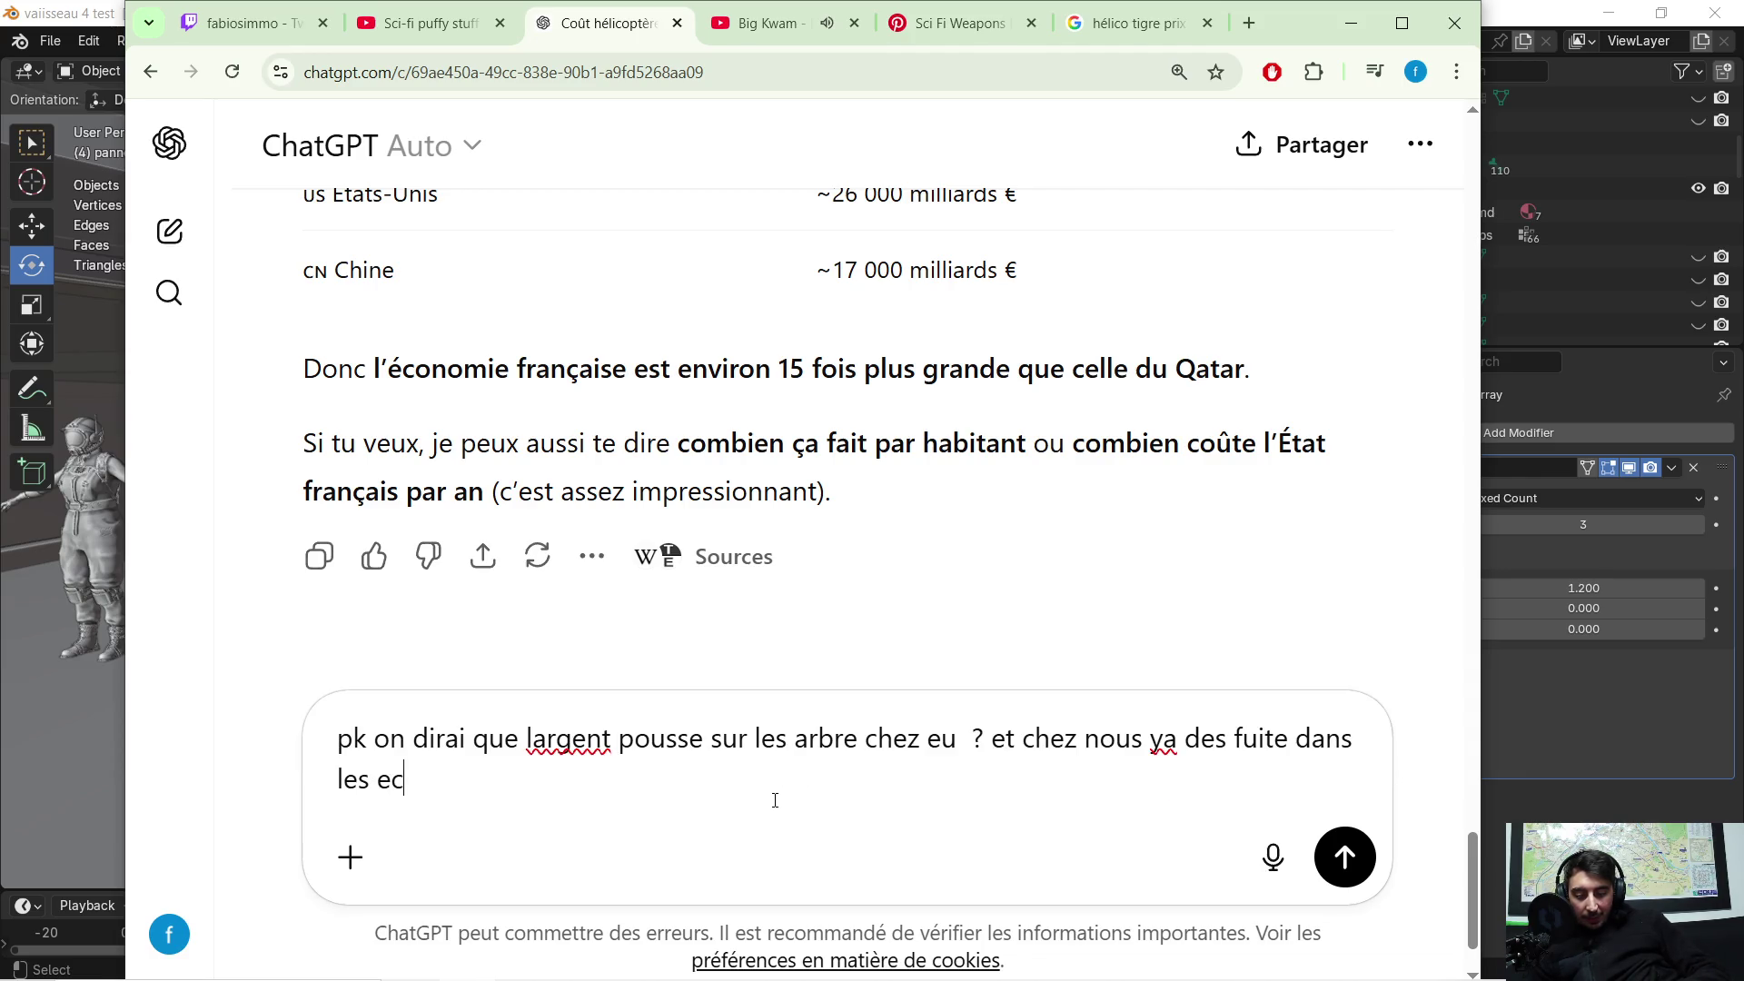
key(Return)
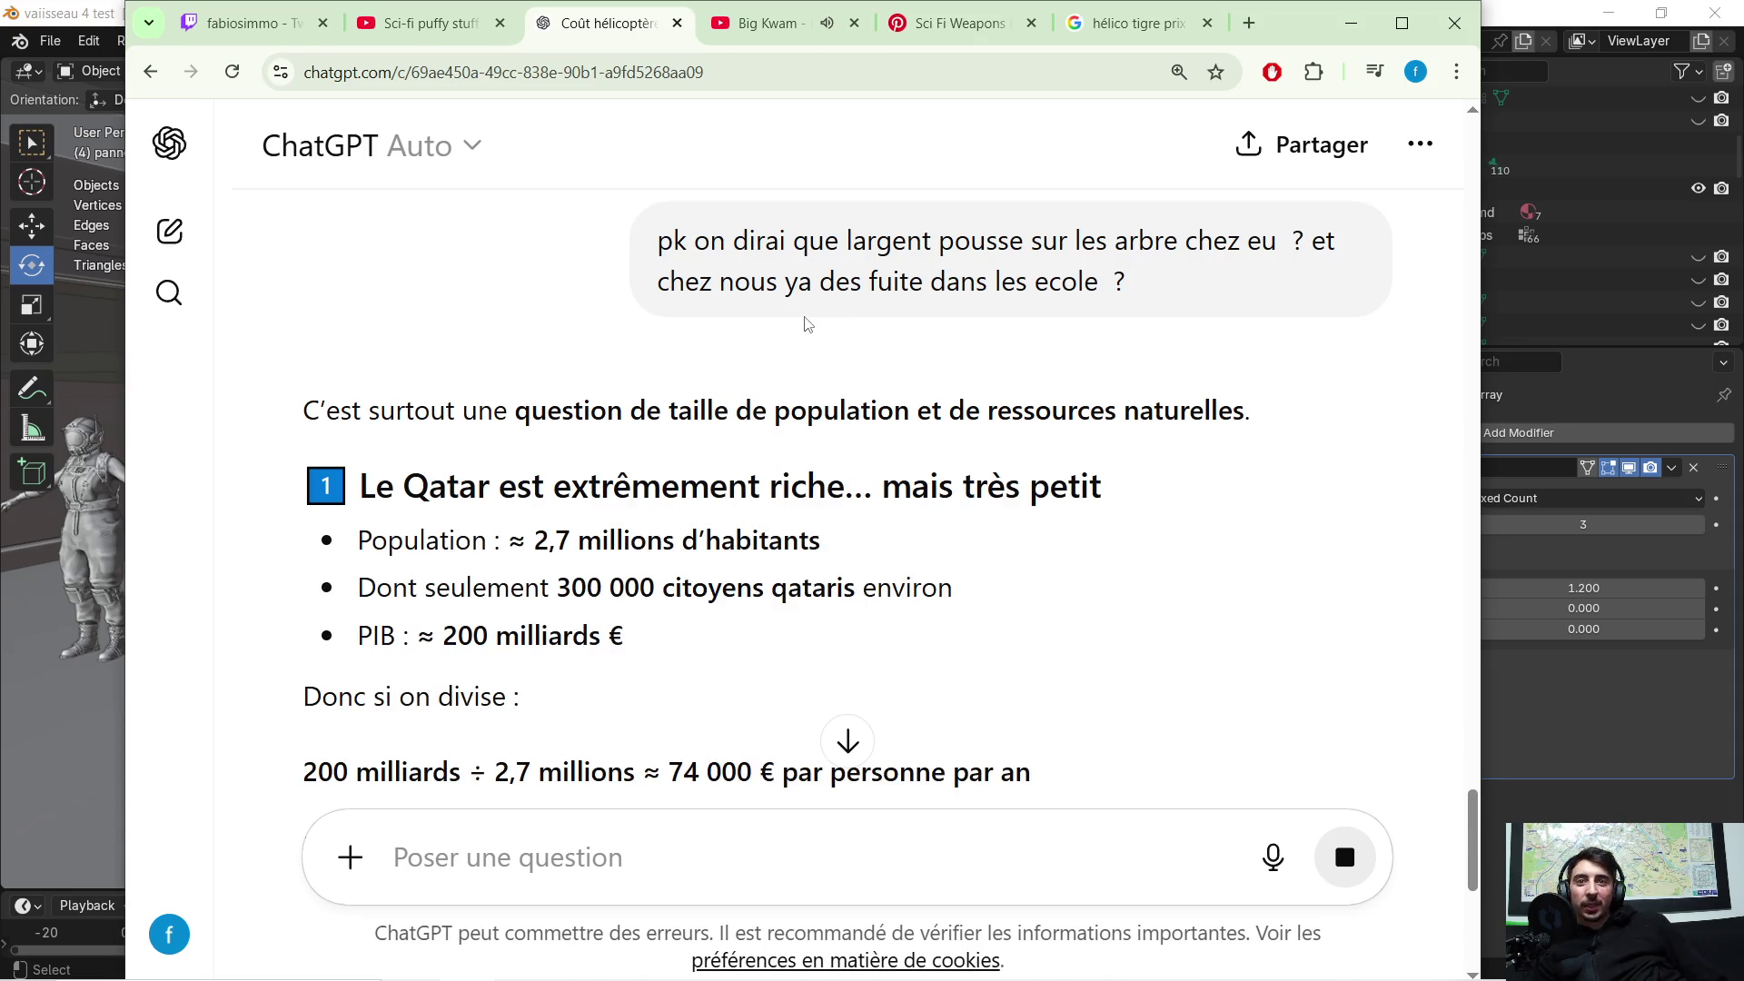
scroll(677, 340, down, 1)
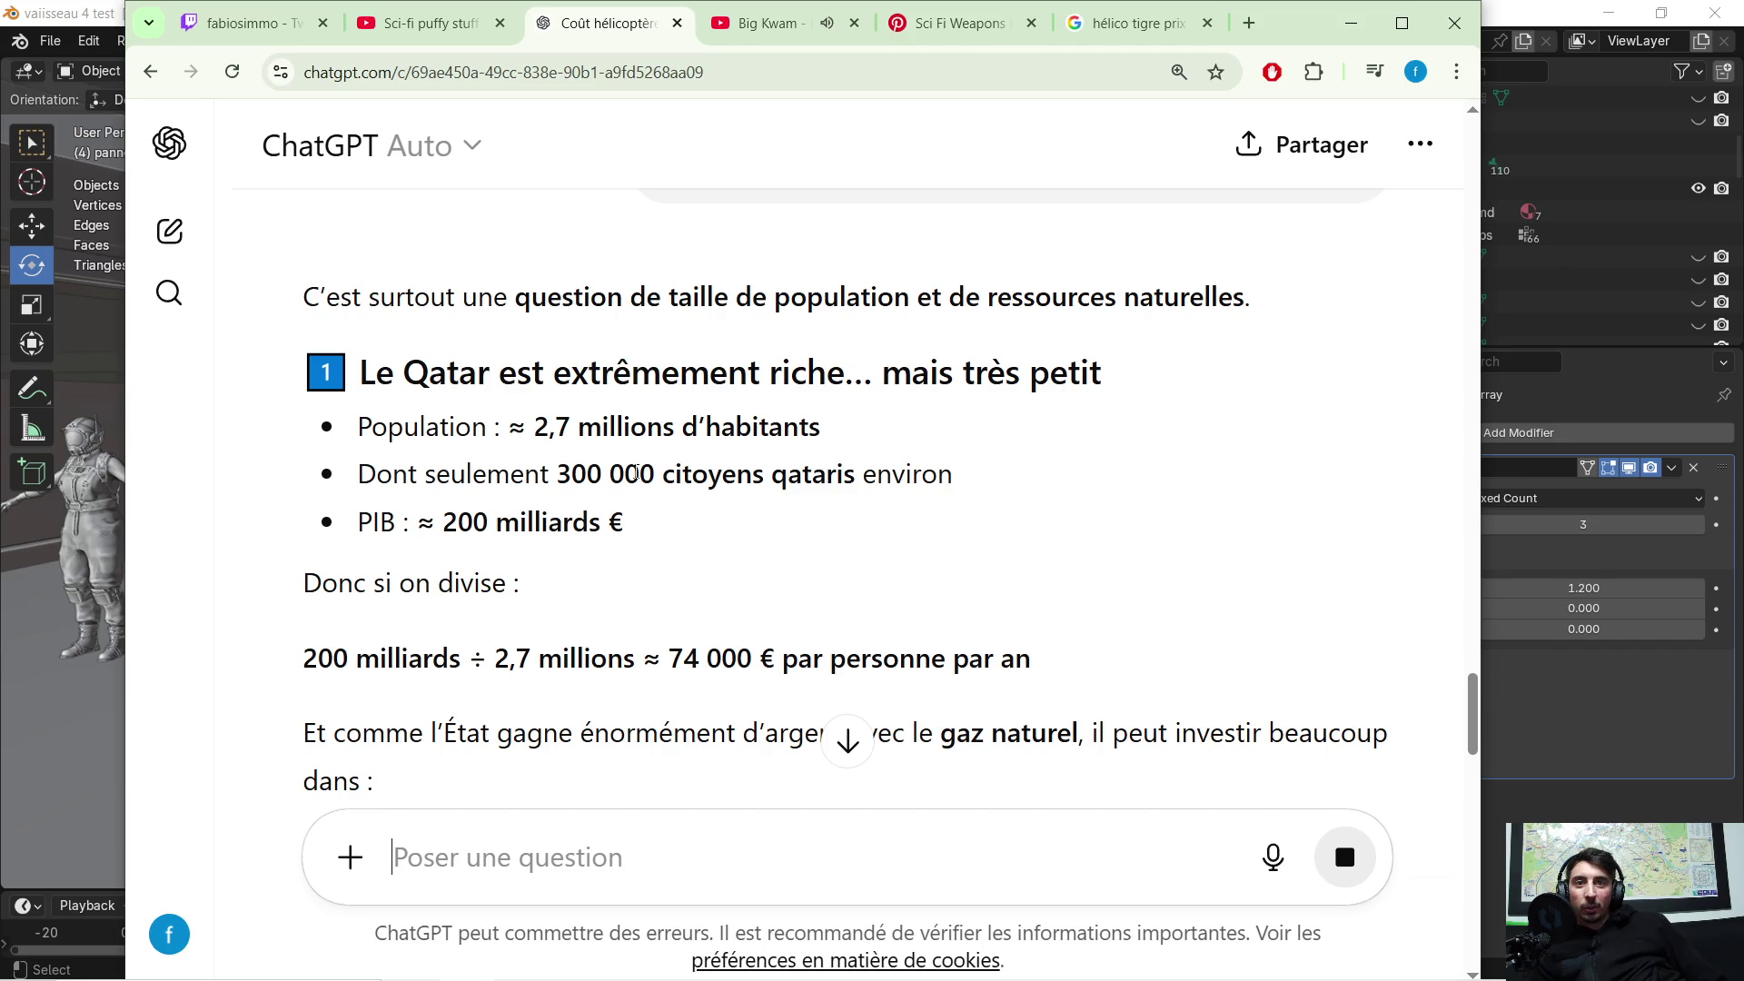
scroll(563, 439, down, 2)
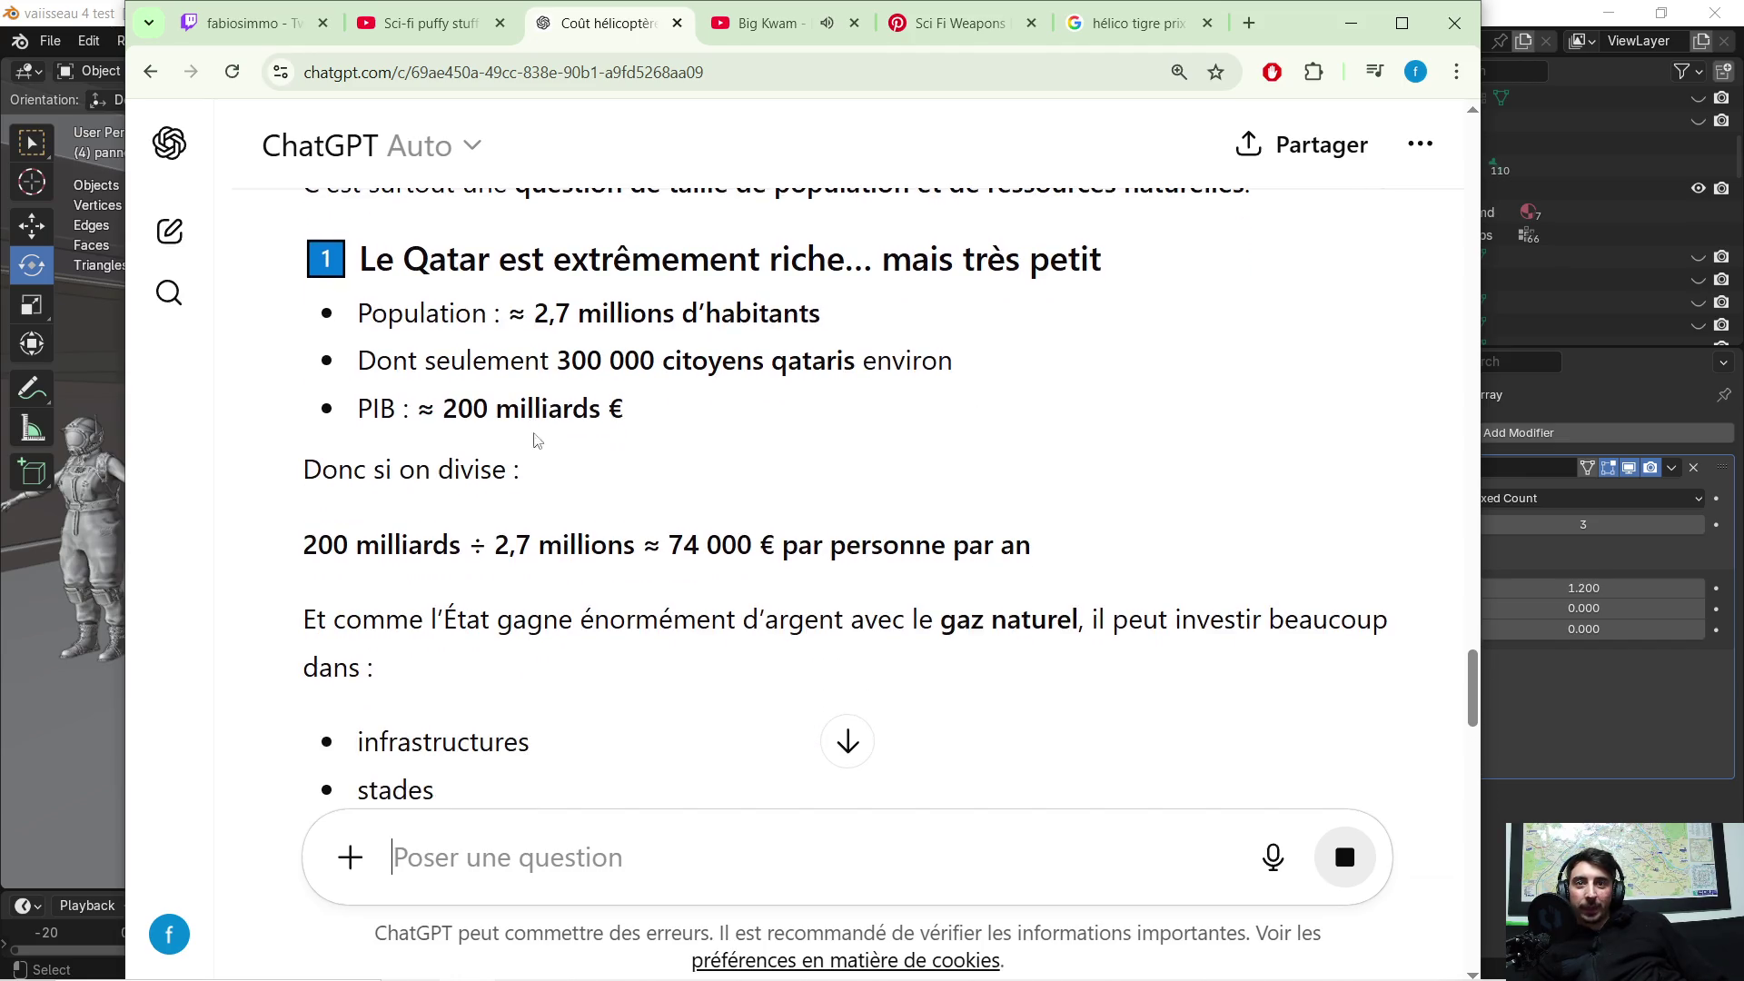
scroll(560, 439, down, 1)
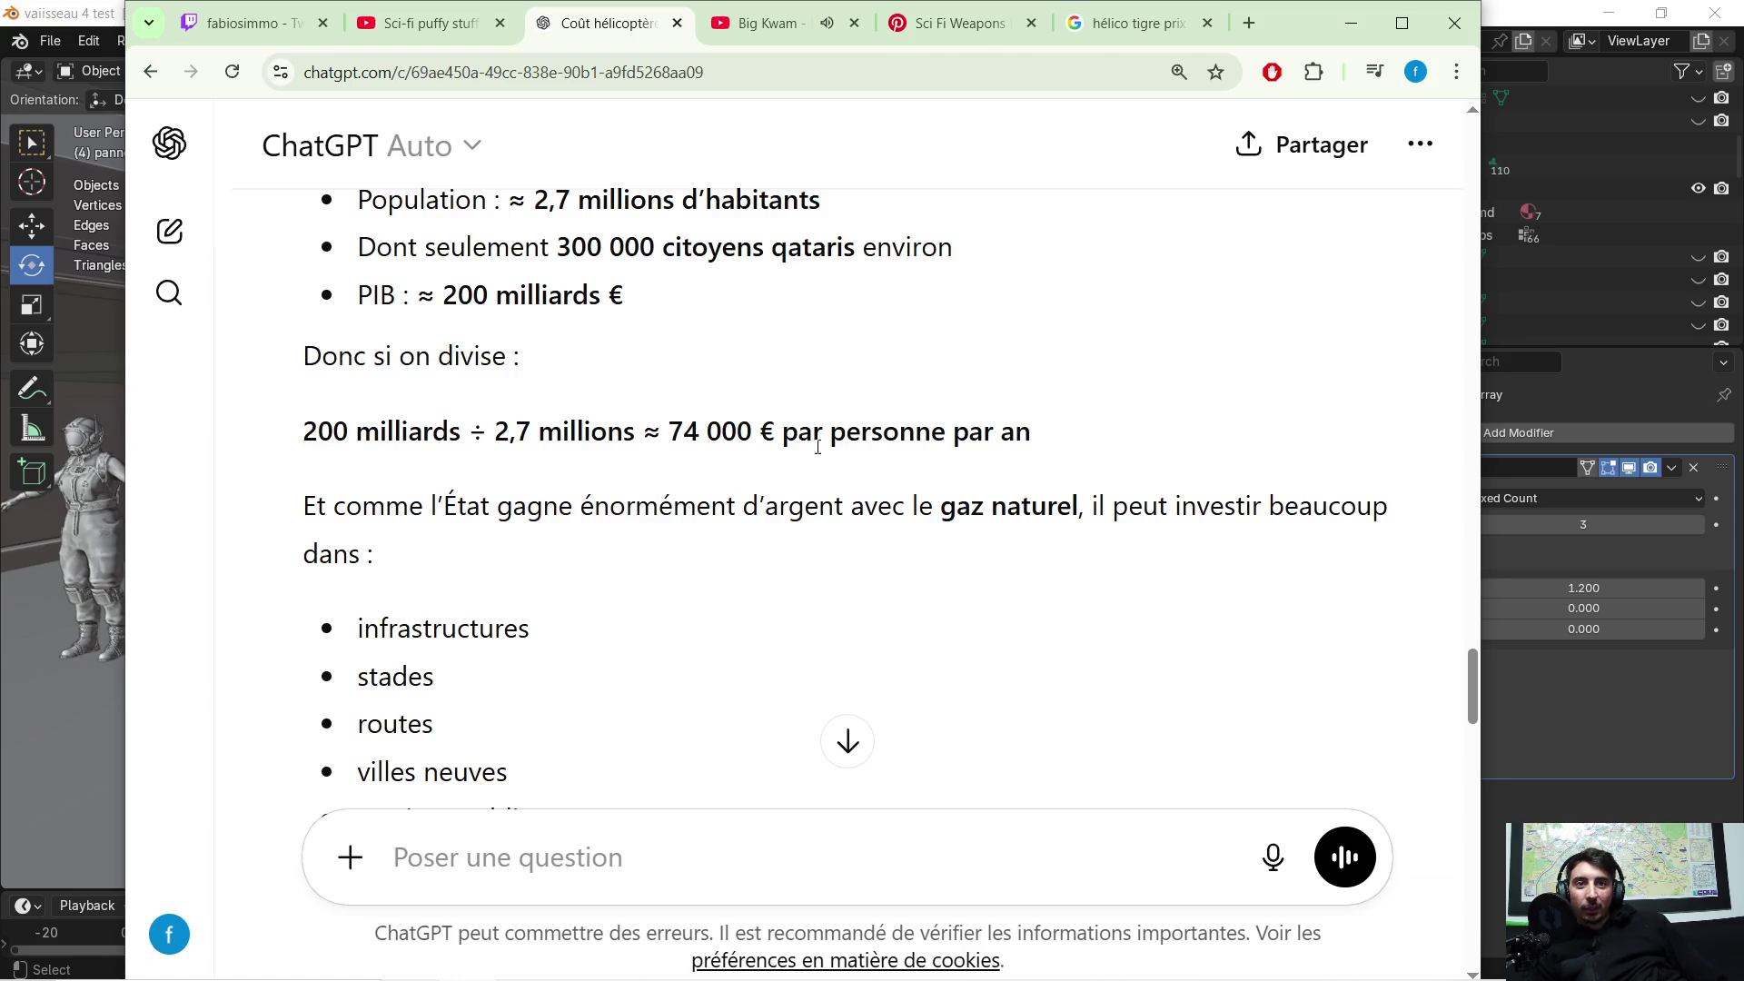
scroll(958, 463, down, 1)
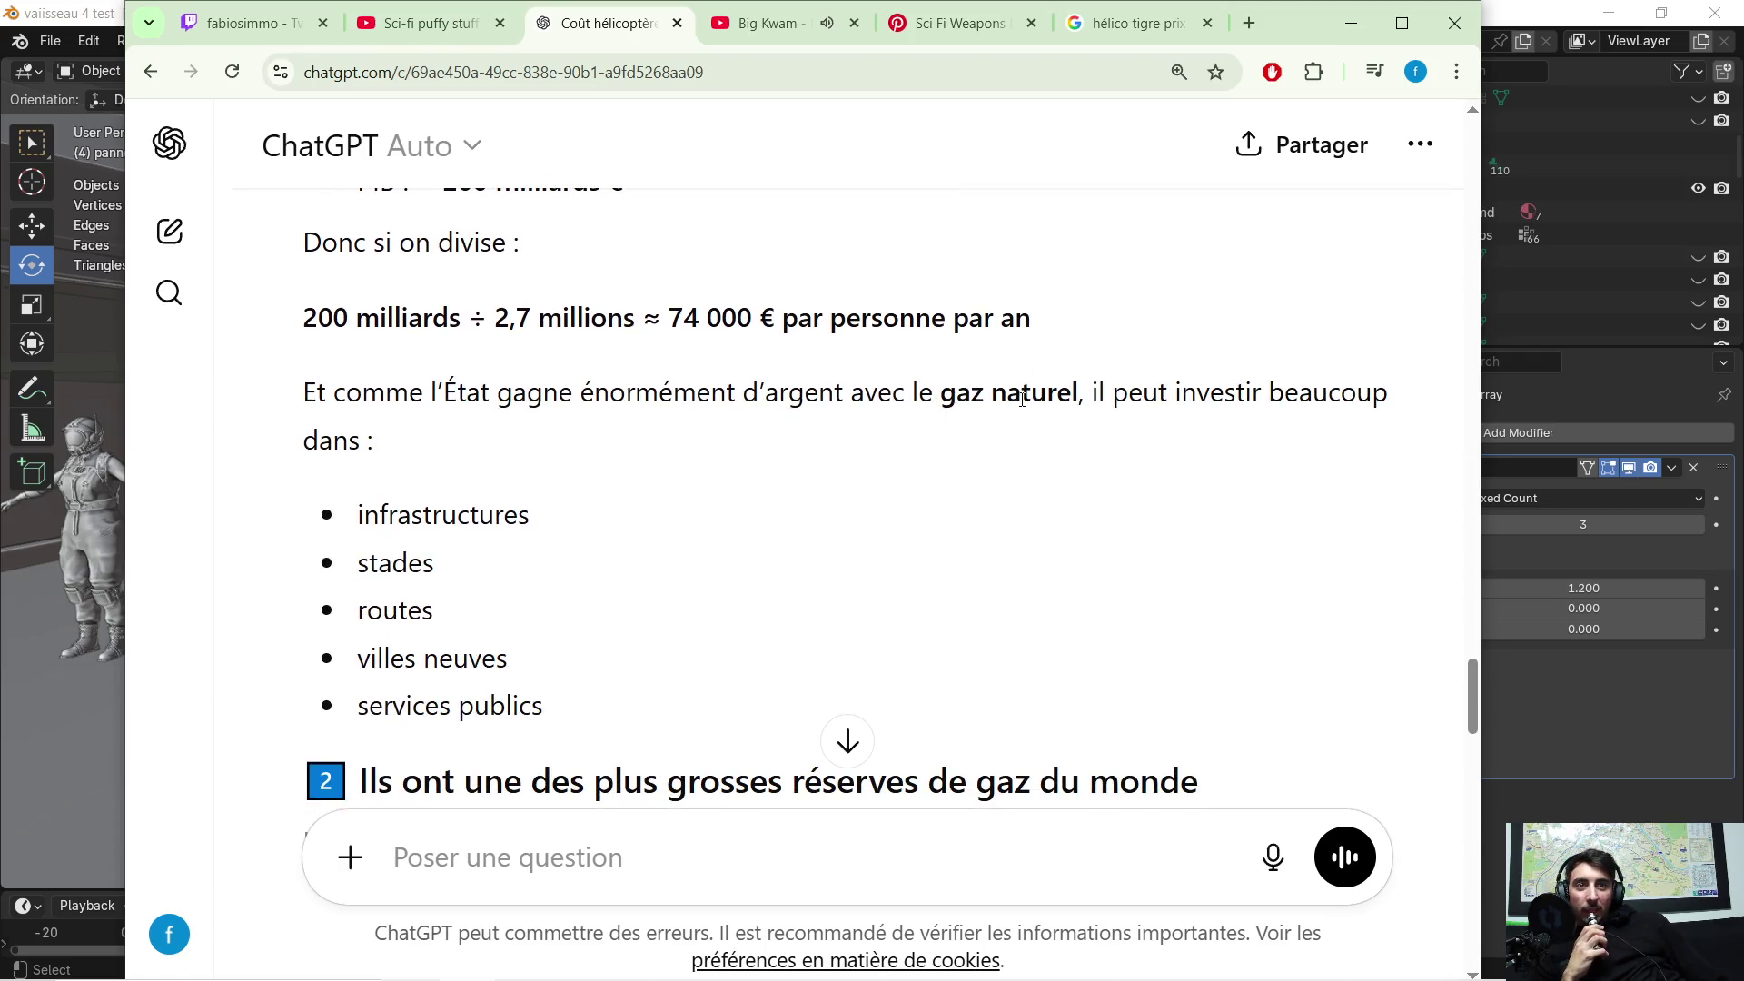
scroll(627, 486, down, 1)
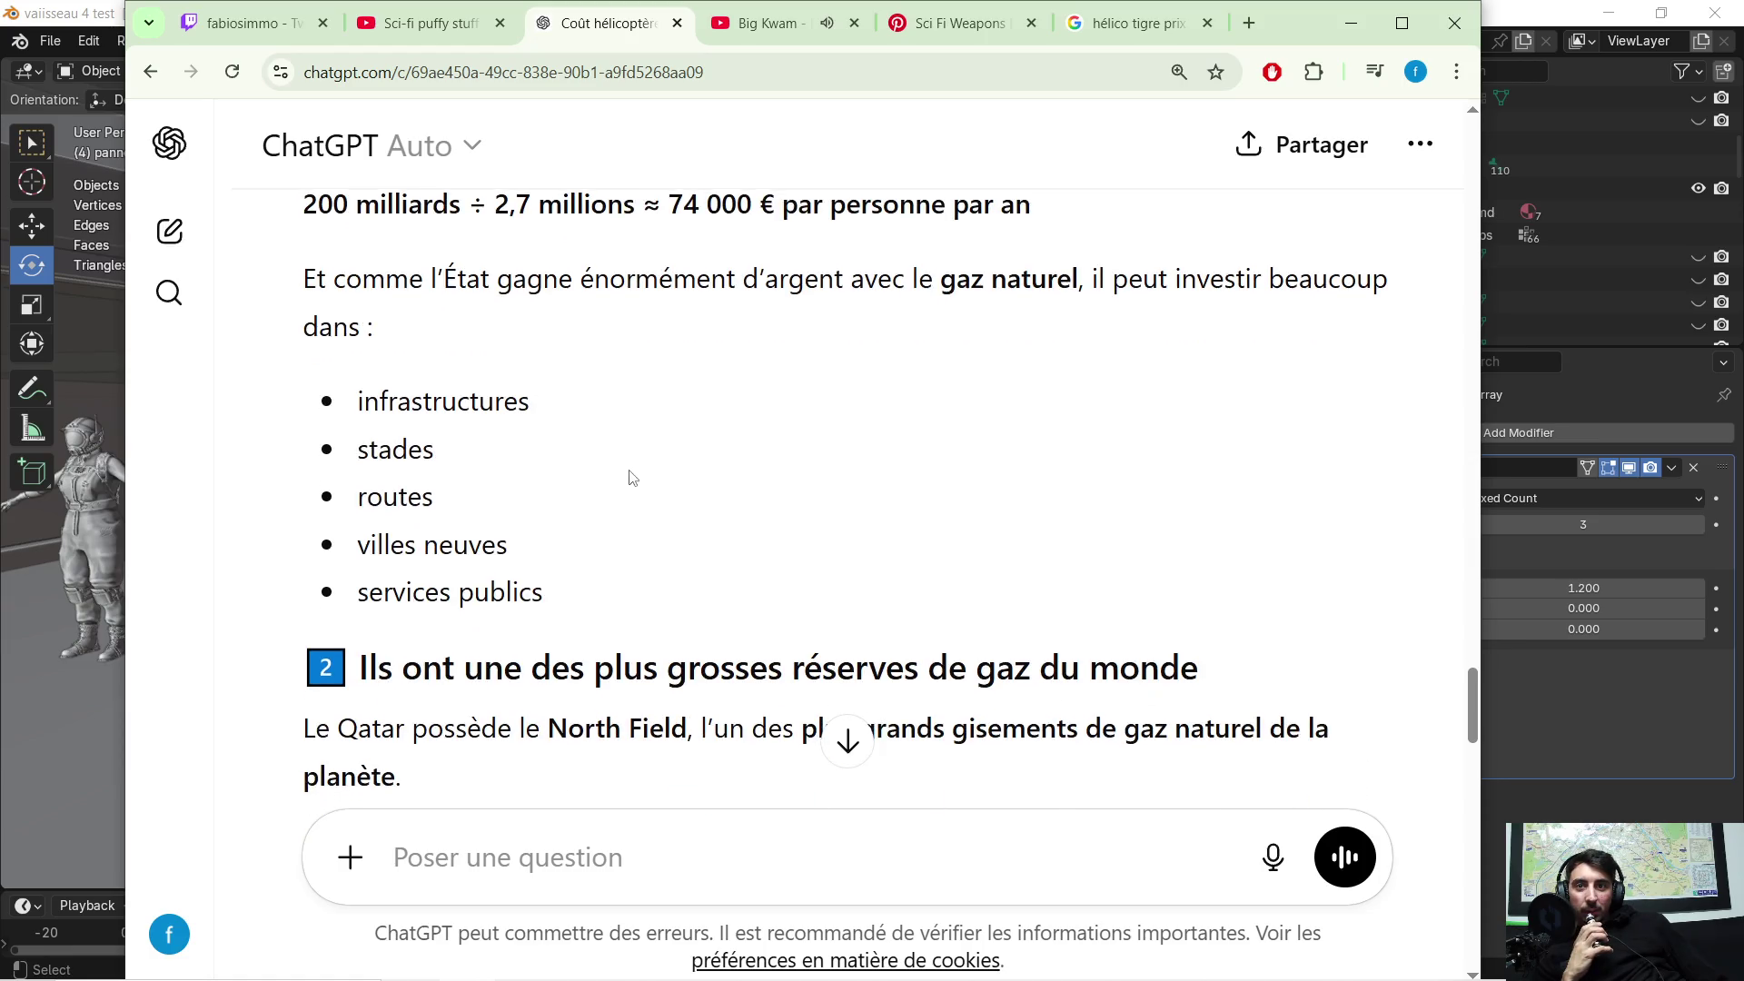
scroll(647, 459, down, 1)
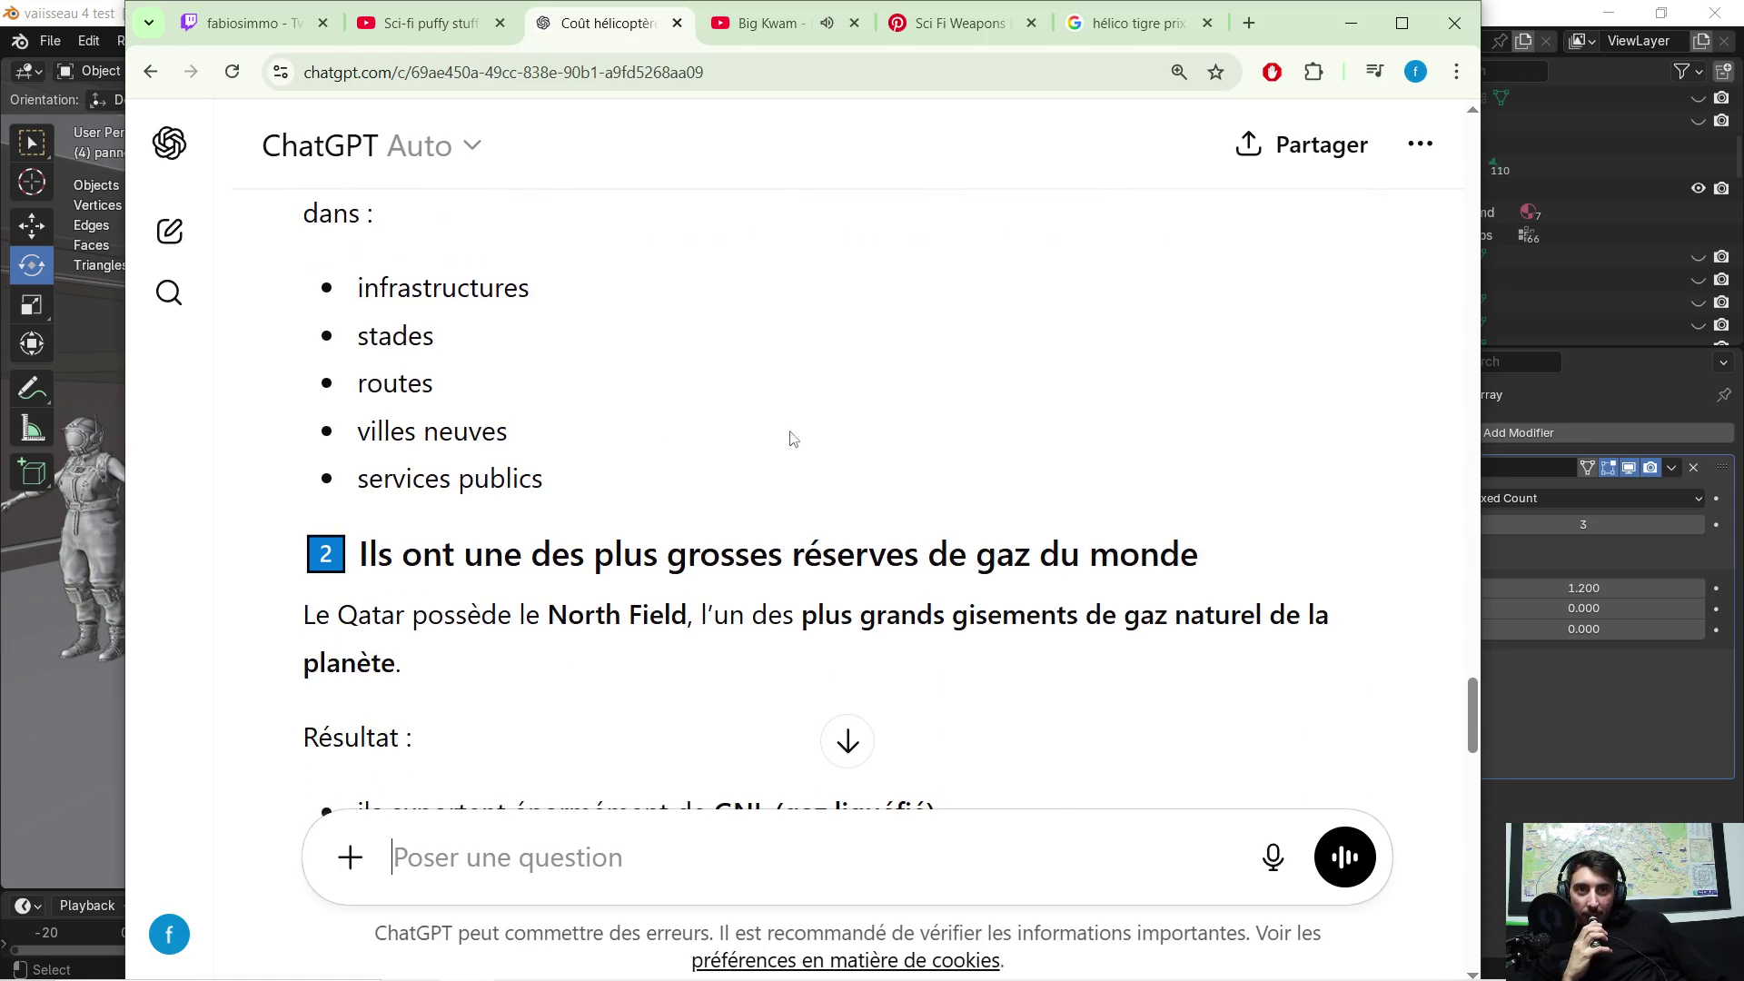
scroll(836, 429, down, 1)
scroll(738, 443, down, 1)
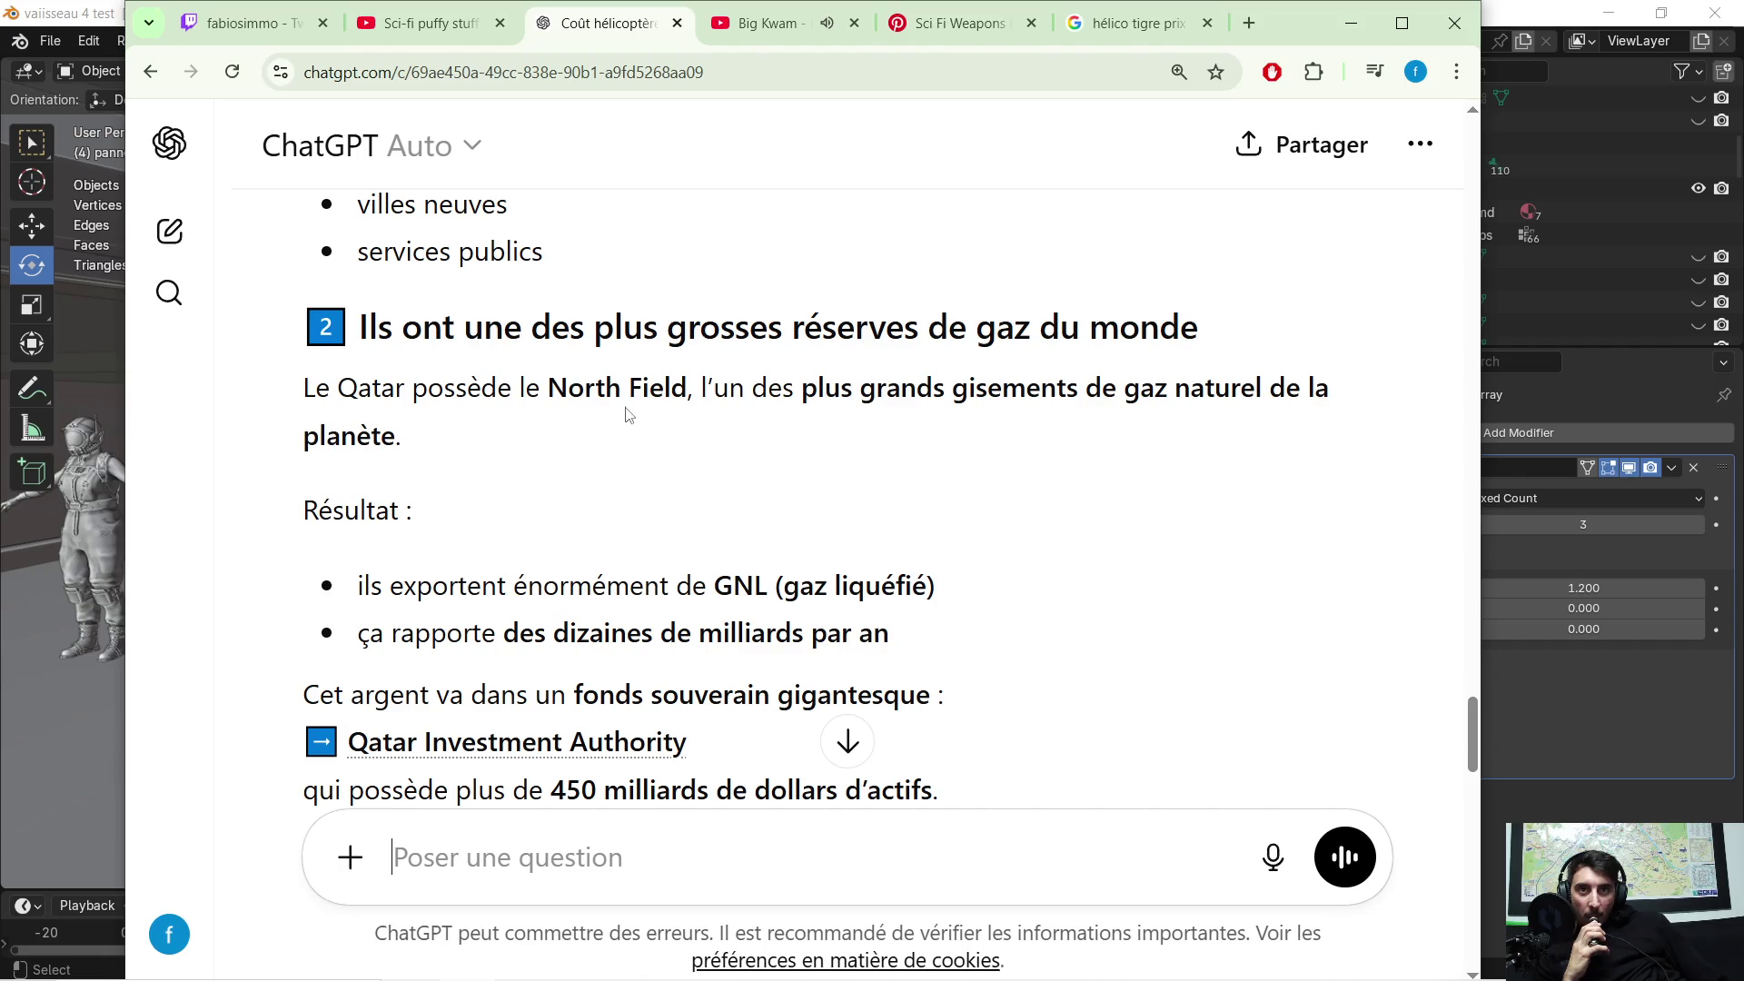
scroll(1035, 407, down, 2)
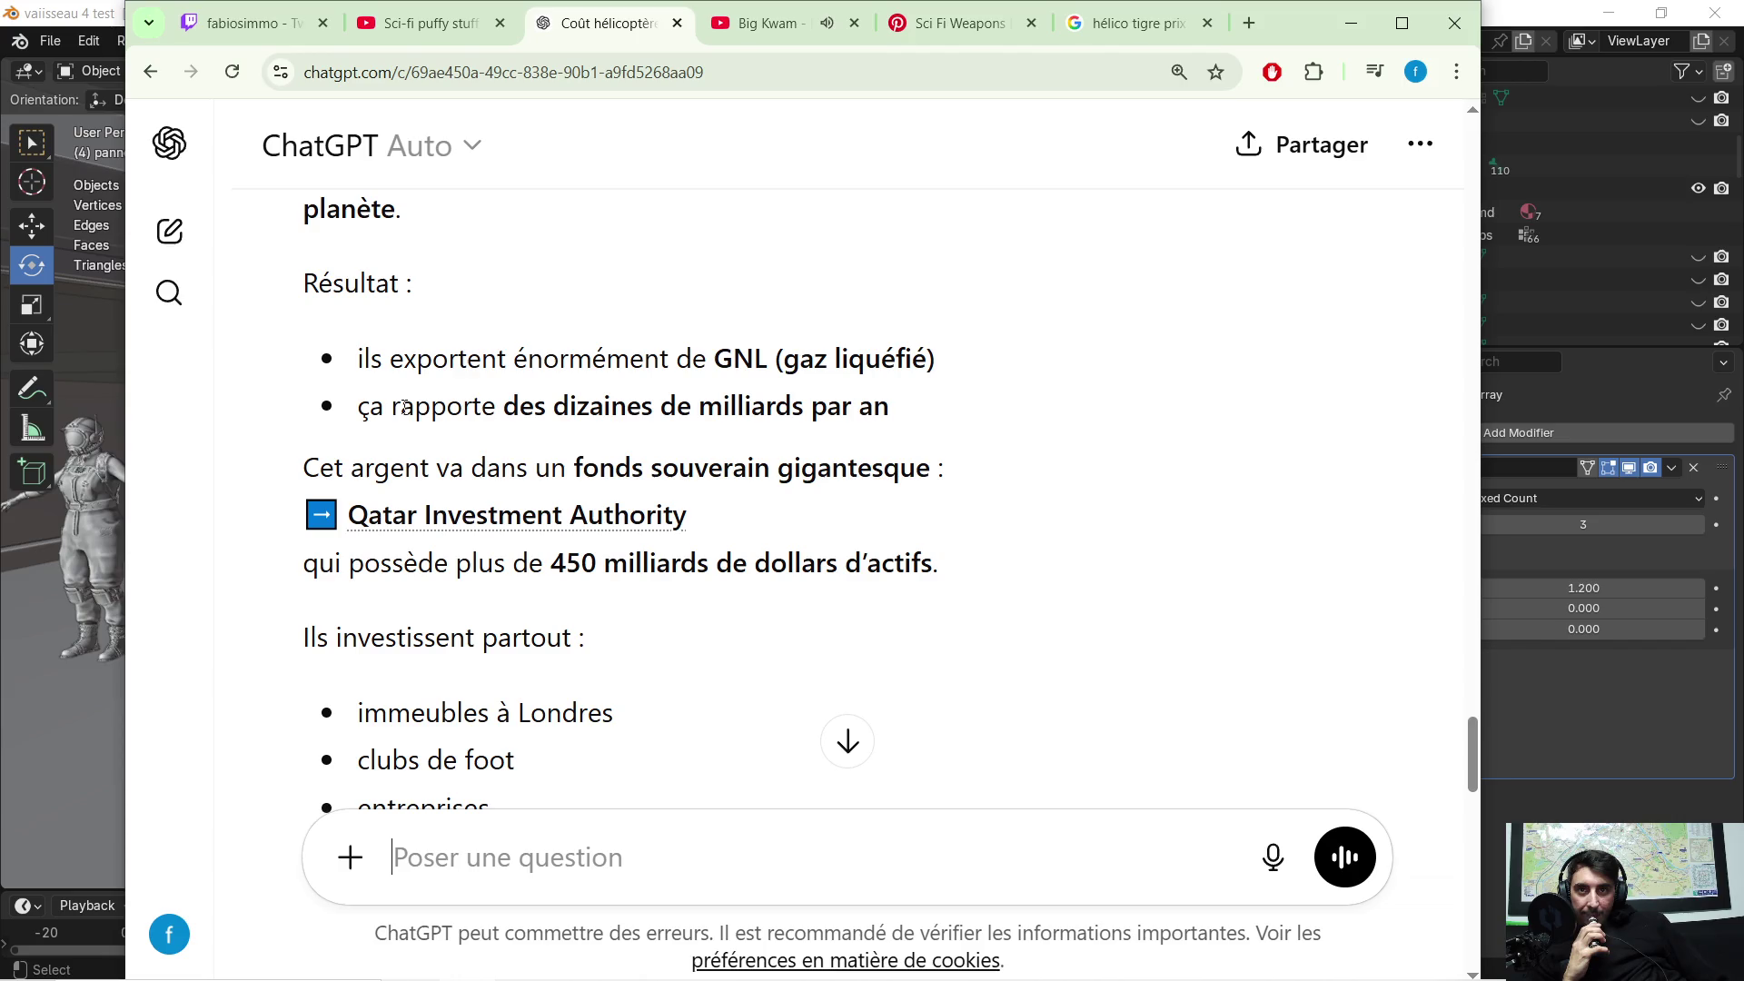
scroll(414, 406, down, 1)
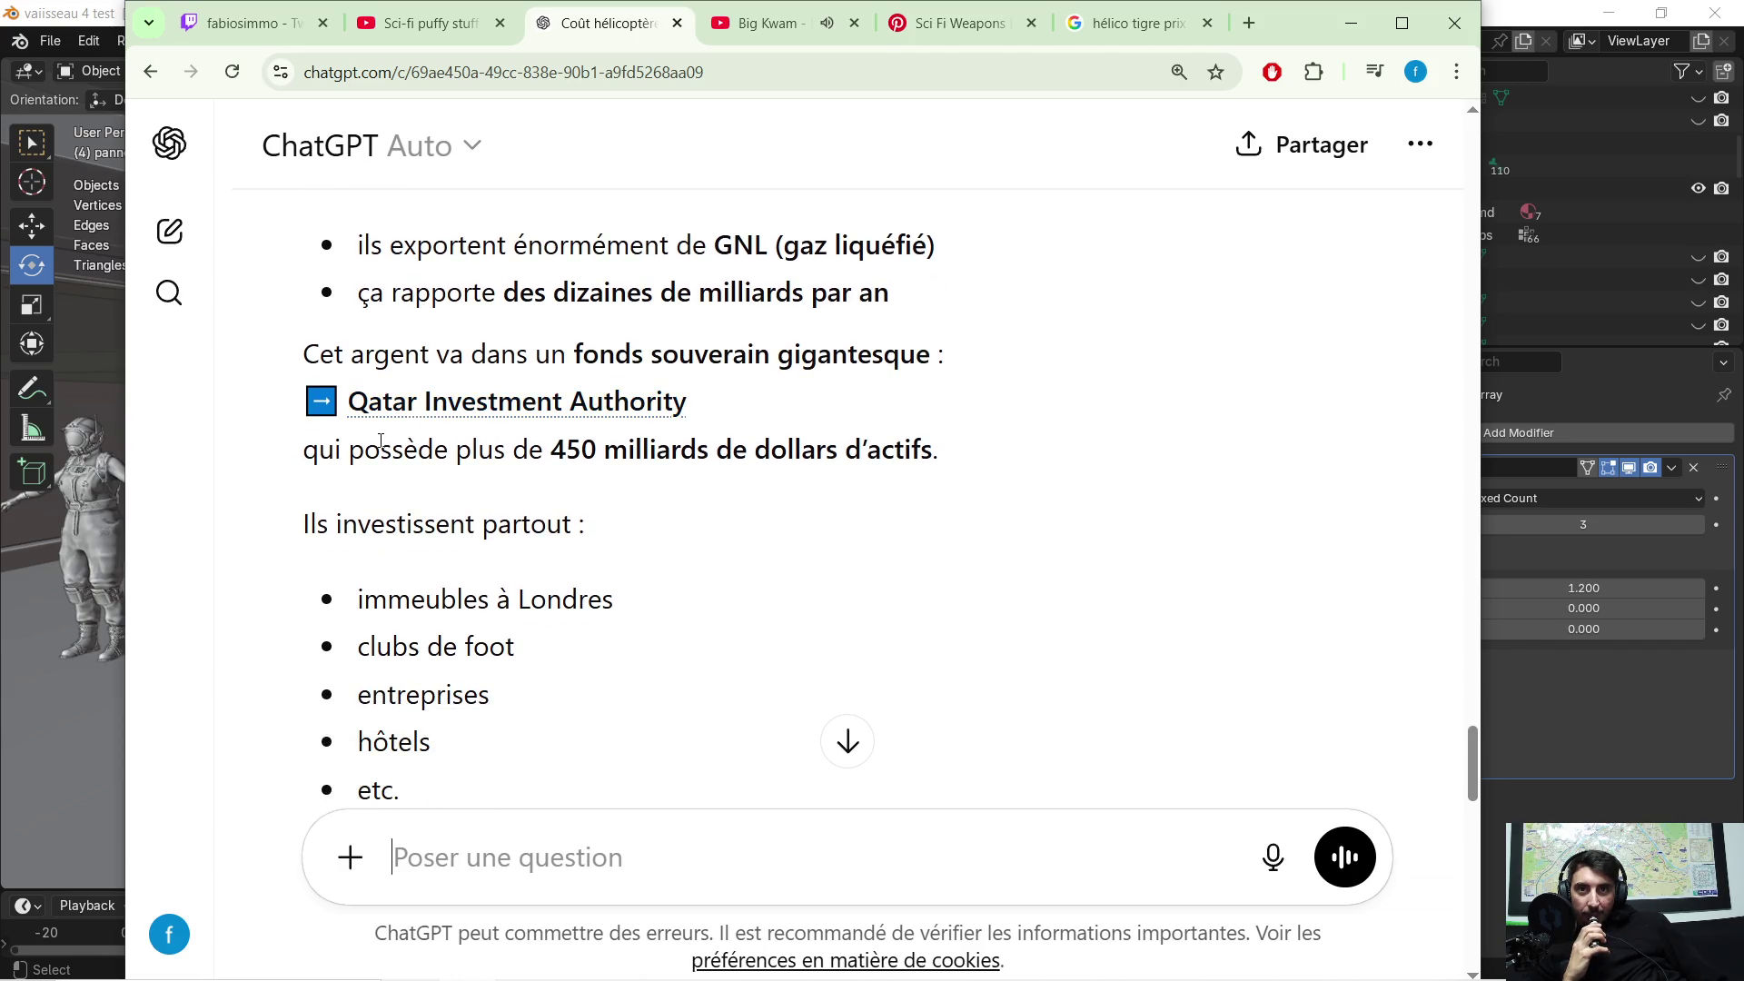
scroll(693, 456, down, 1)
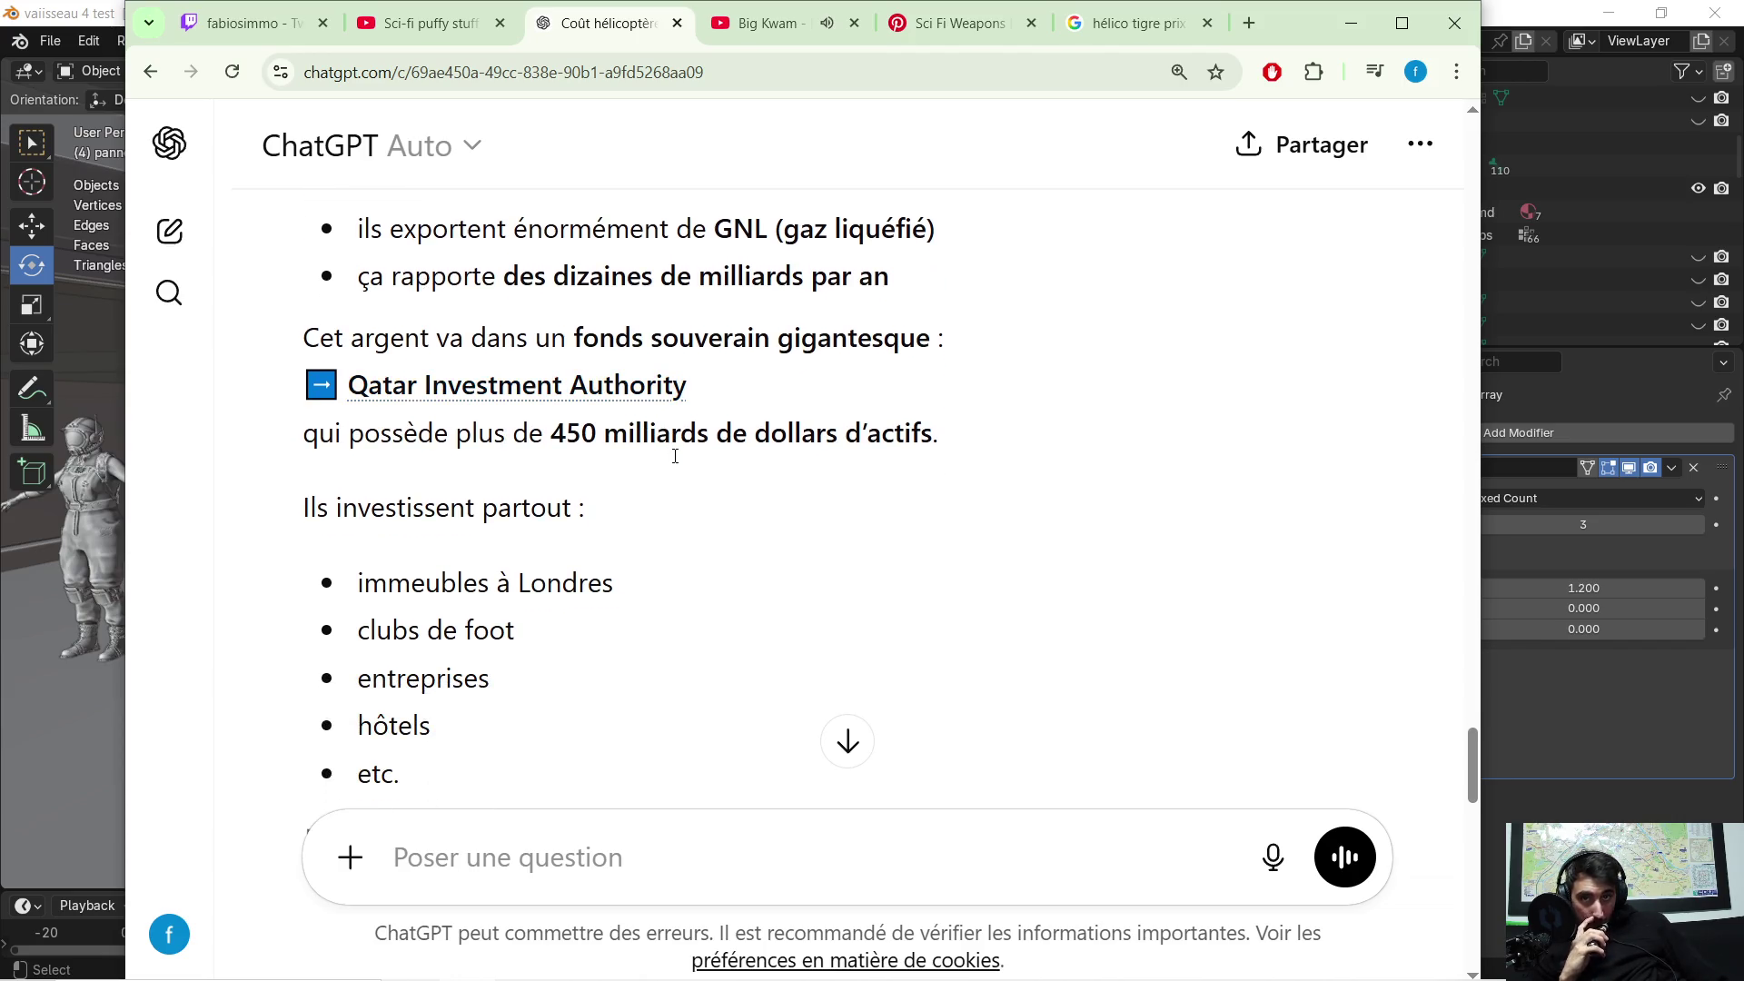
scroll(693, 457, down, 3)
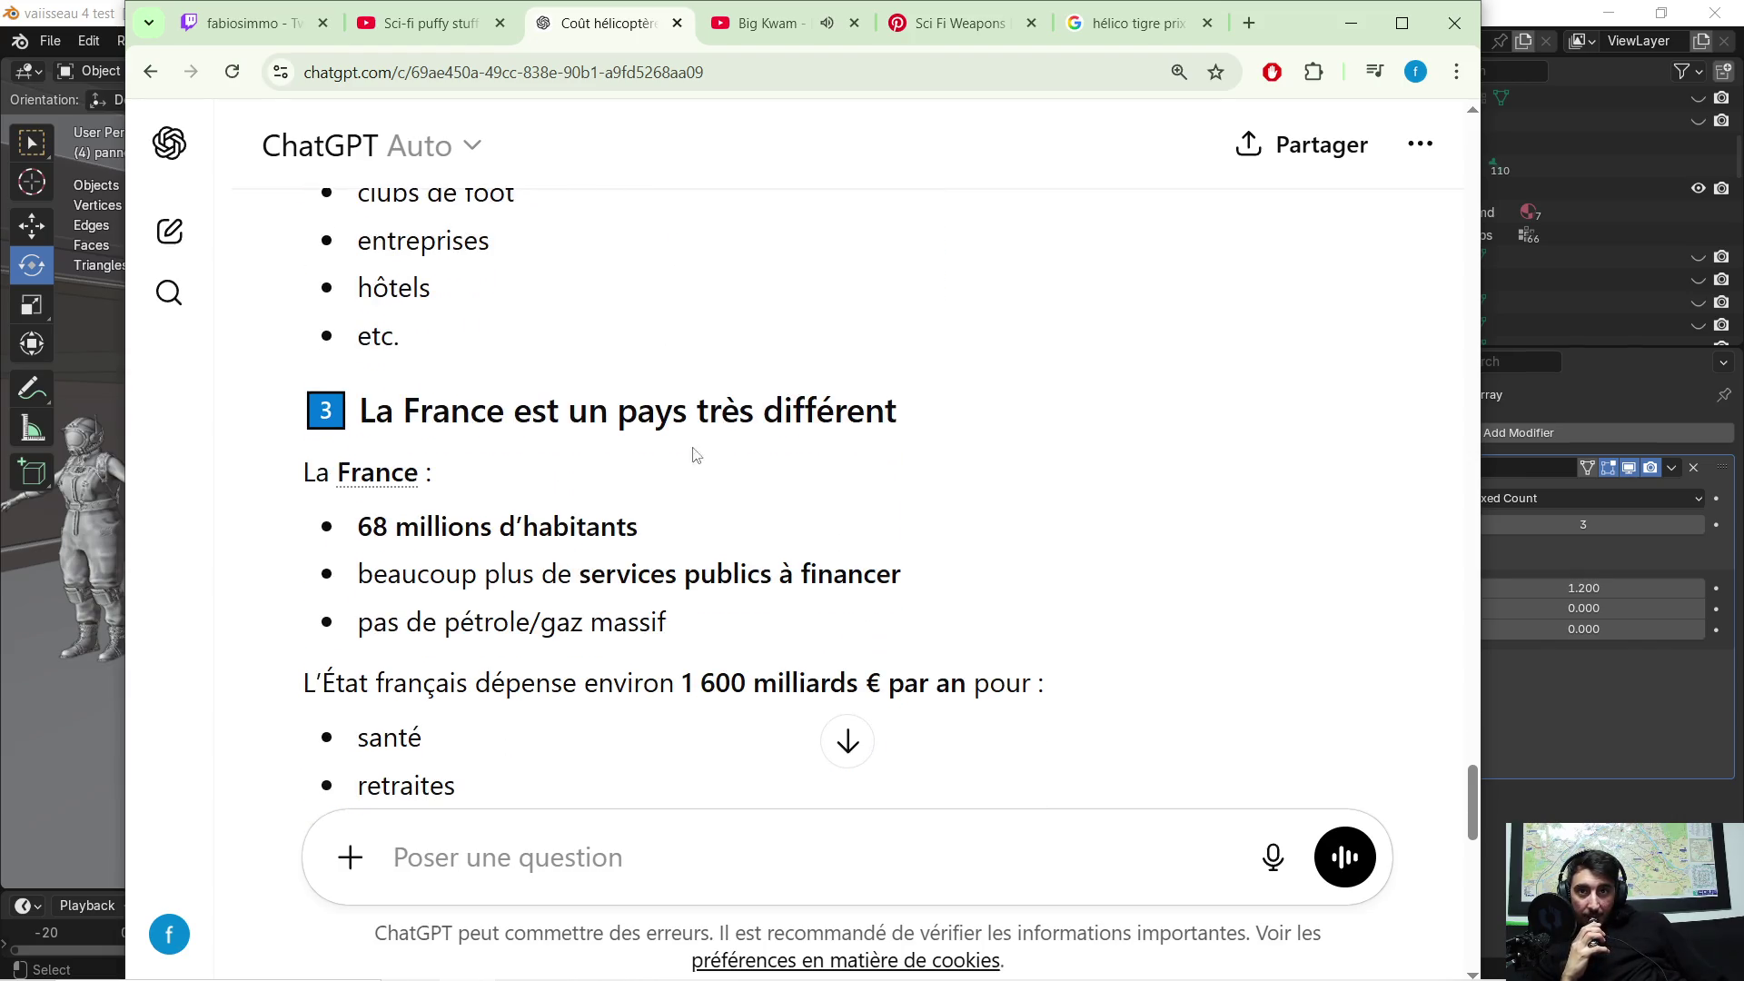
scroll(590, 468, down, 1)
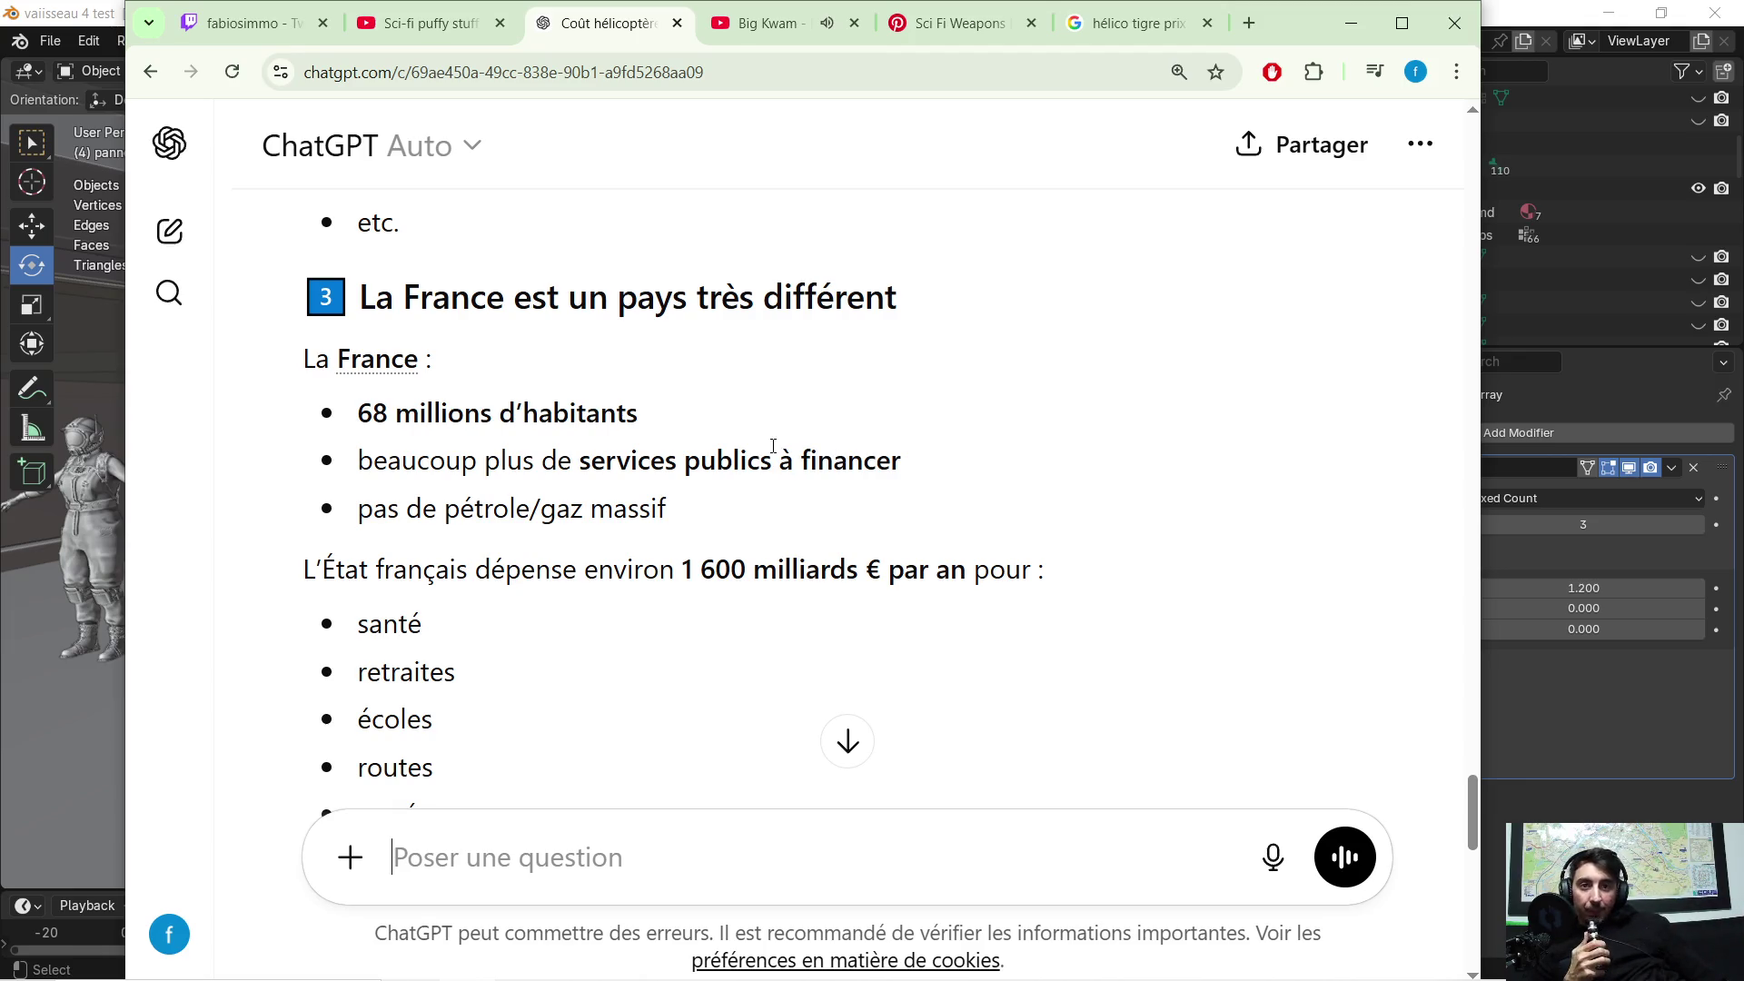
scroll(840, 536, down, 1)
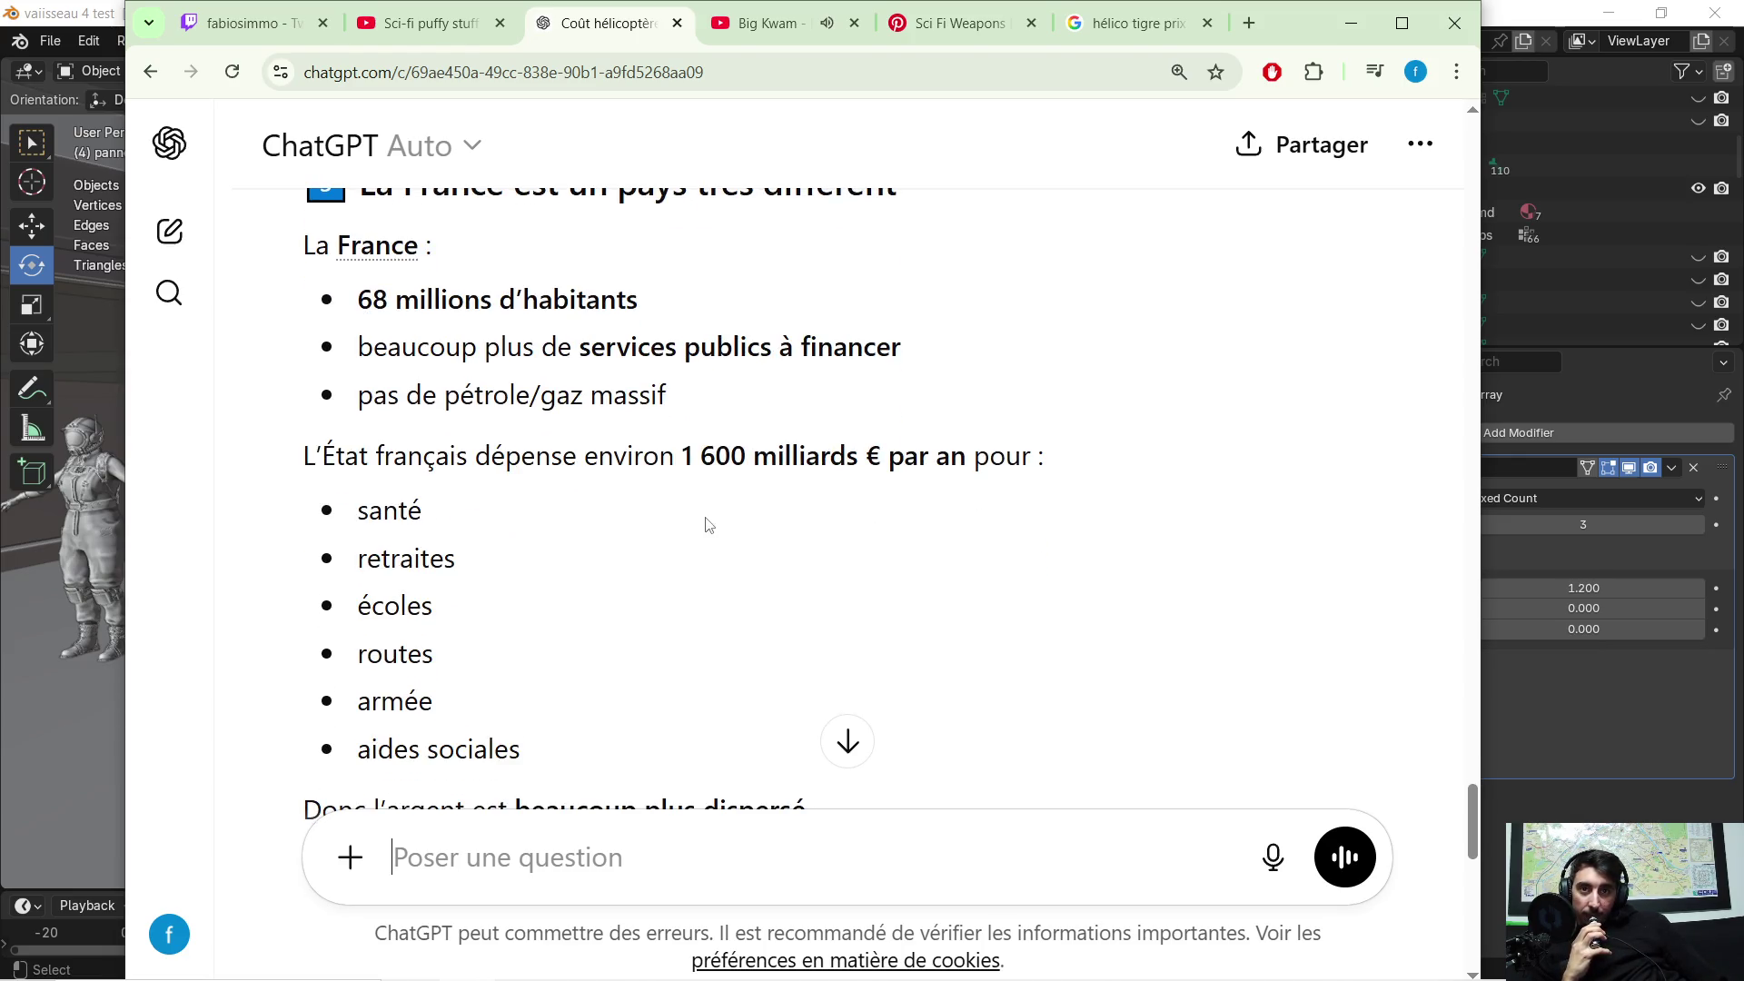
scroll(718, 508, down, 2)
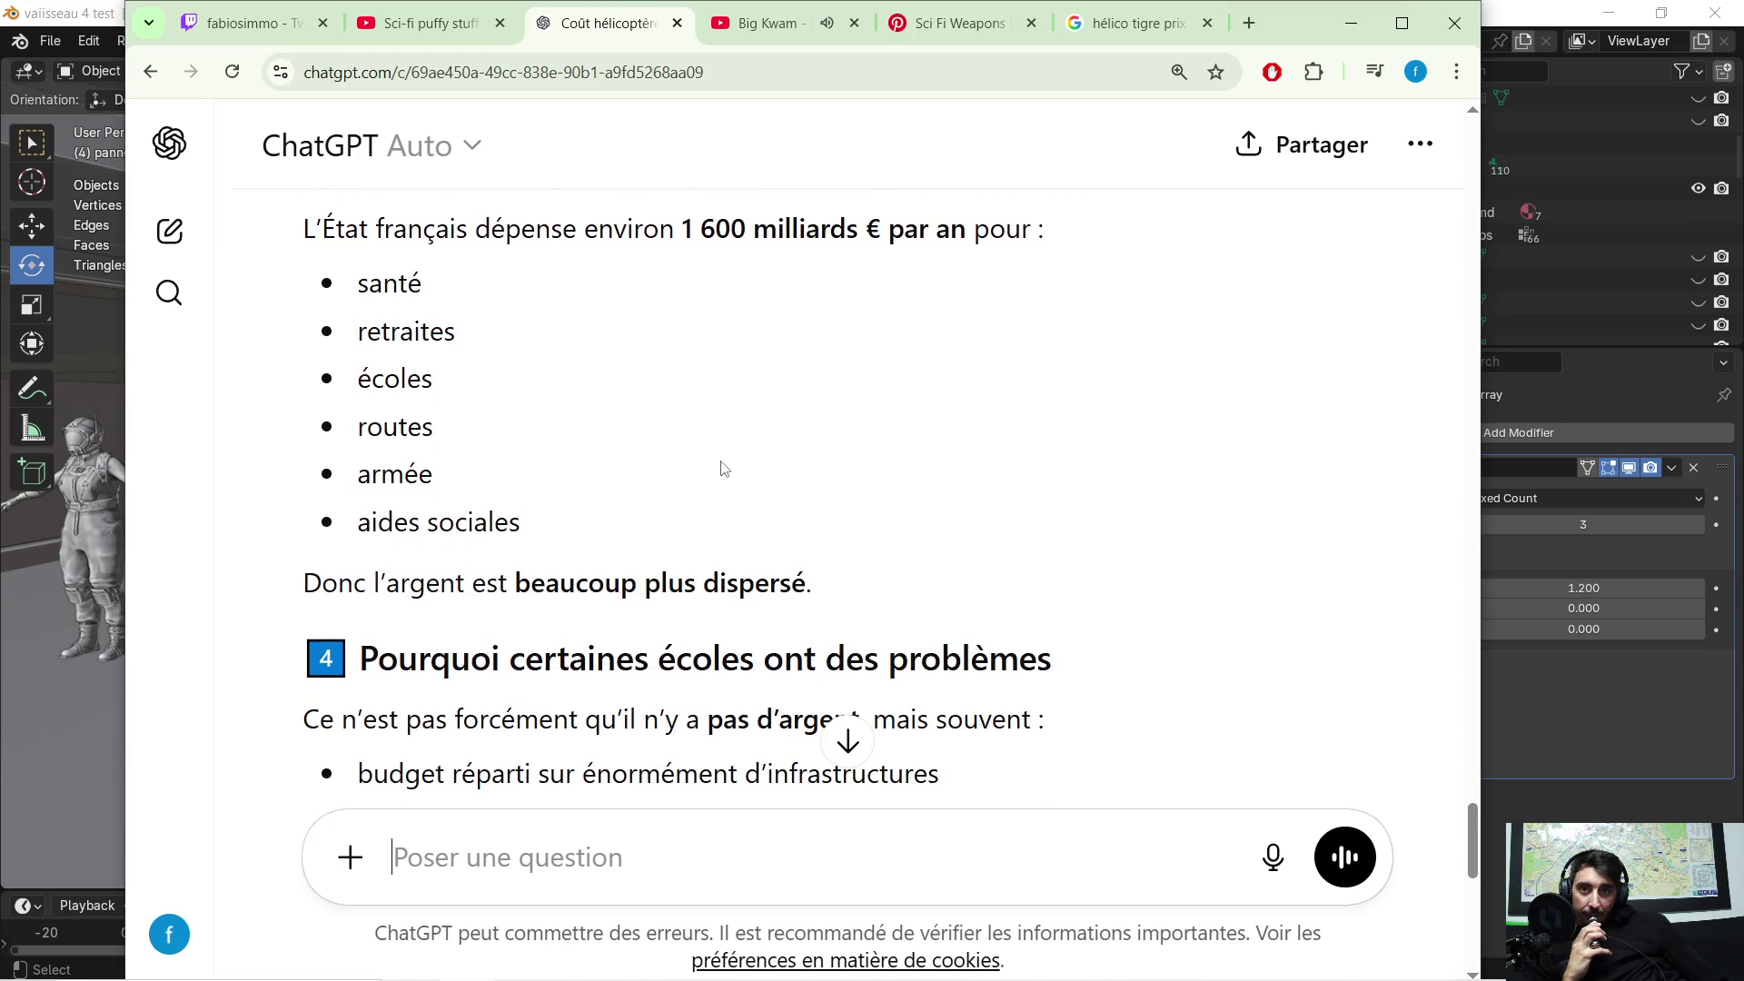
scroll(727, 465, down, 3)
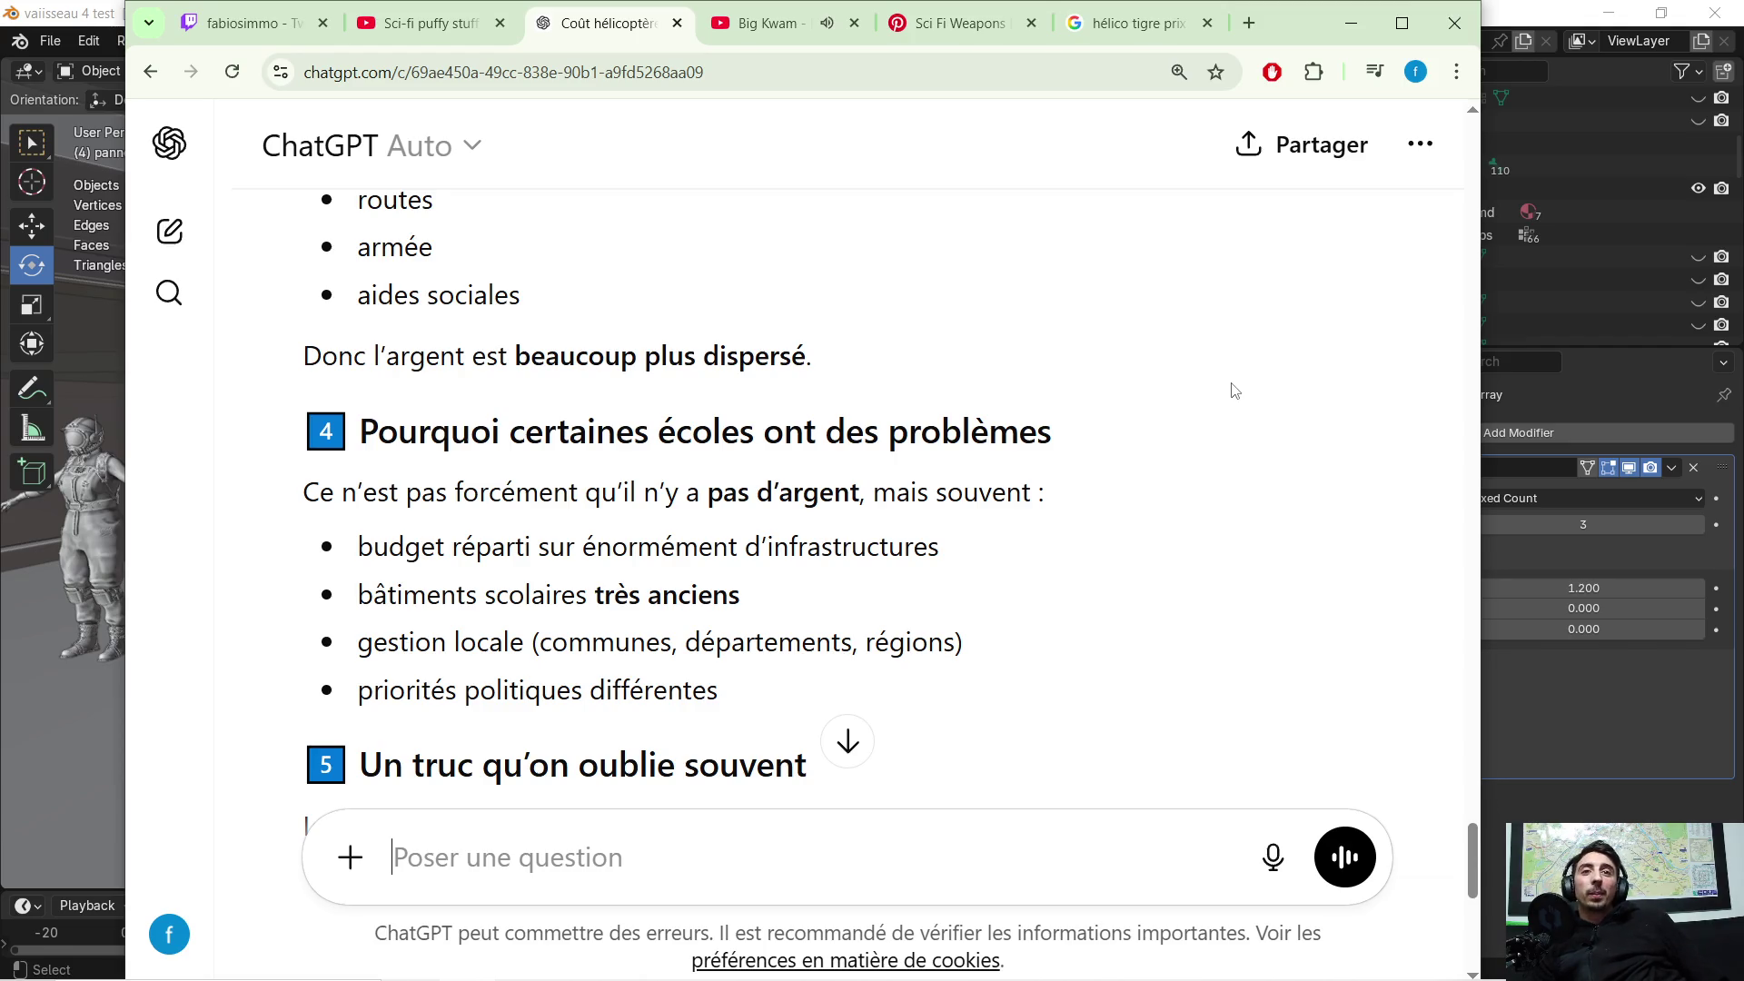
scroll(1011, 414, up, 4)
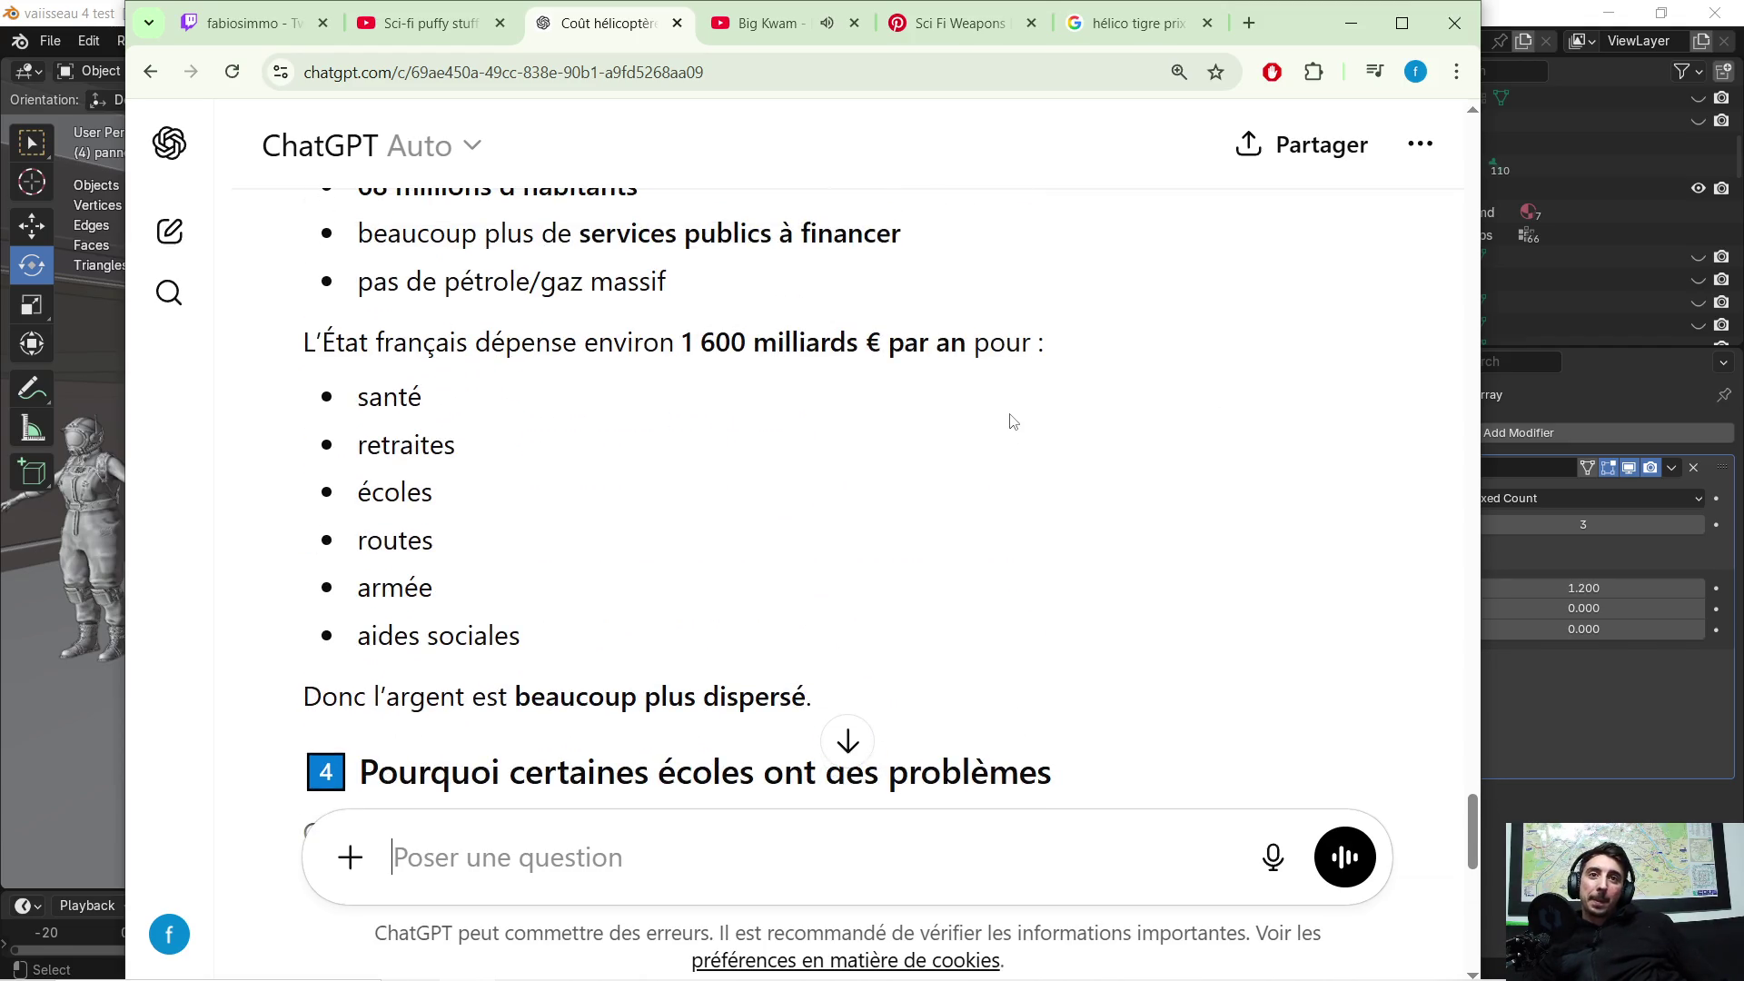
scroll(1011, 419, up, 1)
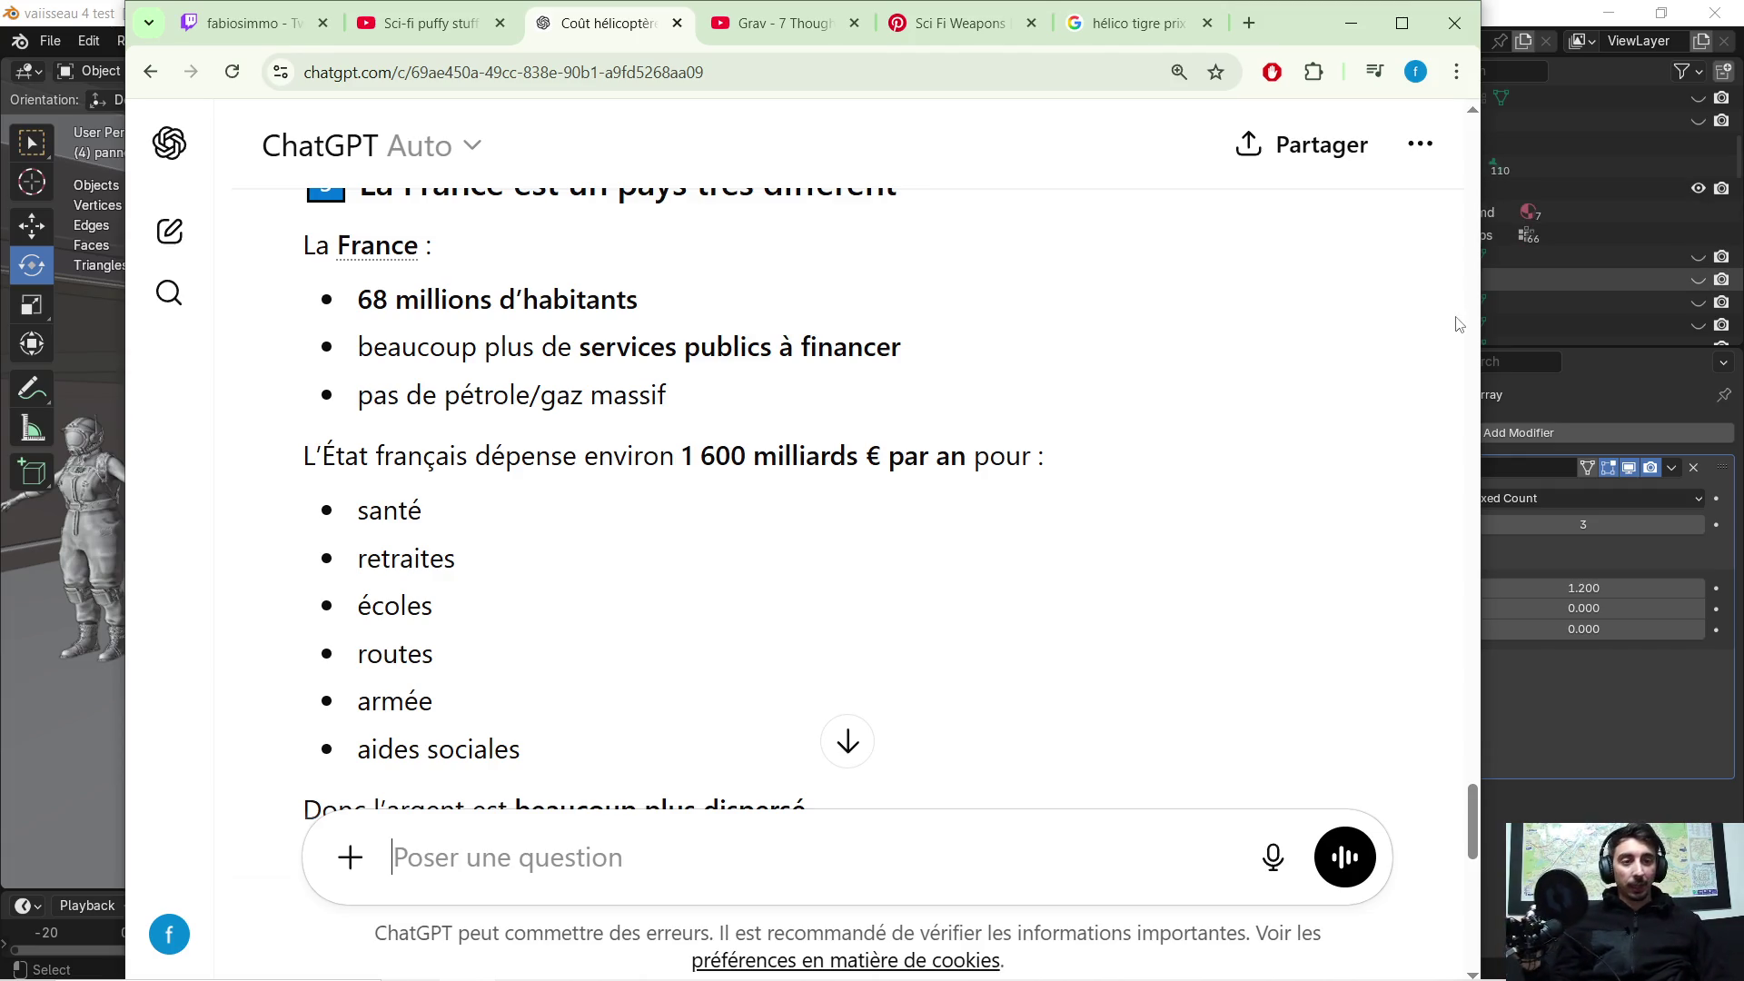
click(1348, 23)
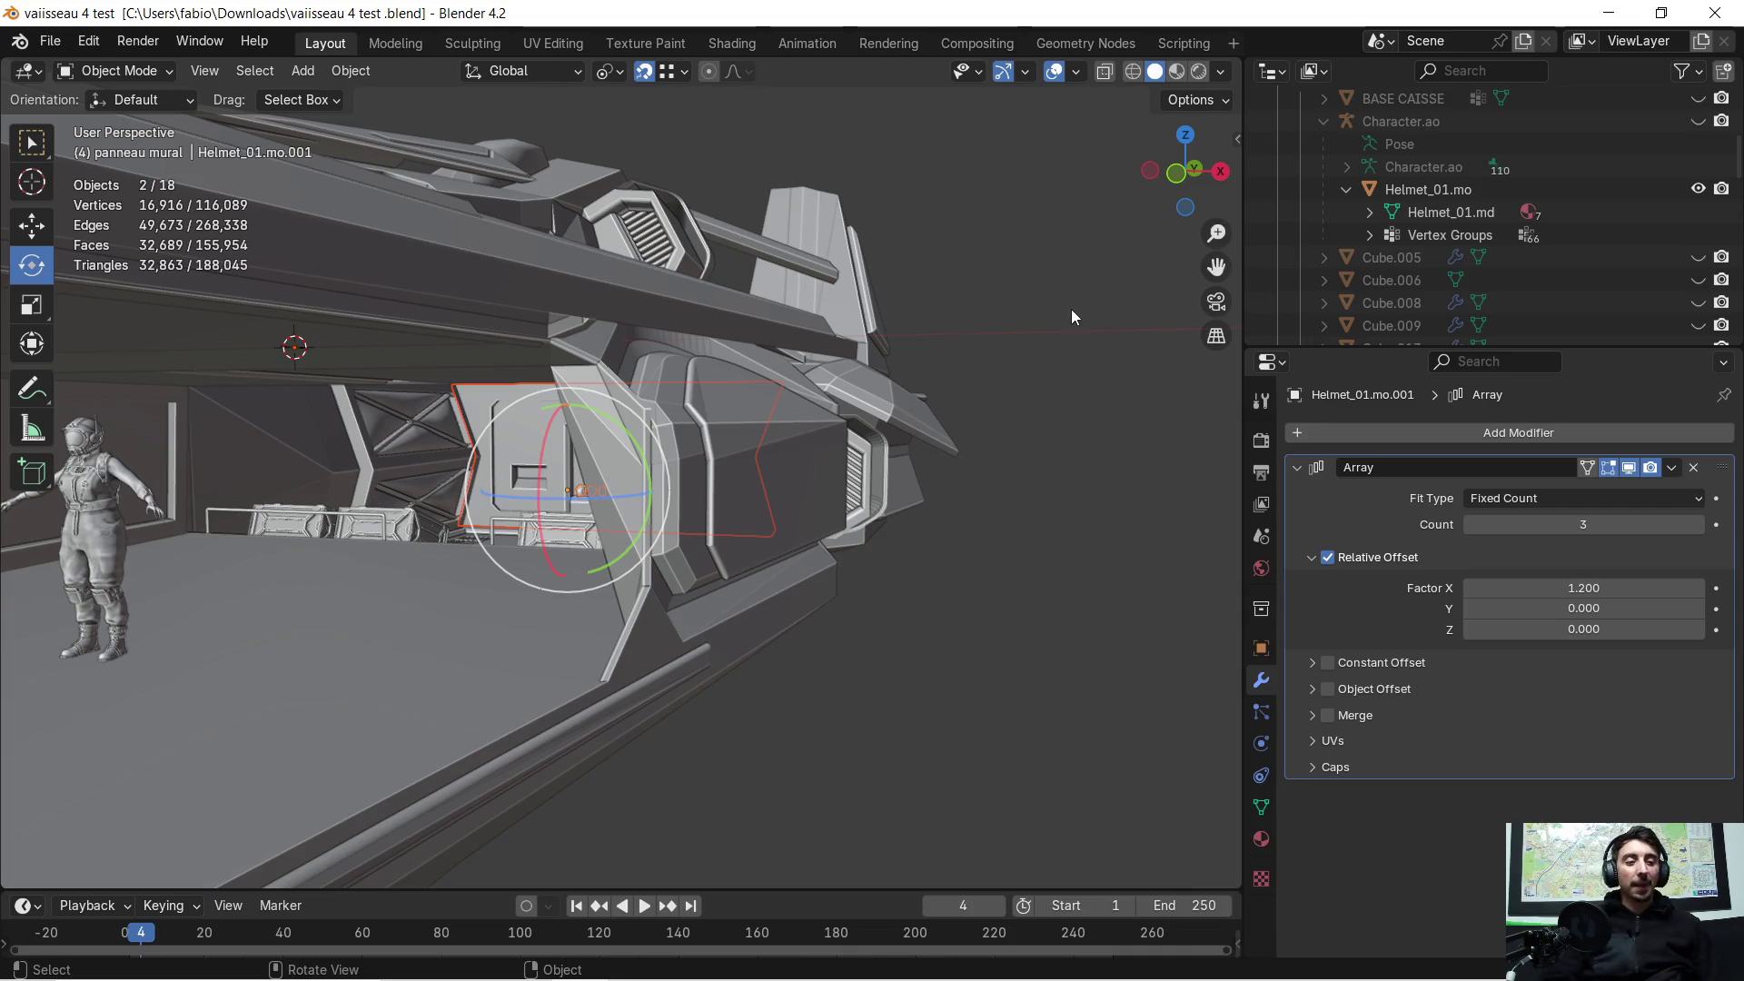
Step: Zoom out in the viewport to see the whole ship and its three-helmet array
scroll(674, 182, down, 3)
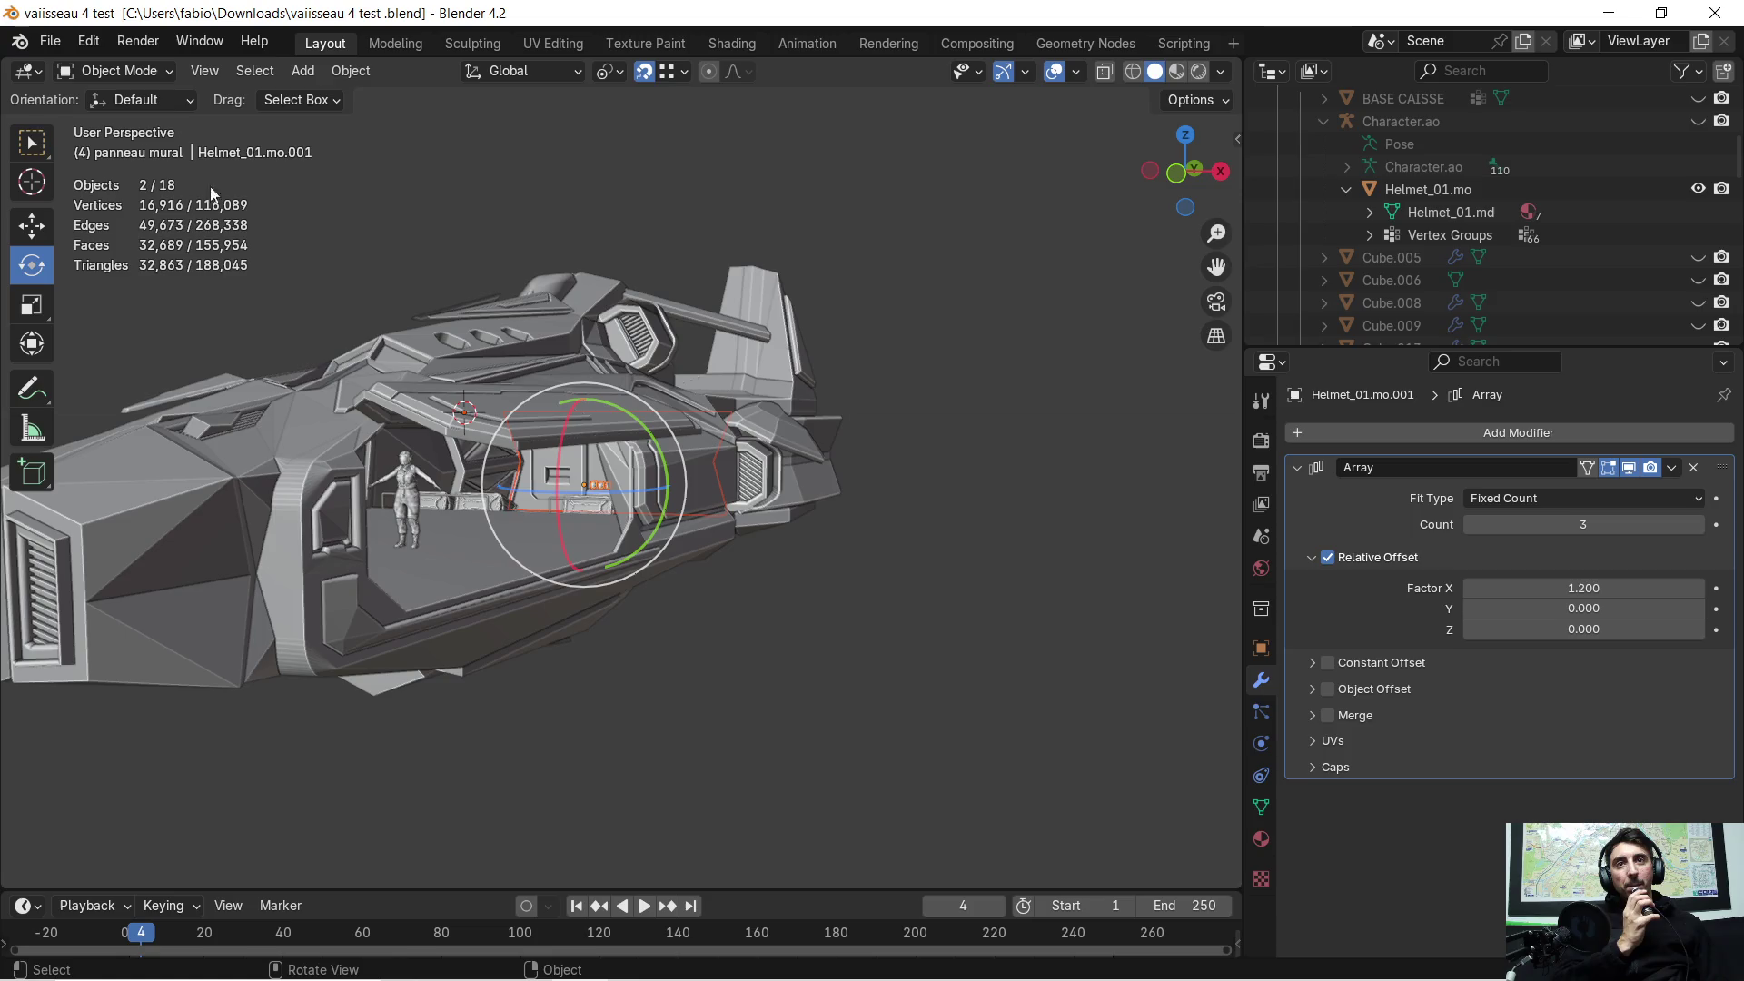
Step: Save 'vaiisseau 4 test .blend' and minimize Blender to reveal the desktop
click(50, 38)
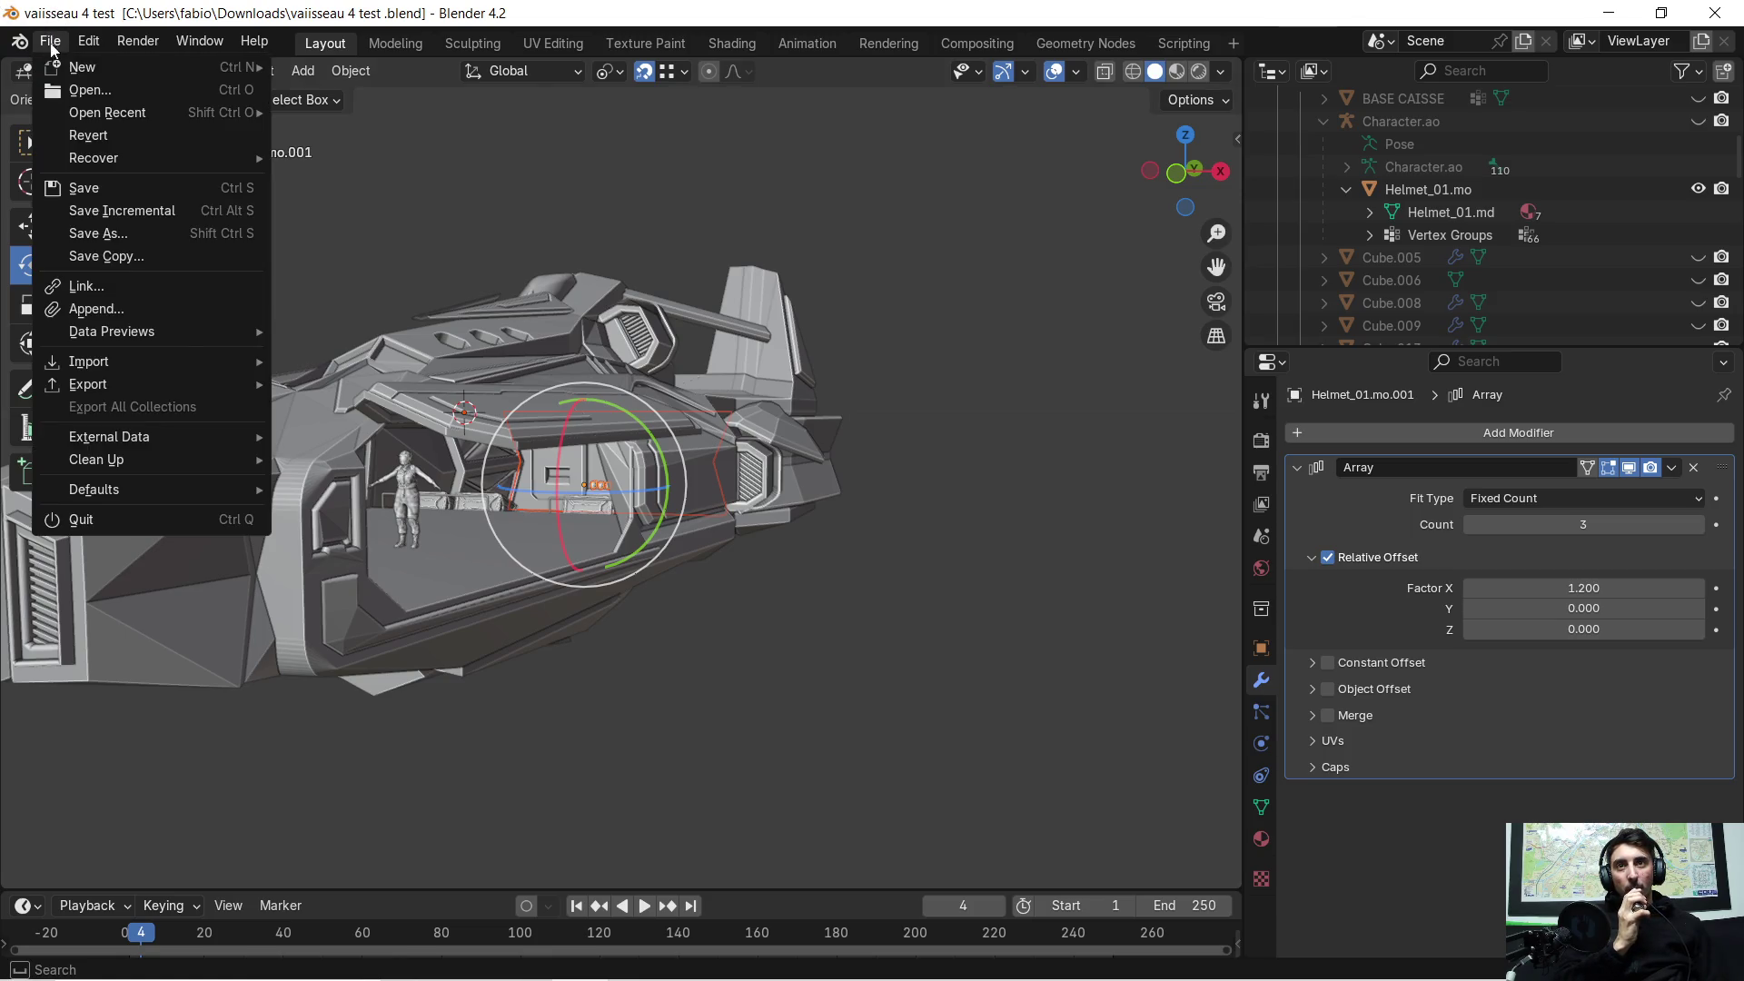
click(105, 192)
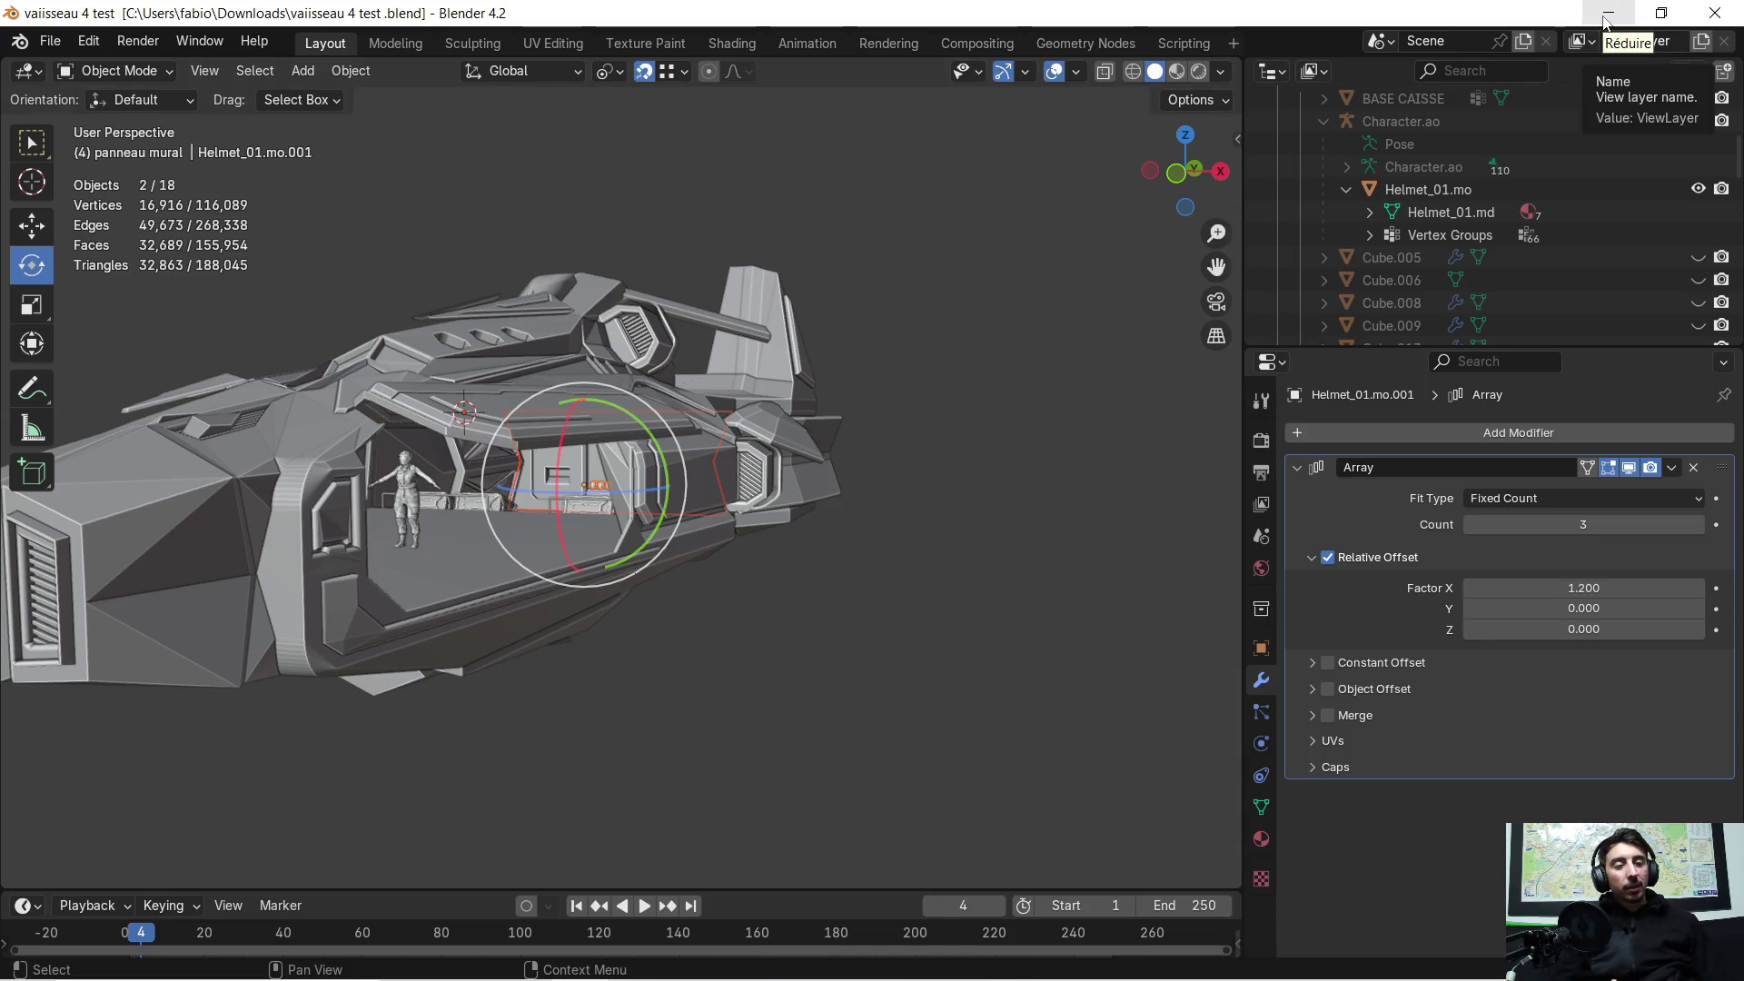
click(1735, 11)
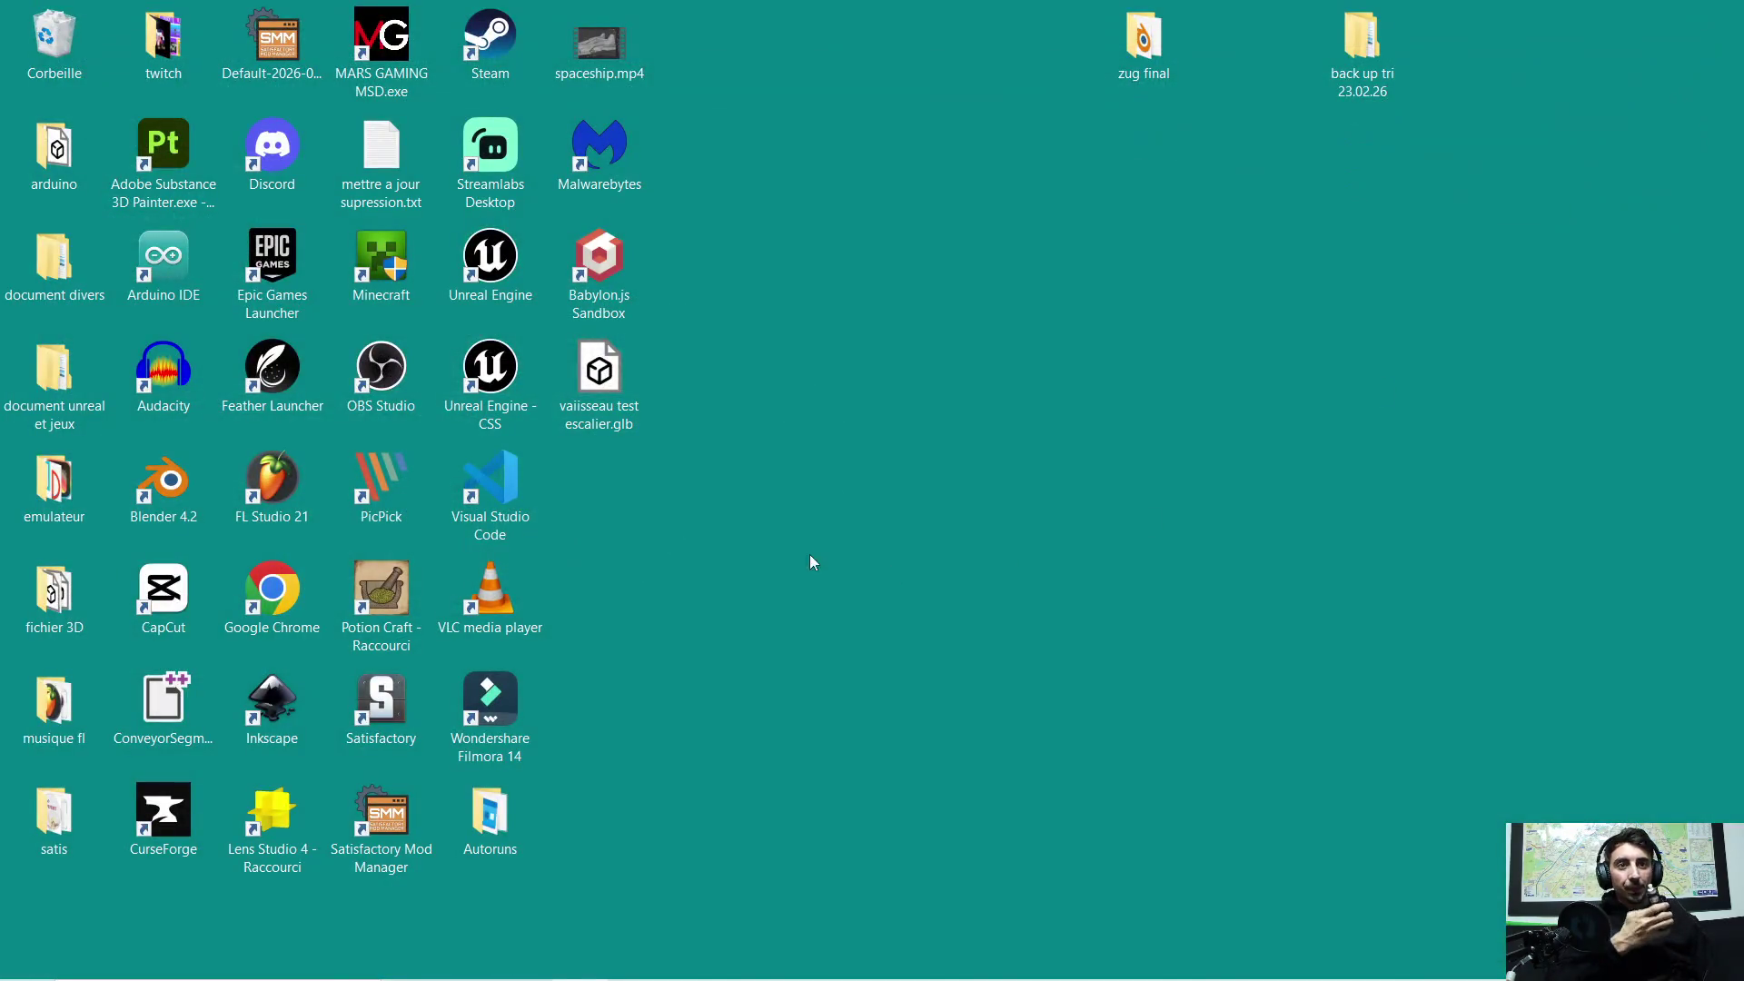
Step: Maximize Chrome and read the reply's section on why some French schools struggle
click(488, 961)
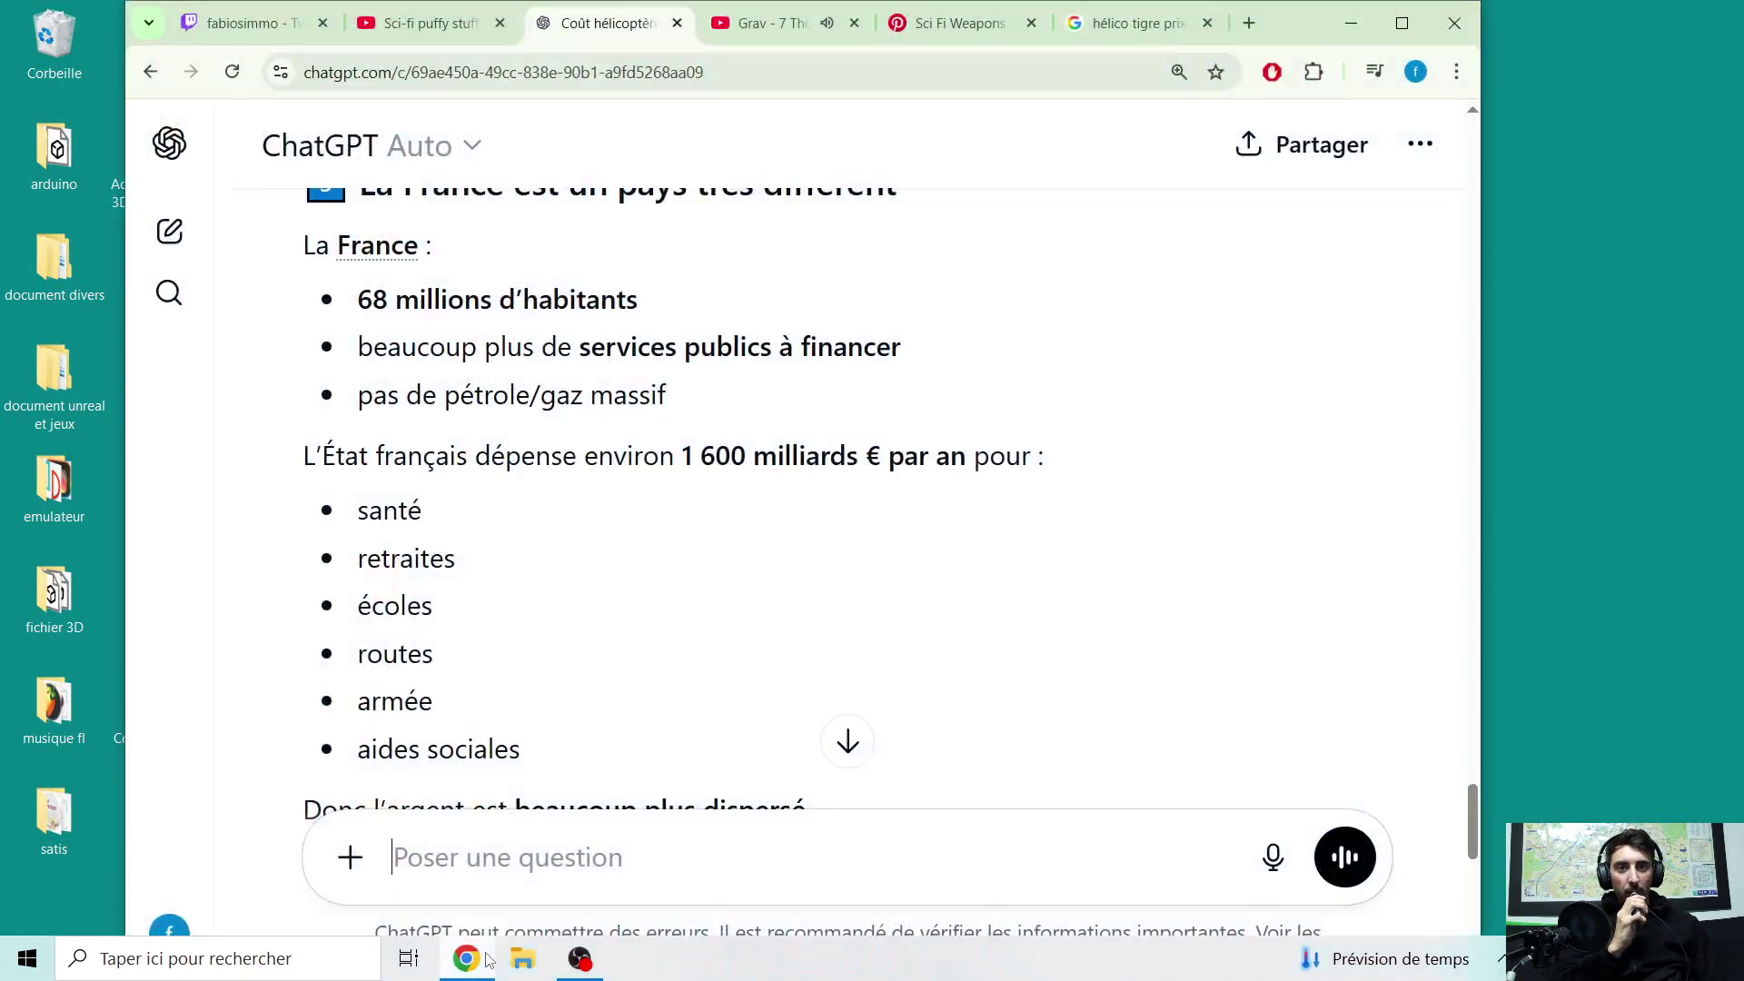
click(1401, 22)
scroll(818, 609, up, 1)
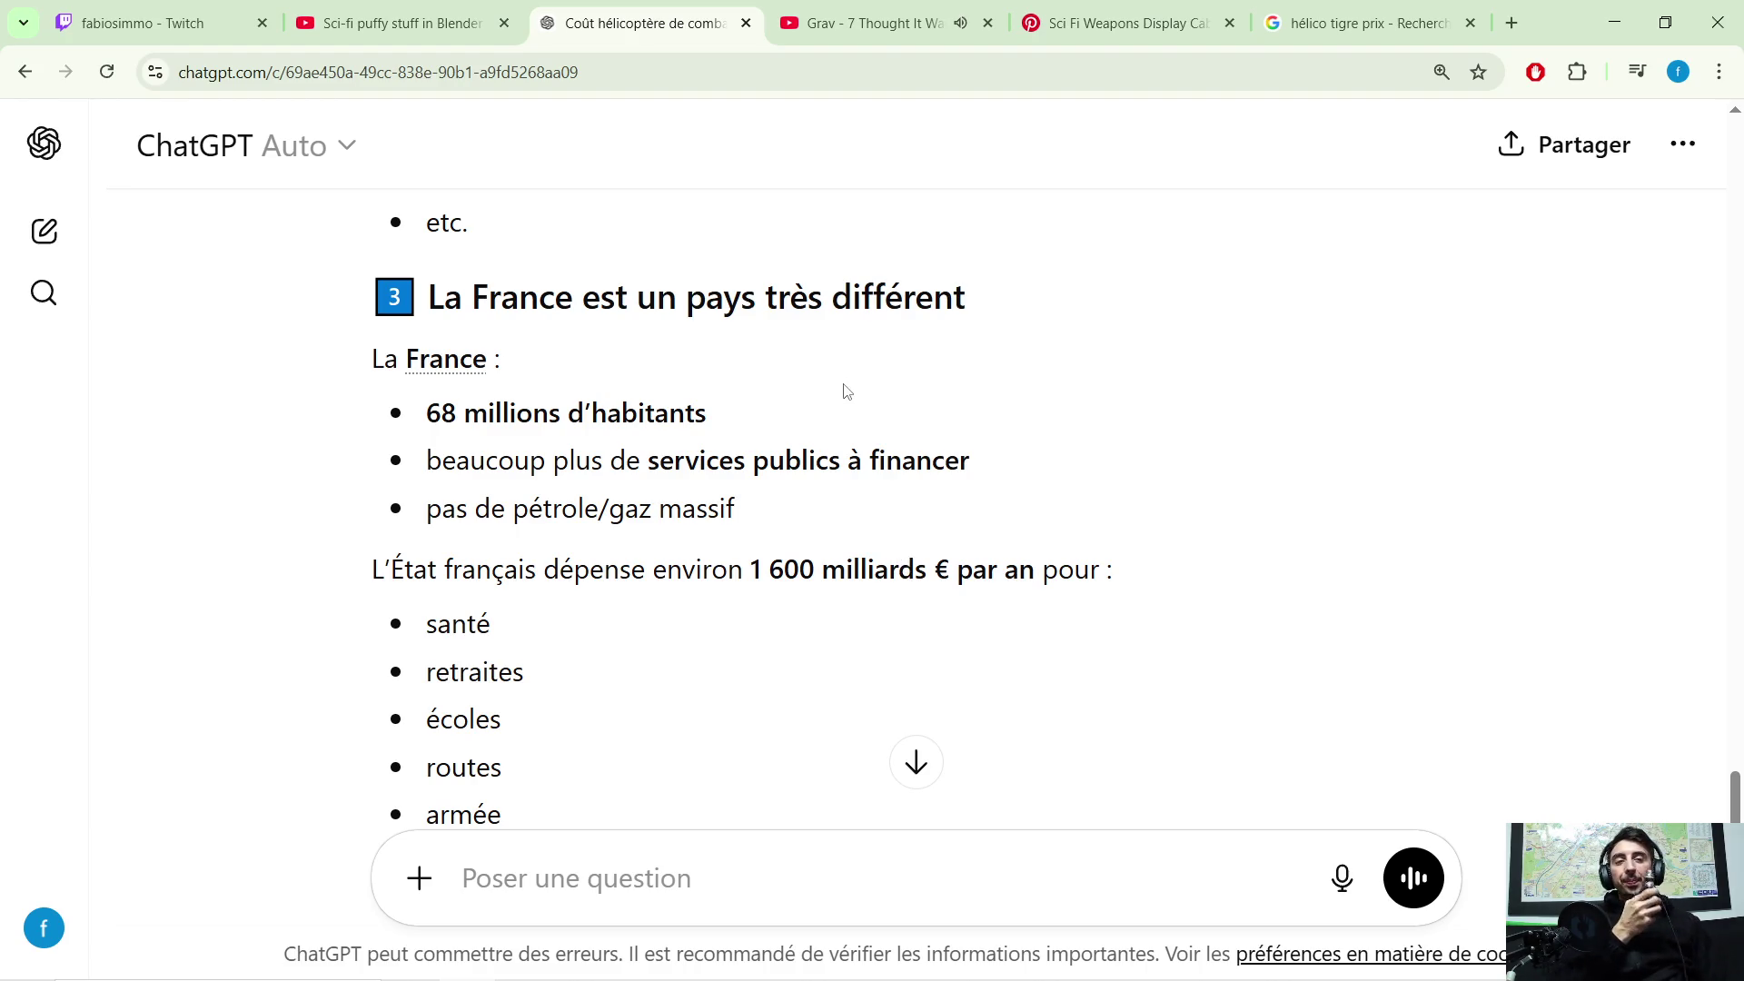
scroll(842, 500, up, 2)
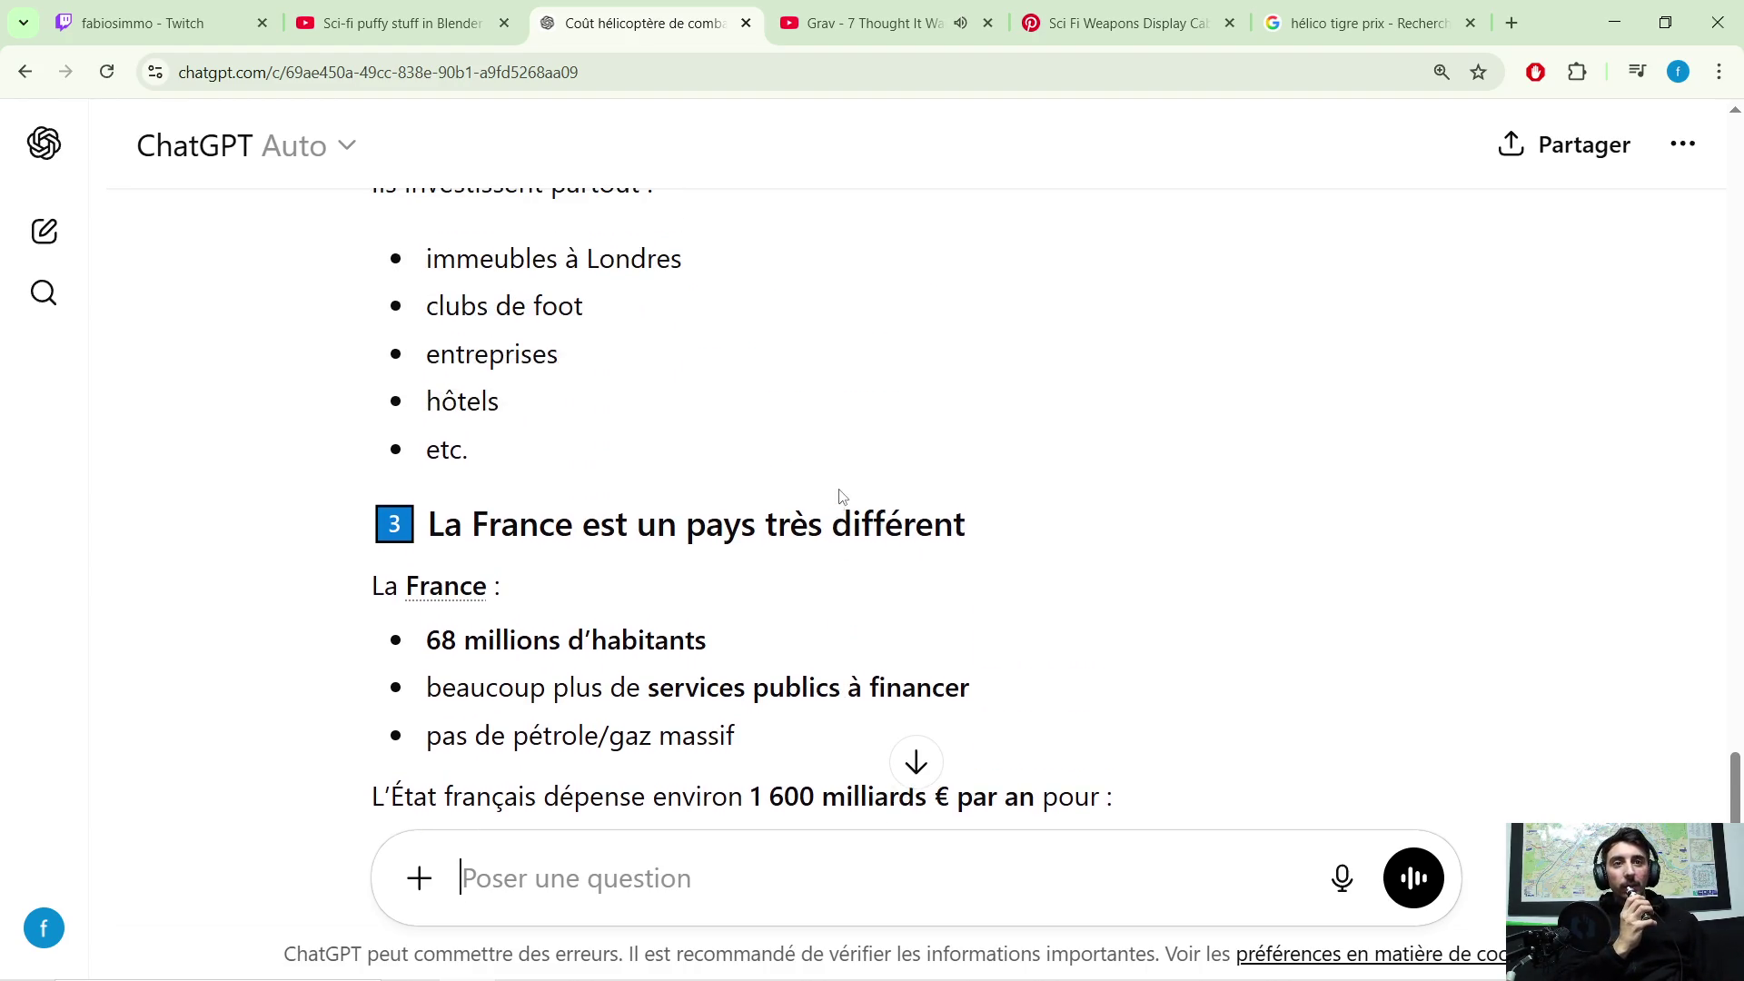
scroll(841, 483, up, 2)
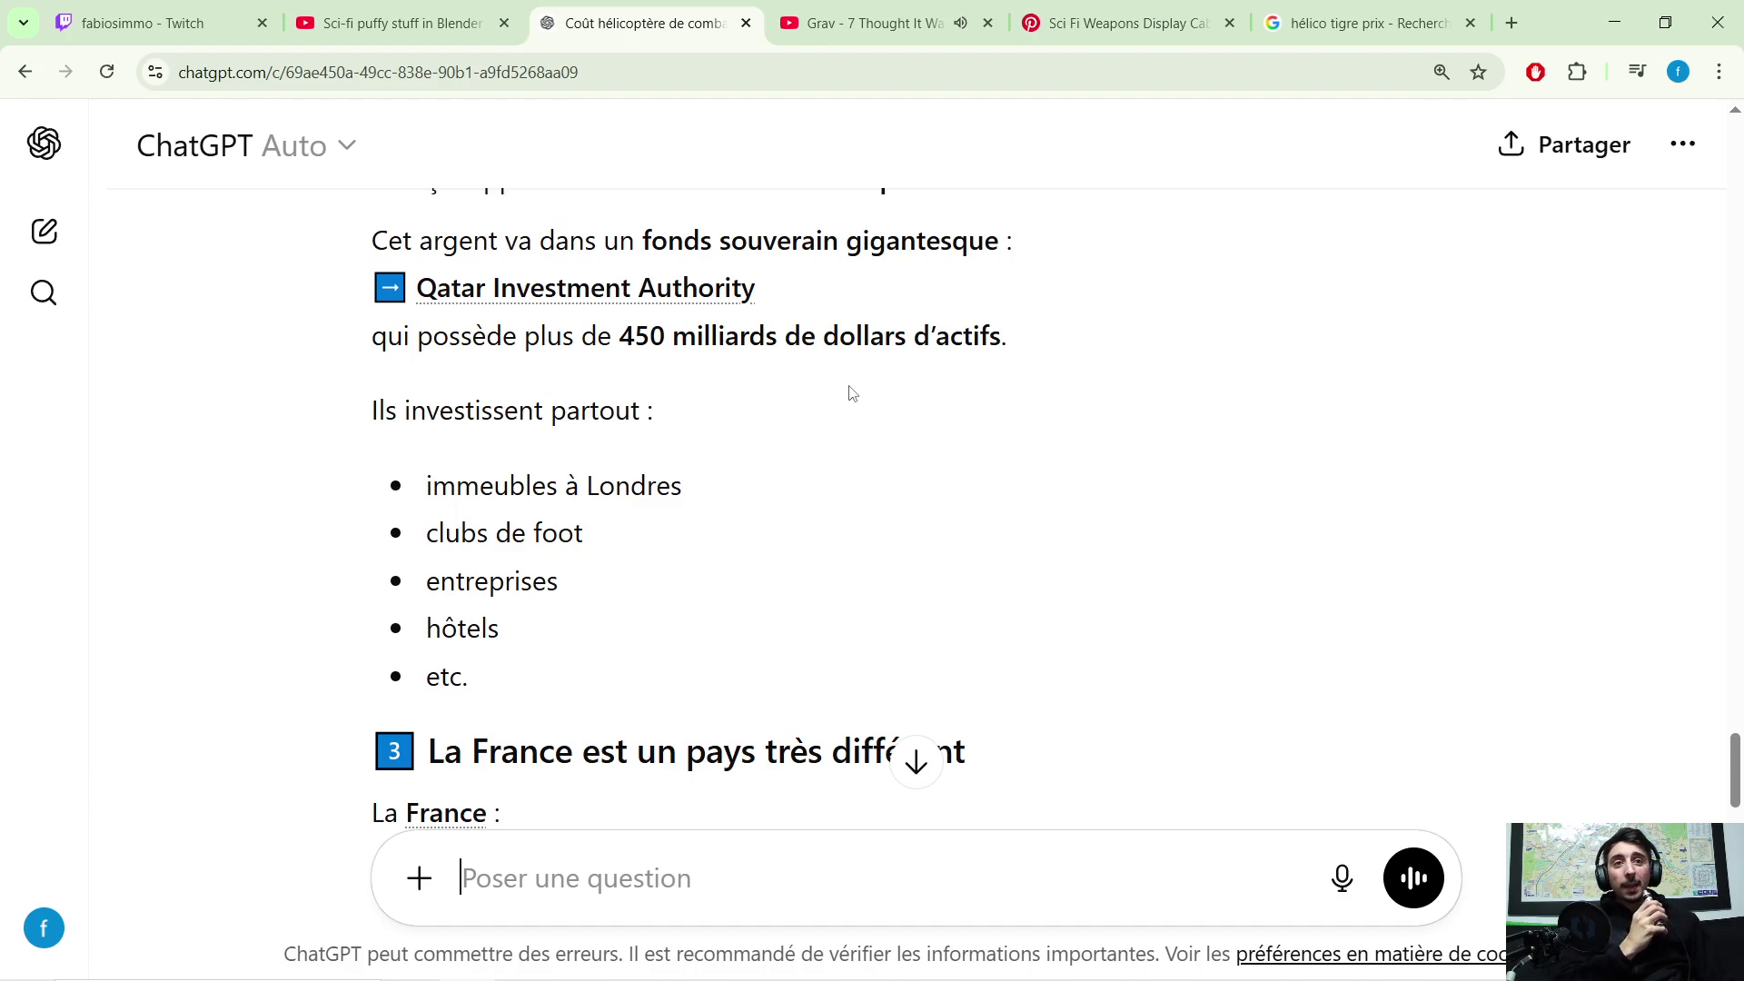
scroll(841, 397, down, 1)
scroll(891, 417, down, 2)
scroll(895, 400, down, 5)
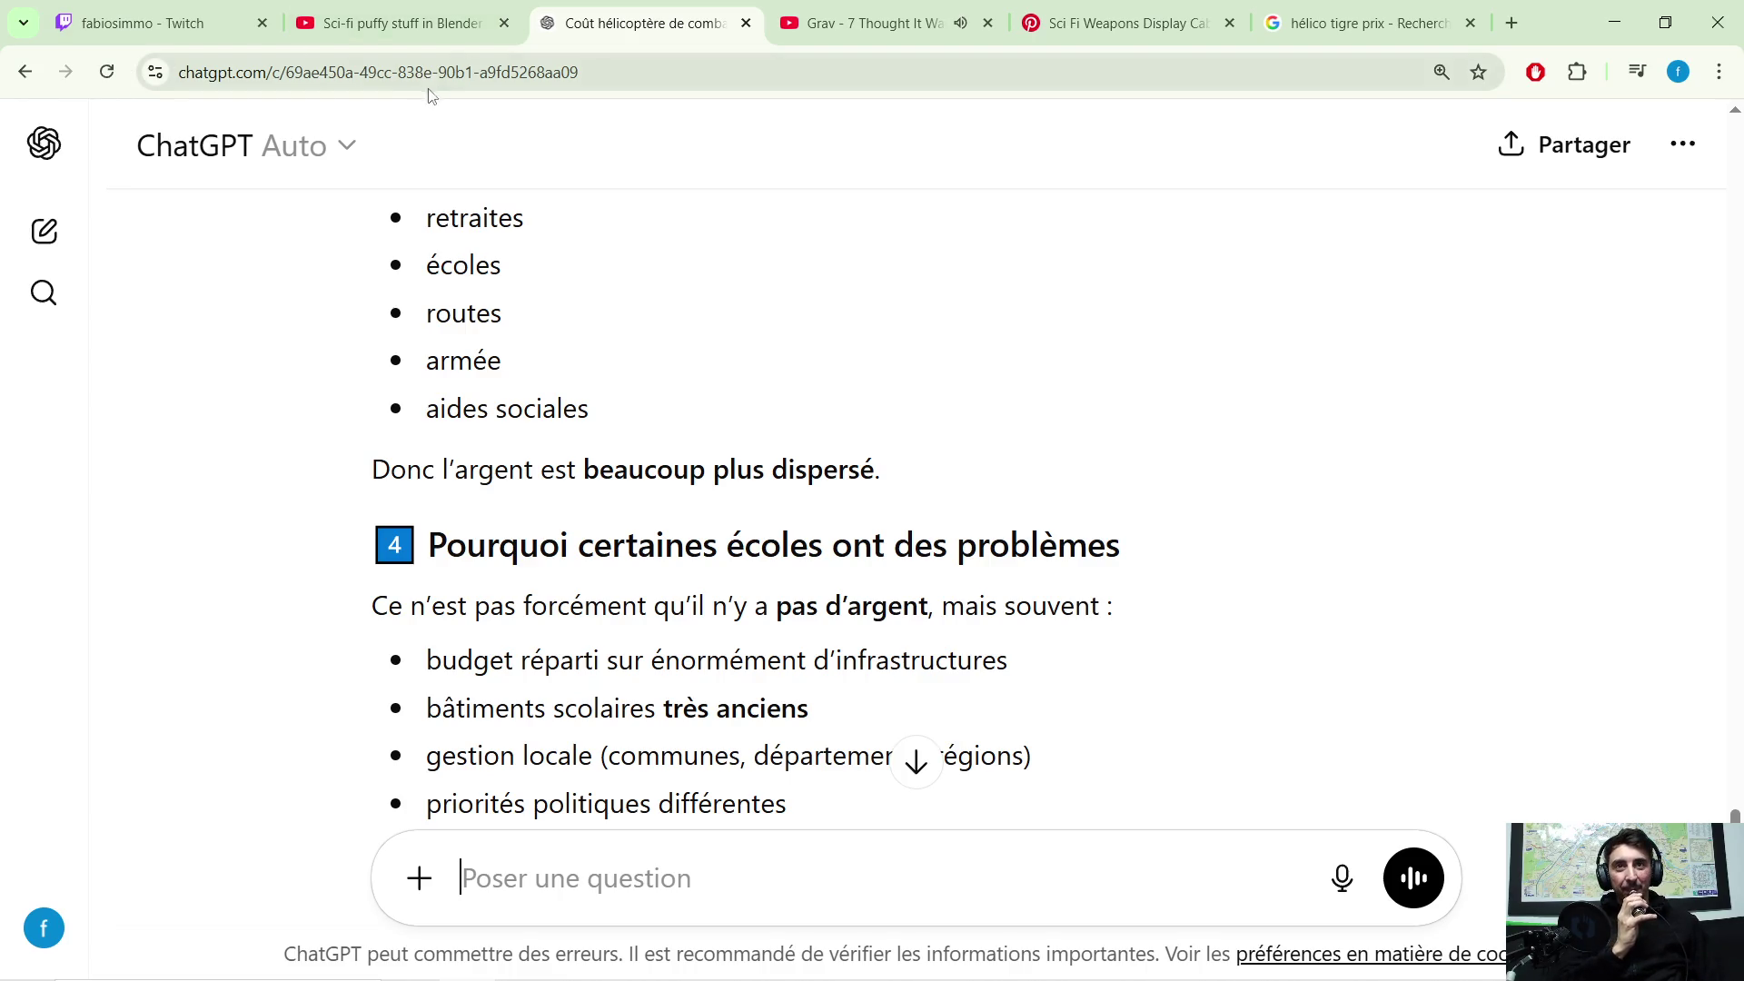
Step: Close the YouTube, Pinterest, hélico search, Grav video and ChatGPT tabs, leaving Twitch
click(516, 29)
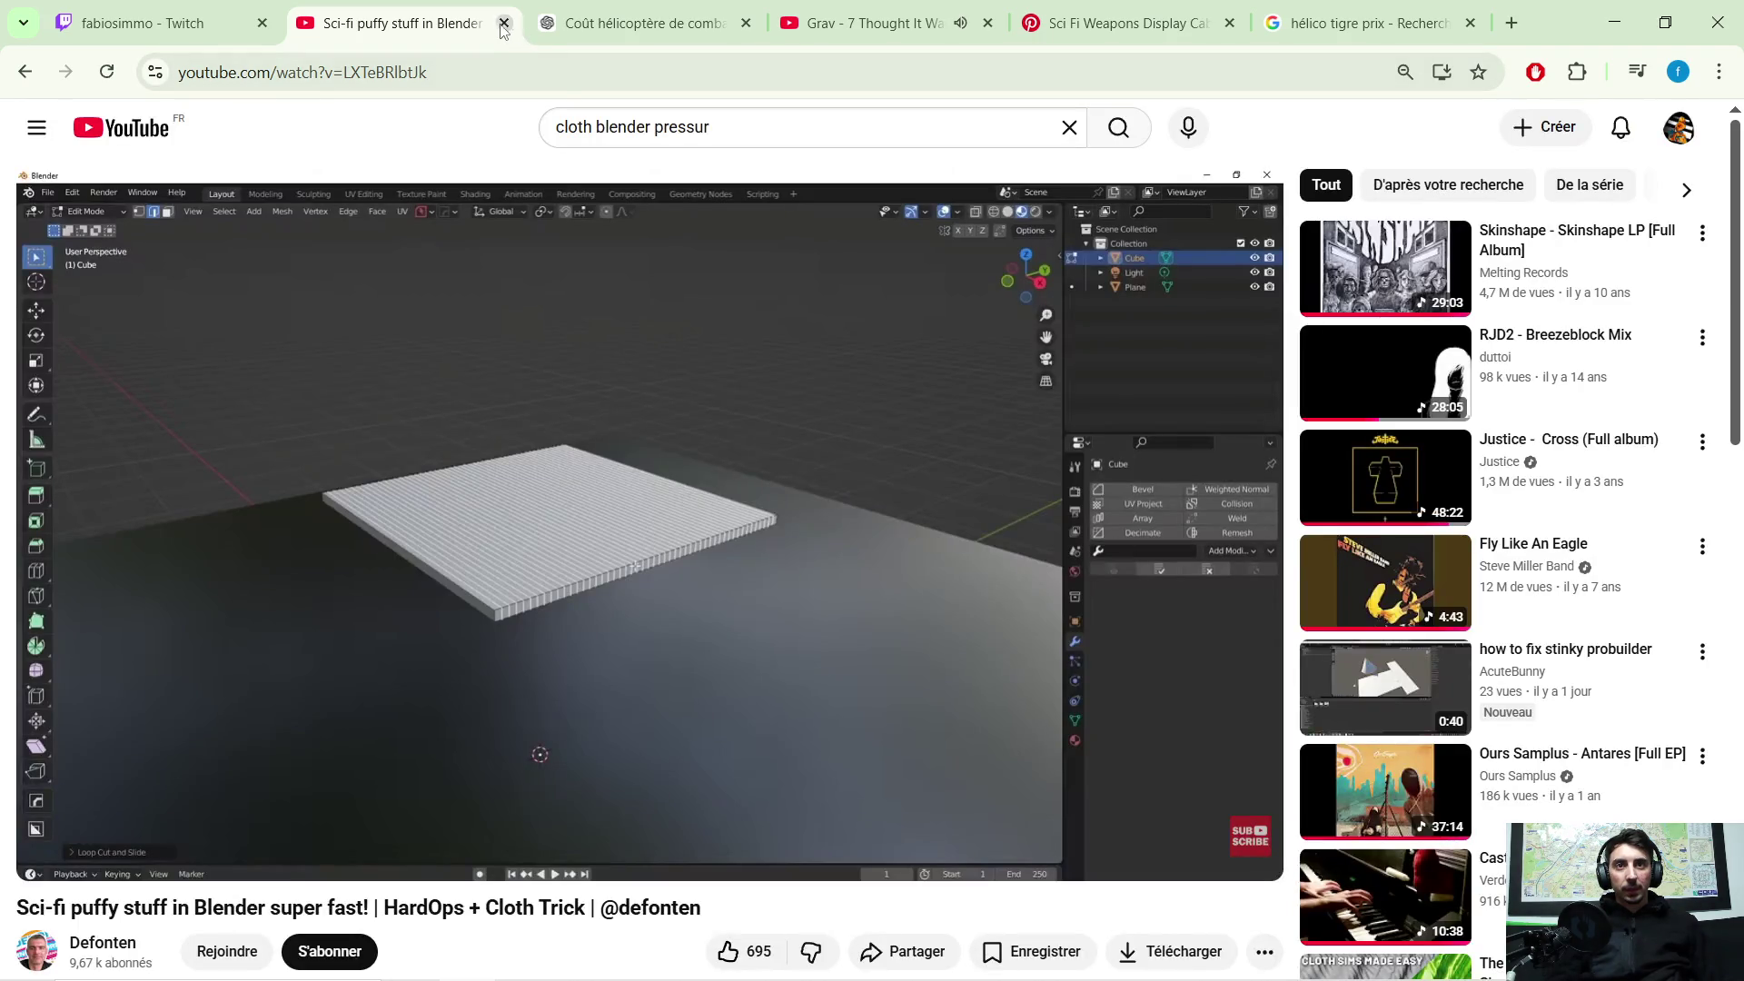
click(505, 24)
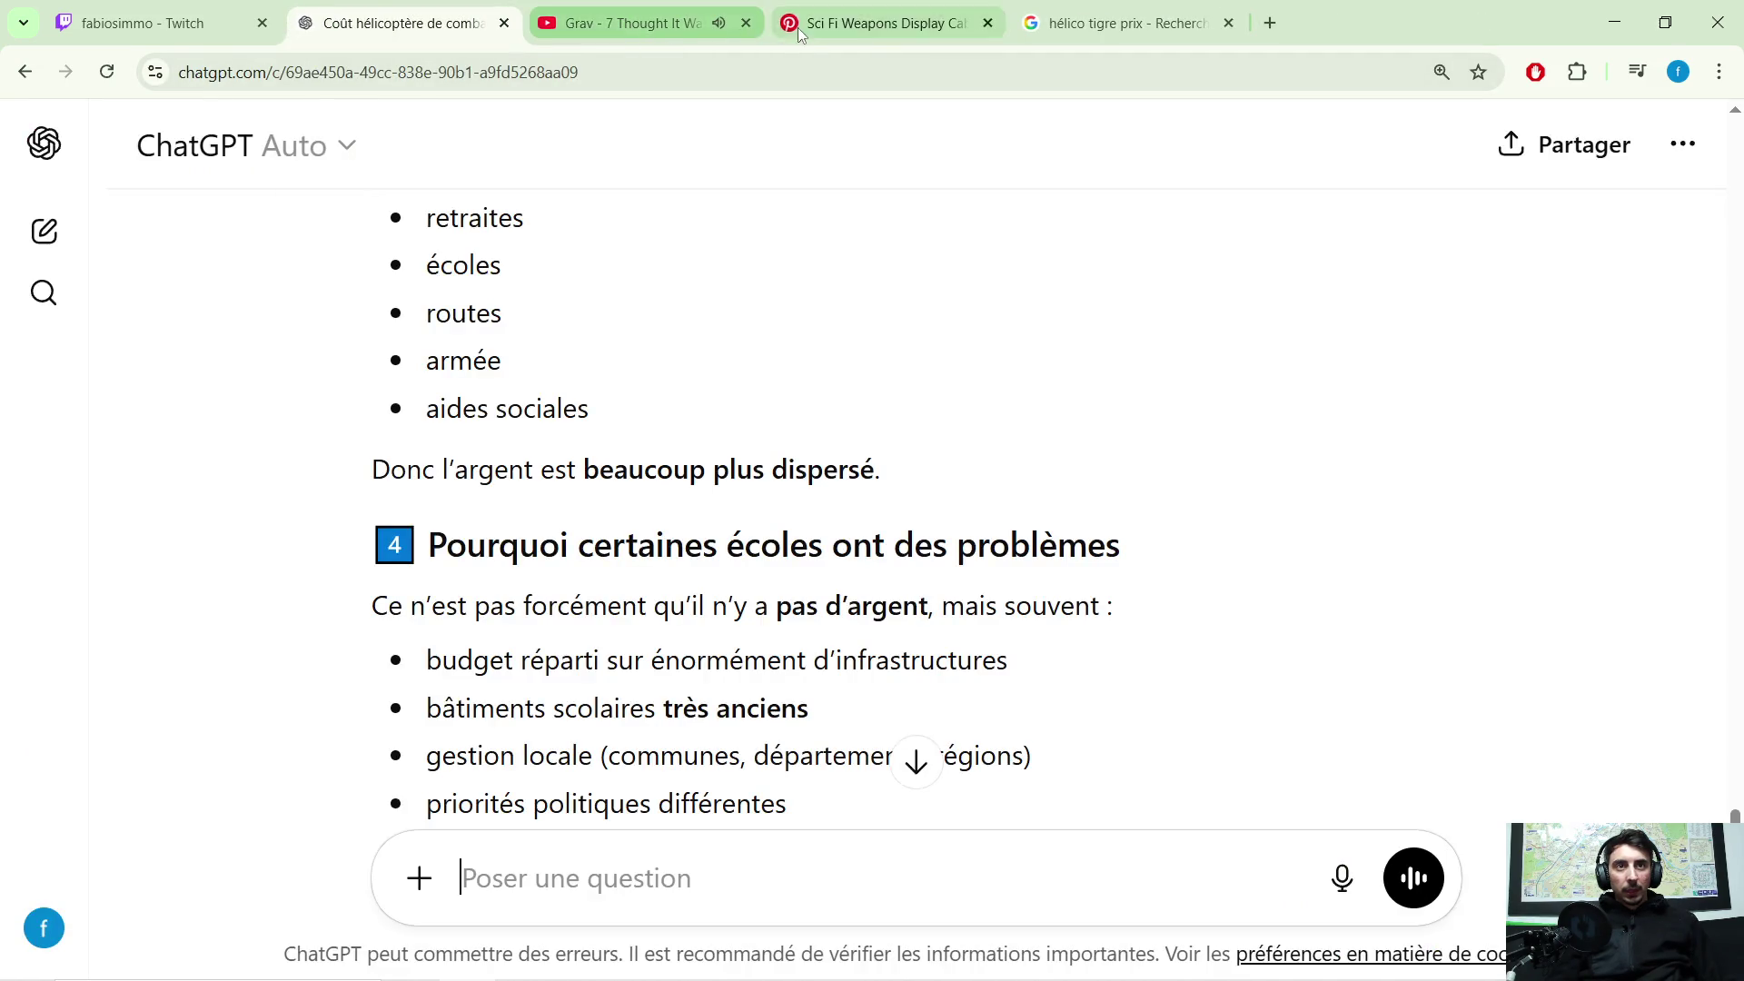
click(794, 27)
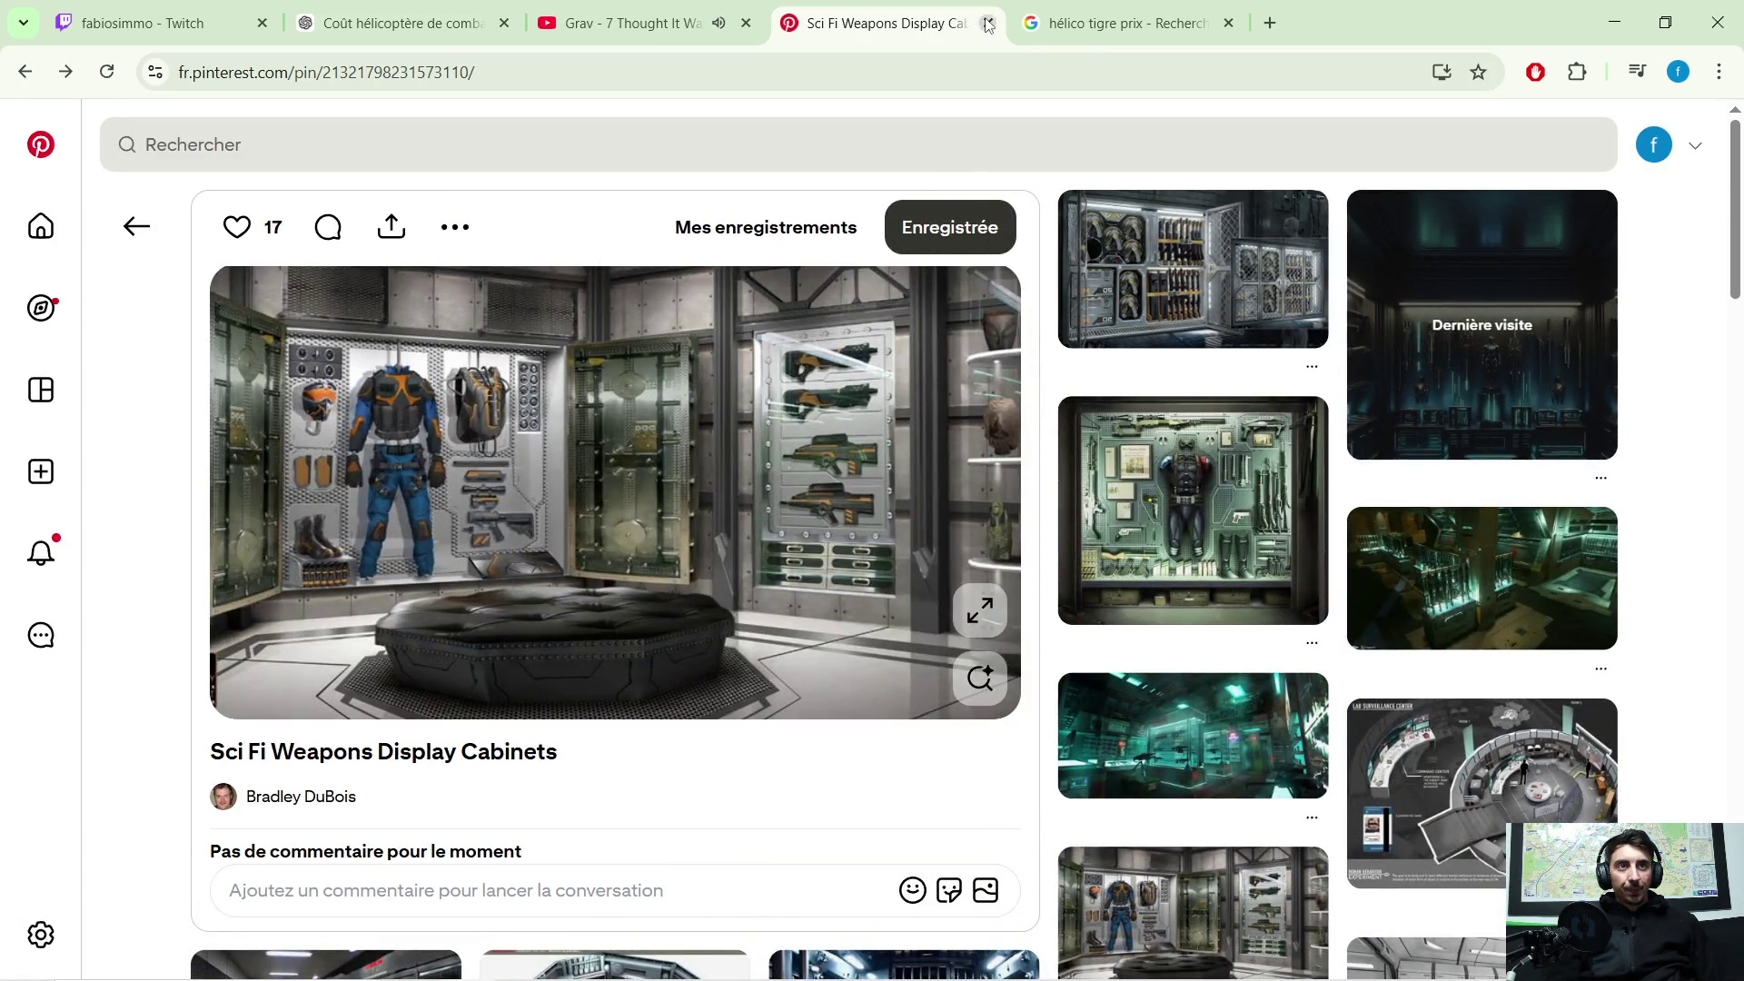
click(988, 26)
click(988, 26)
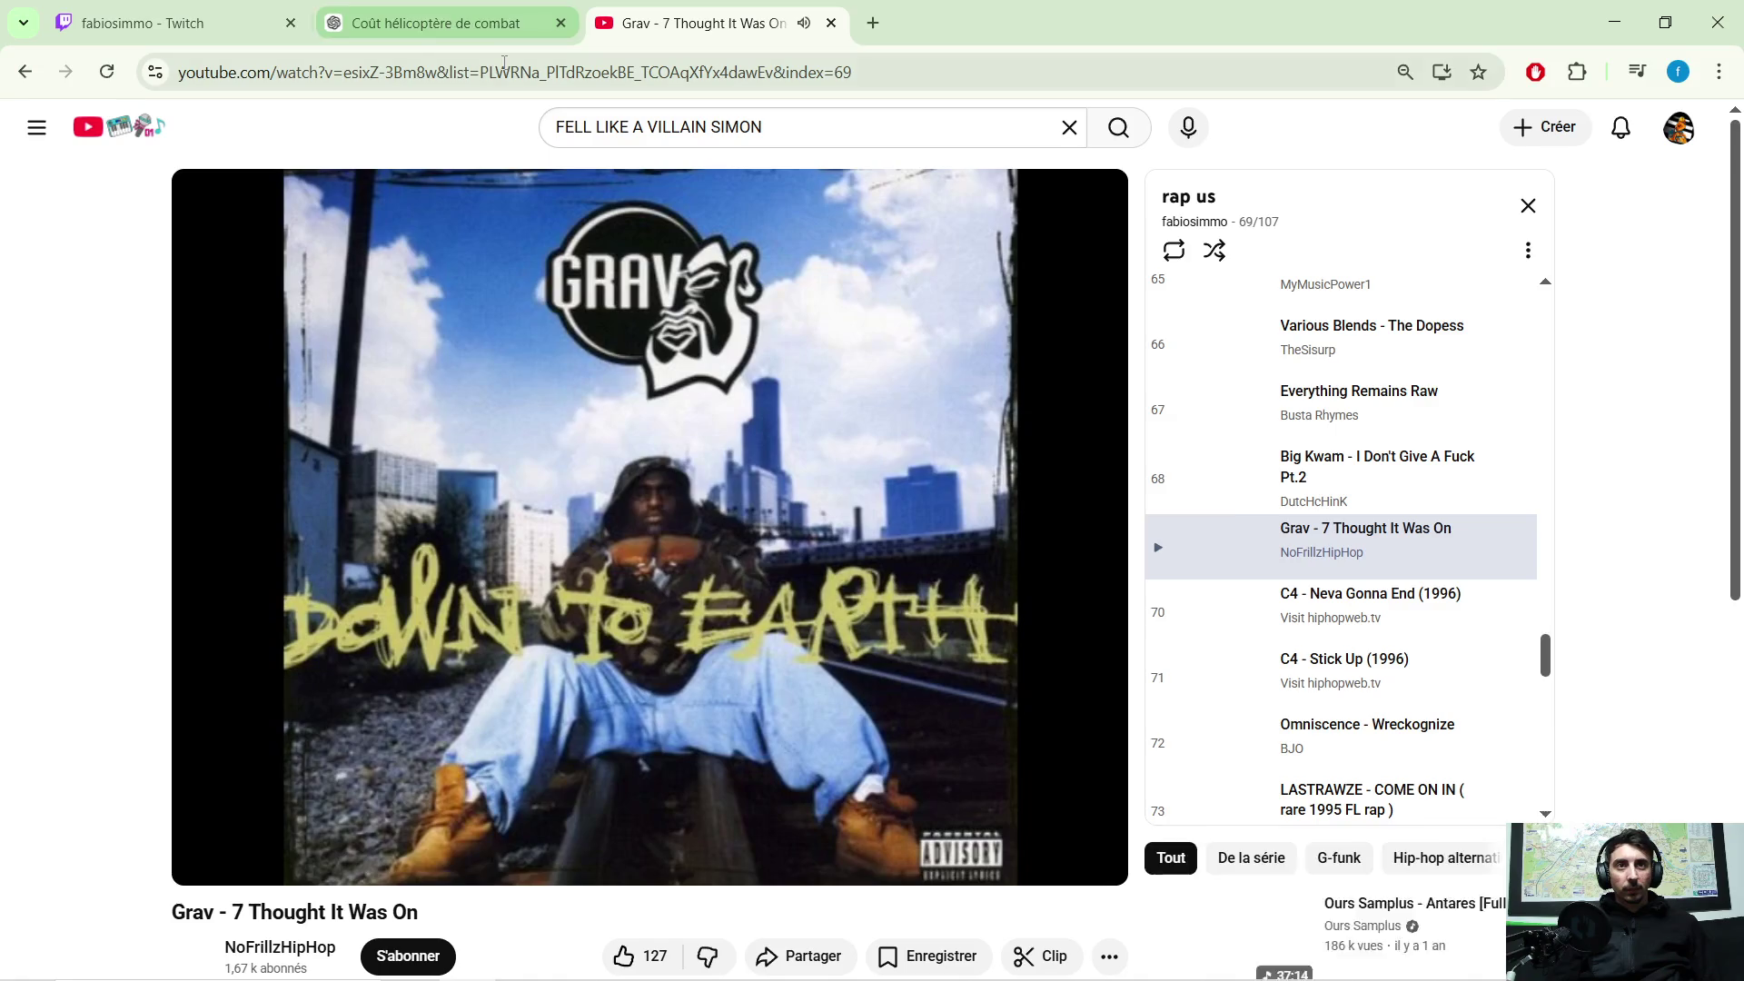
click(649, 509)
click(831, 23)
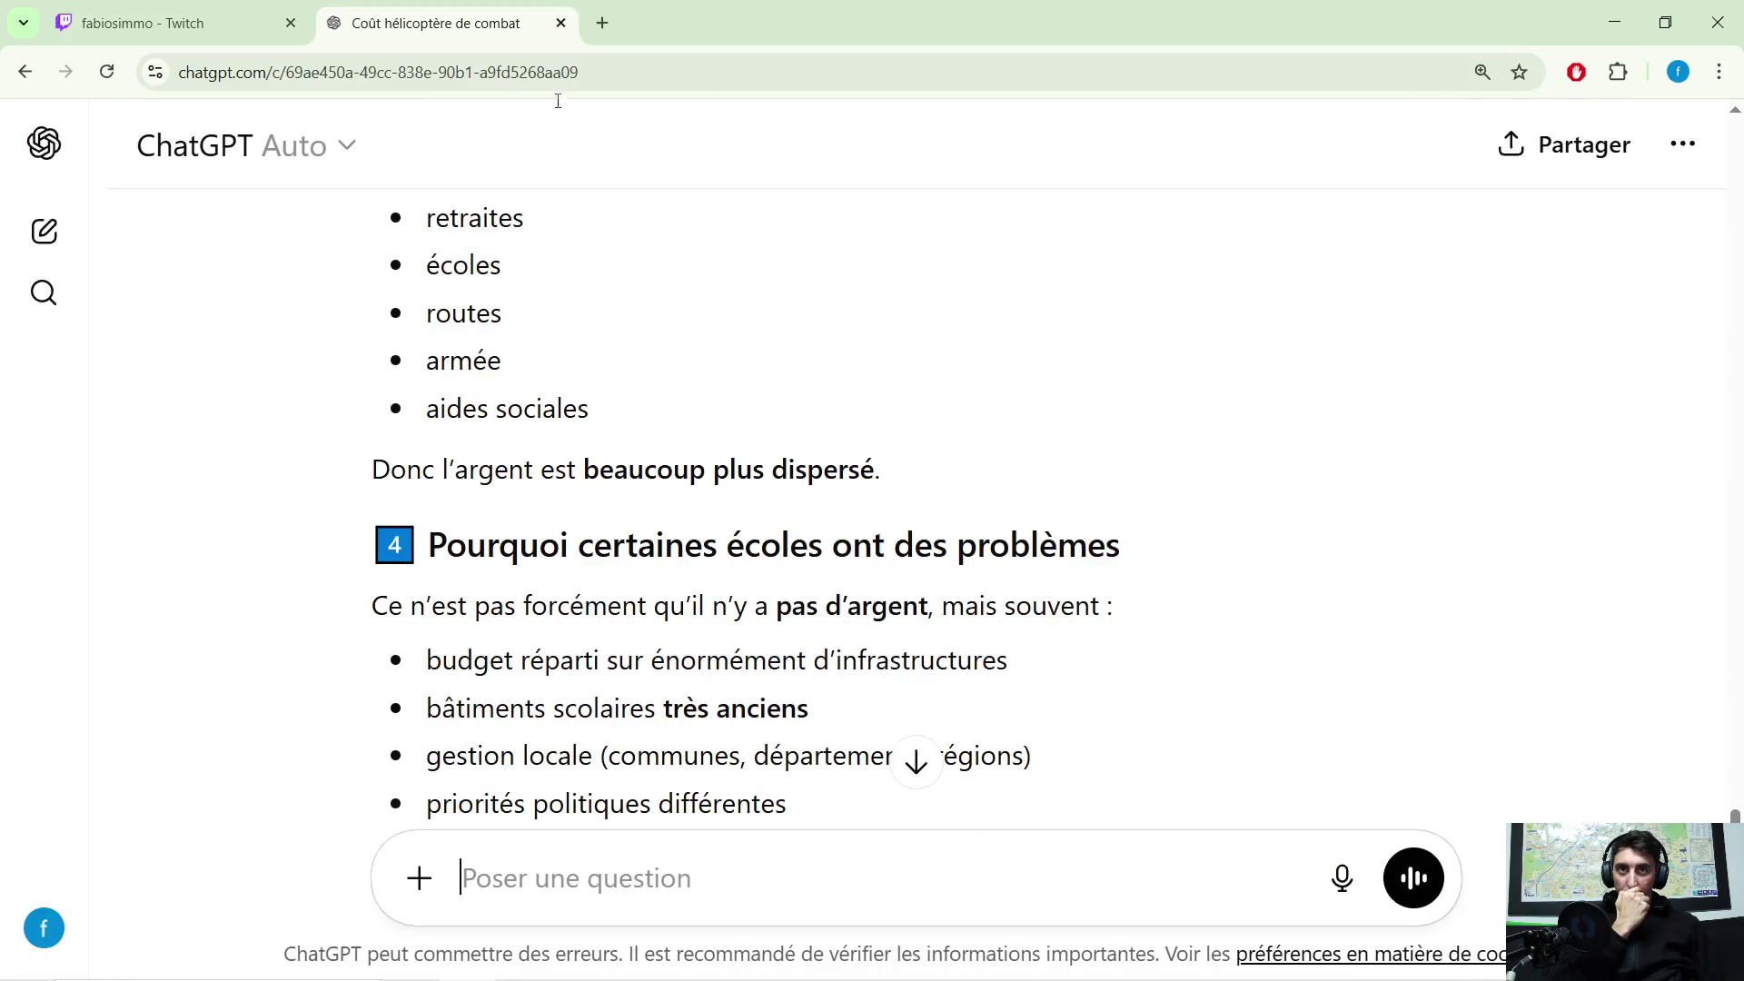
click(561, 23)
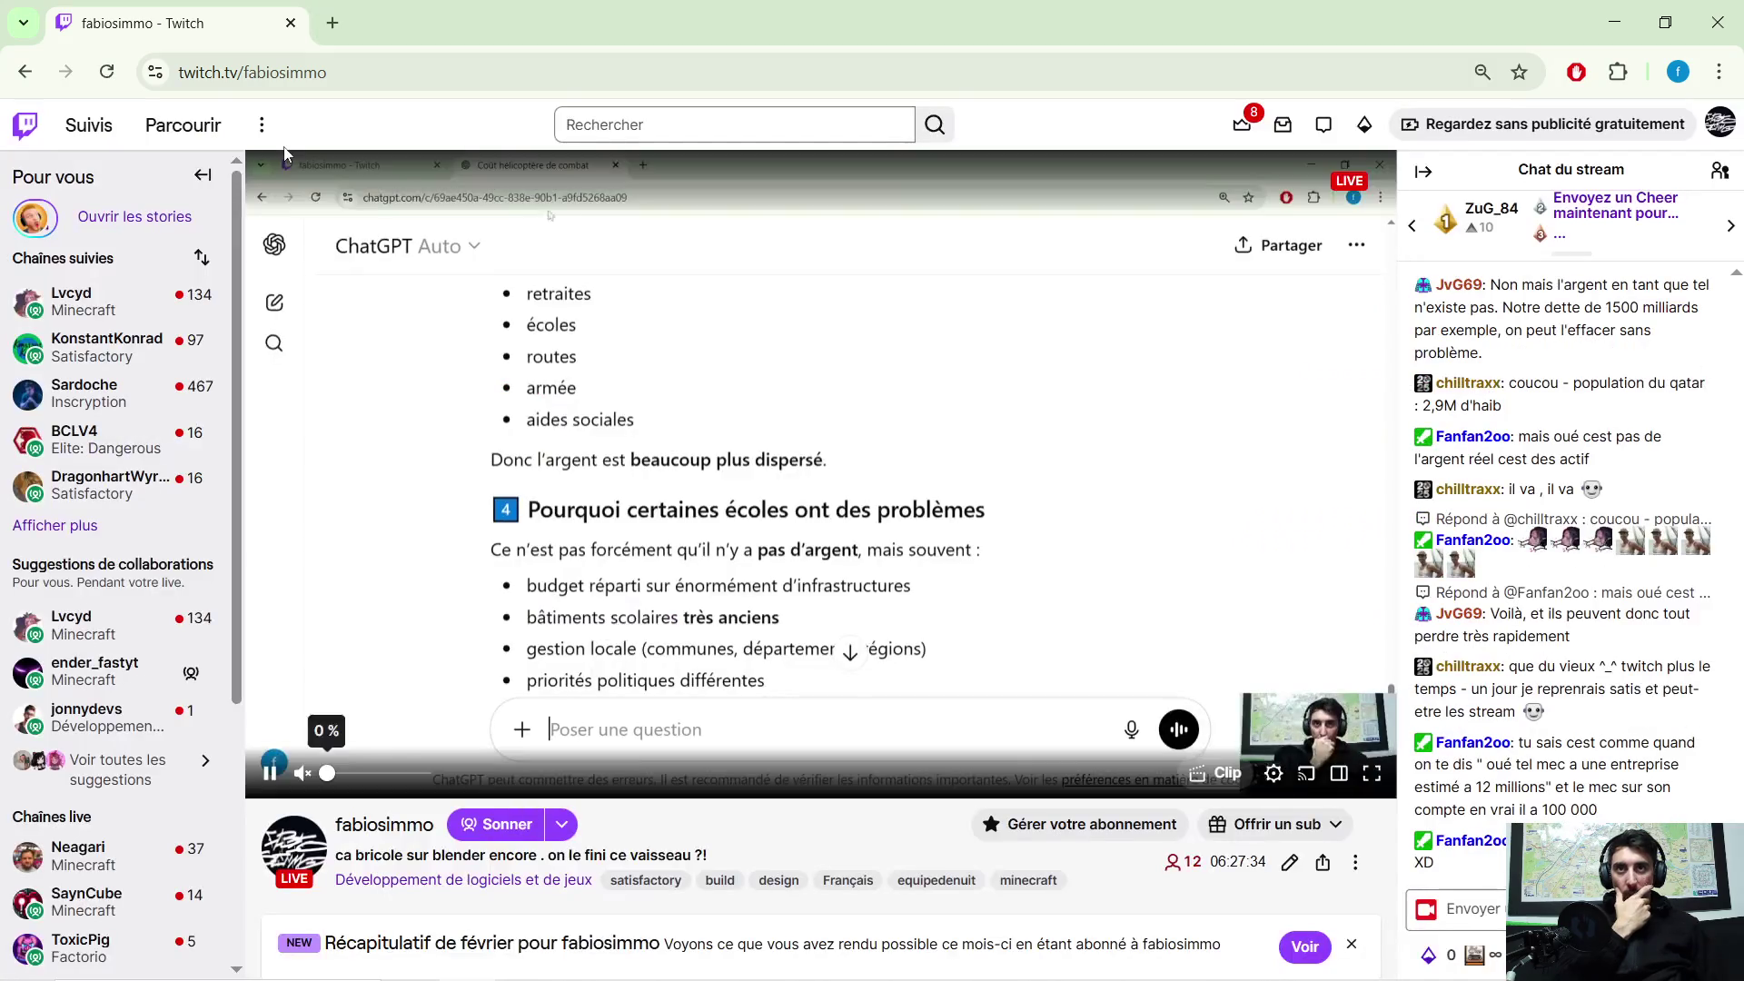
Step: Restore Chrome from full-screen, then minimize it with Super+D to show the desktop
double_click(1535, 25)
key(super+d)
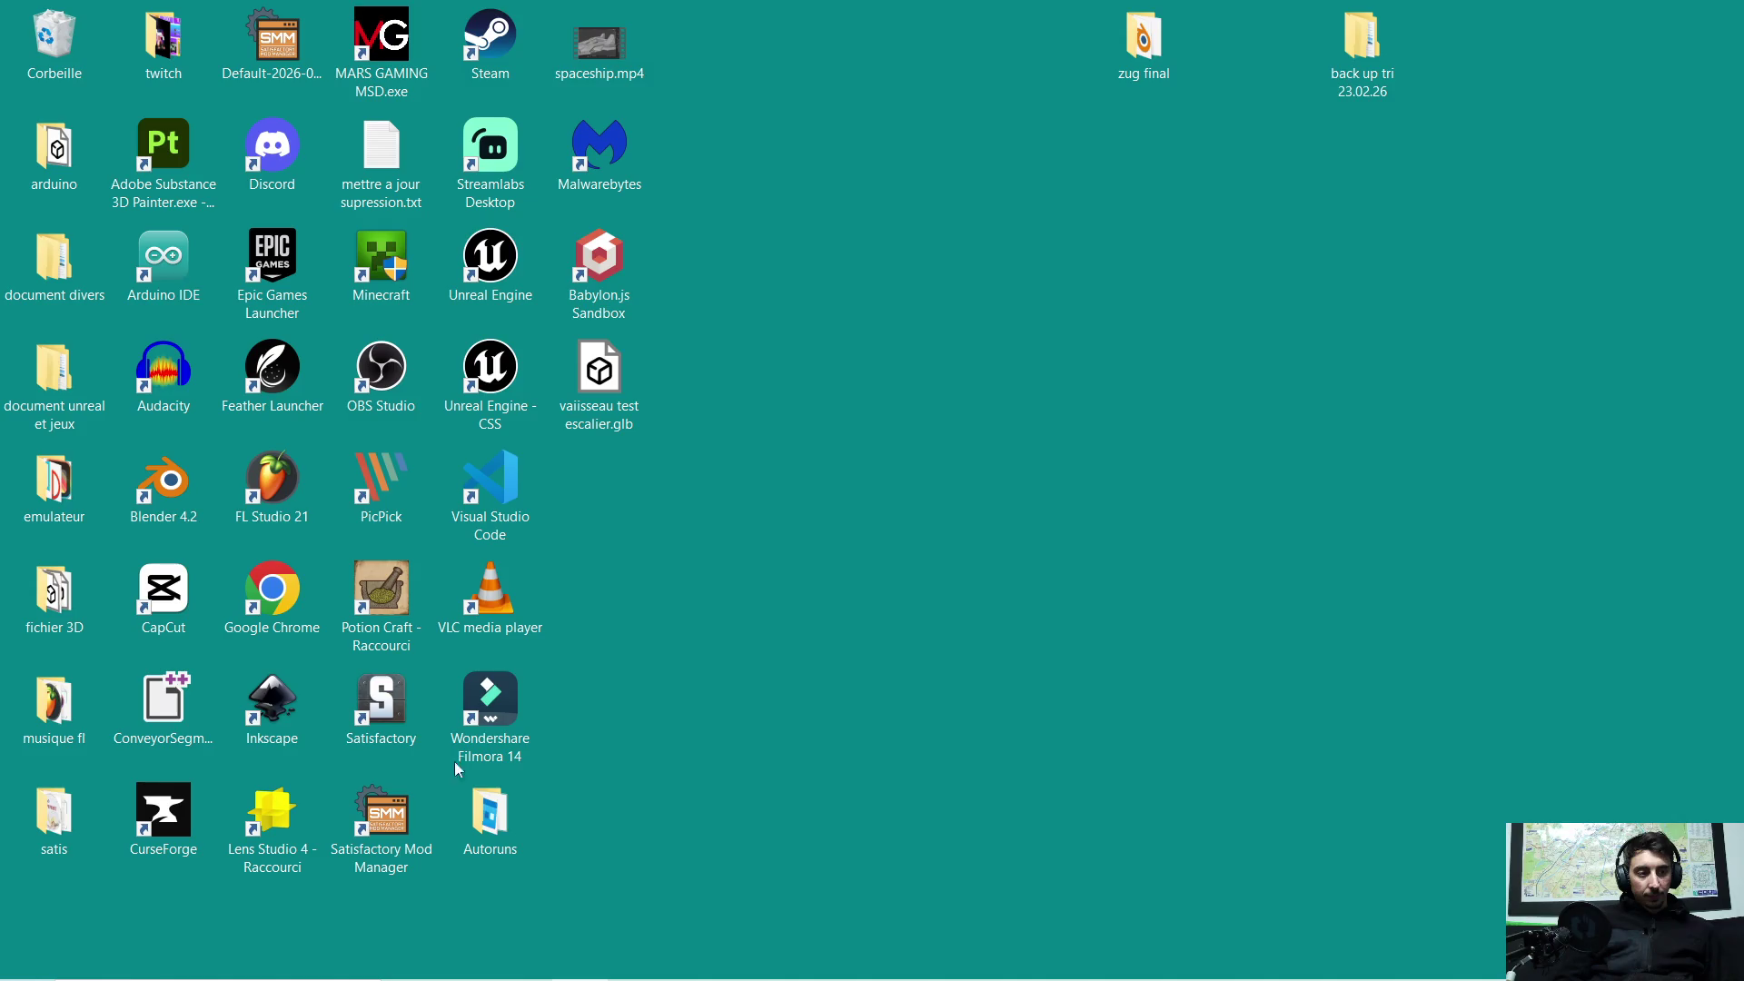
mouse_move(545, 979)
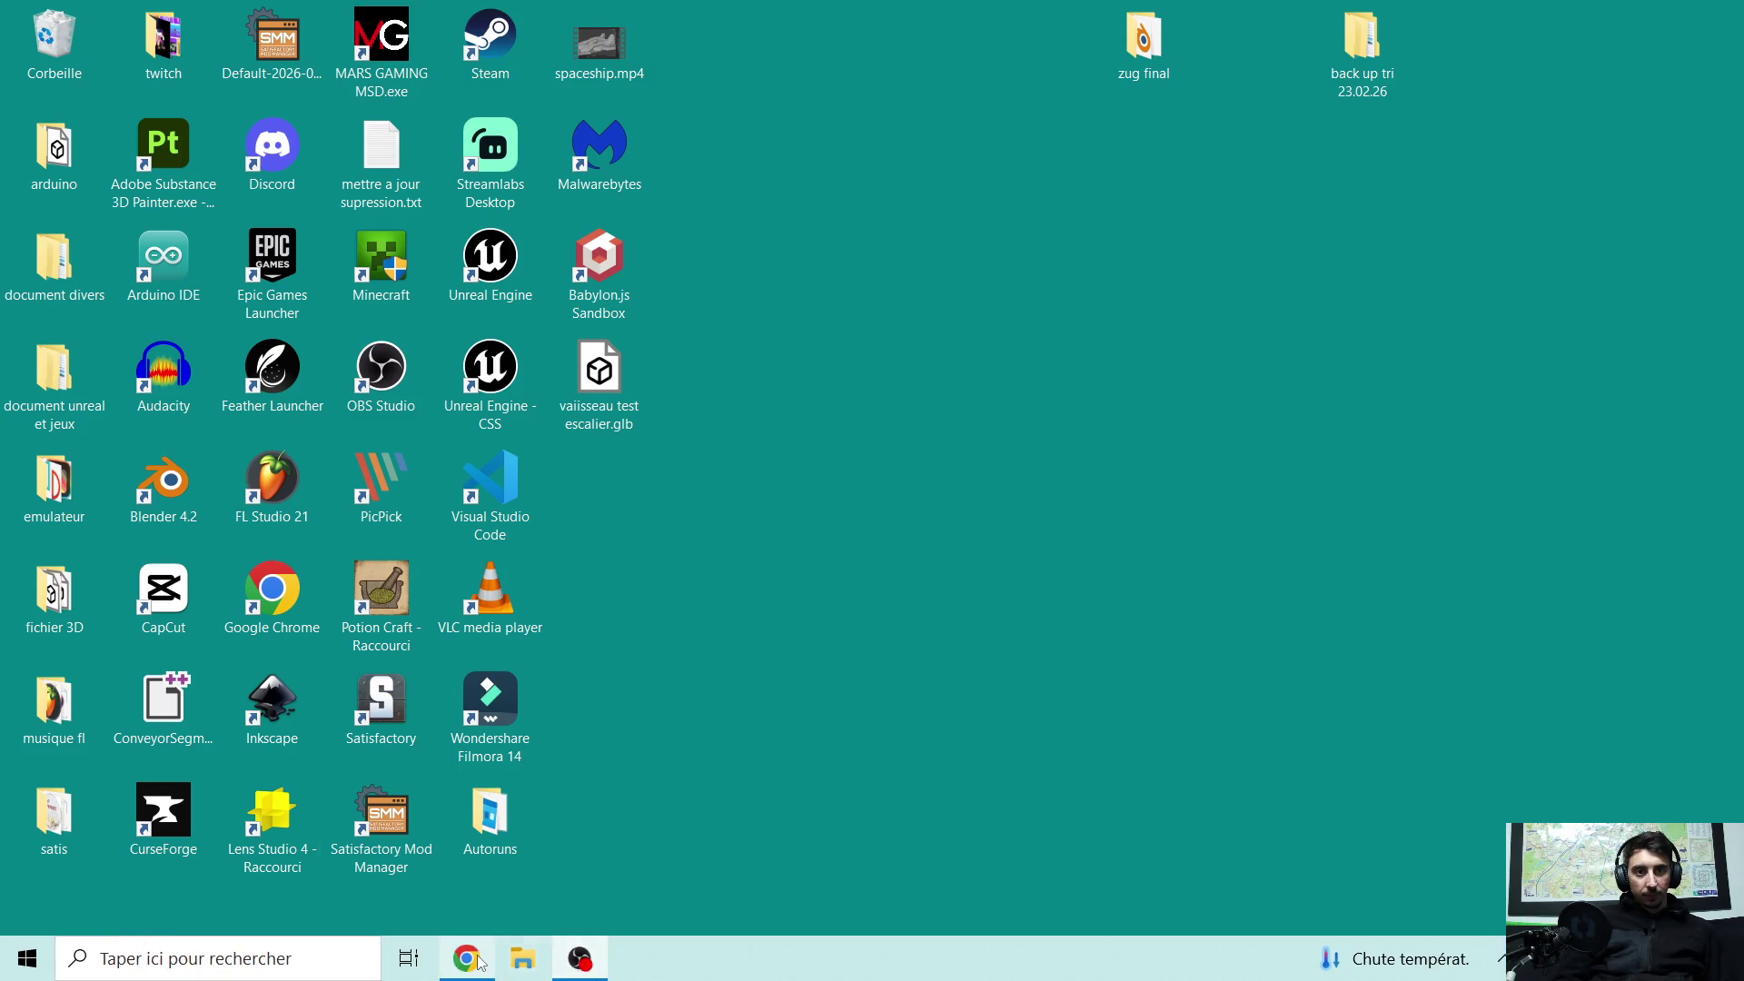